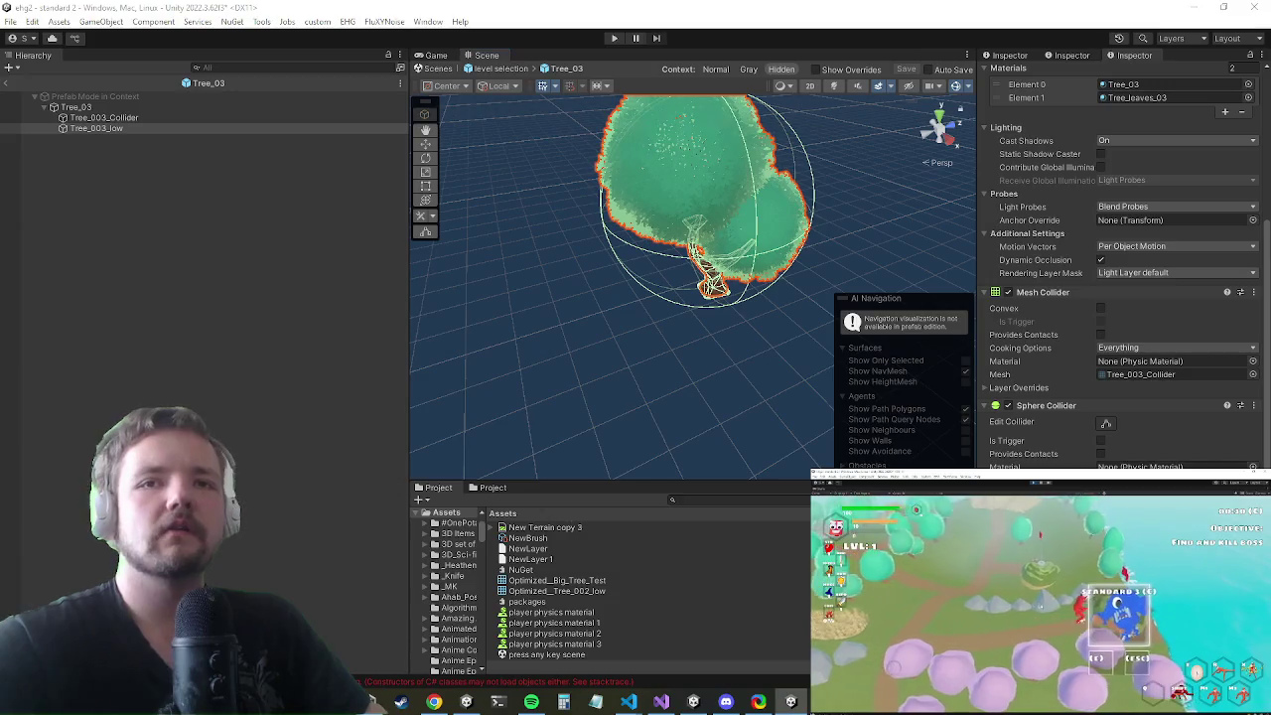
# - Save the tree's low mesh as the Optimized_Tree_003_low asset and locate it in the Project window
pyautogui.scroll(-2, 1147, 386)
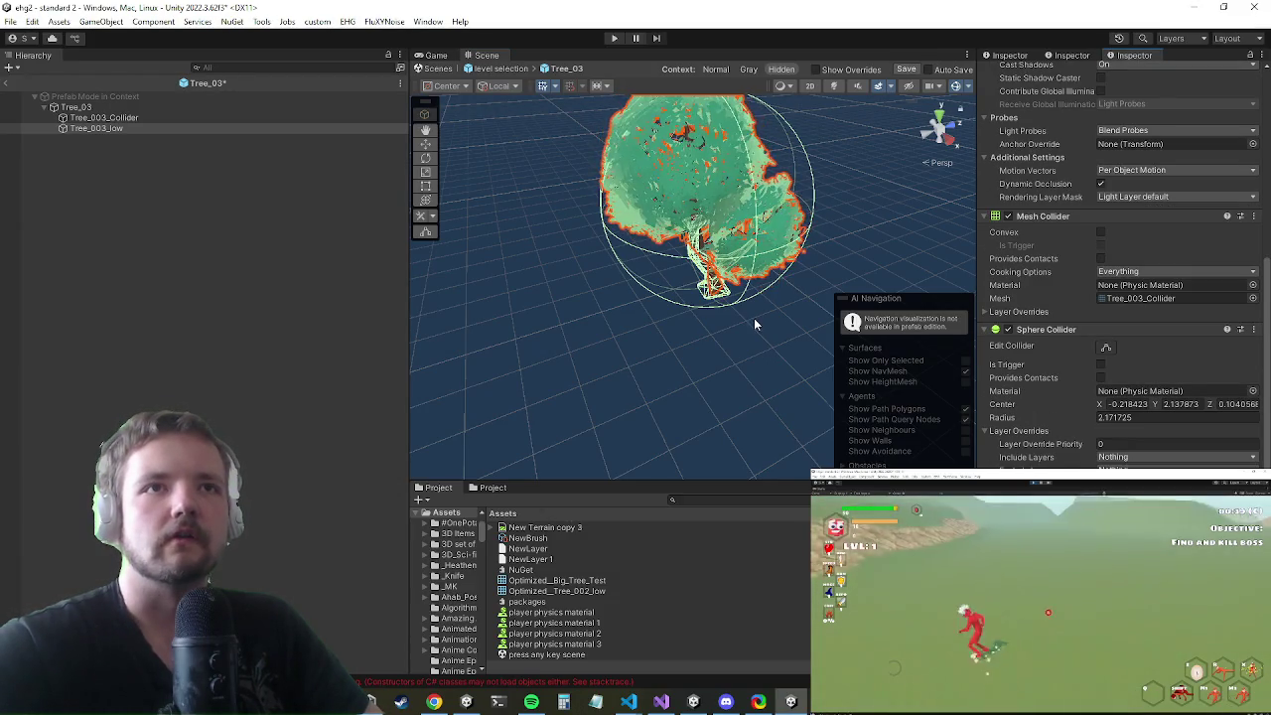
pyautogui.scroll(5, 755, 320)
pyautogui.scroll(-5, 682, 437)
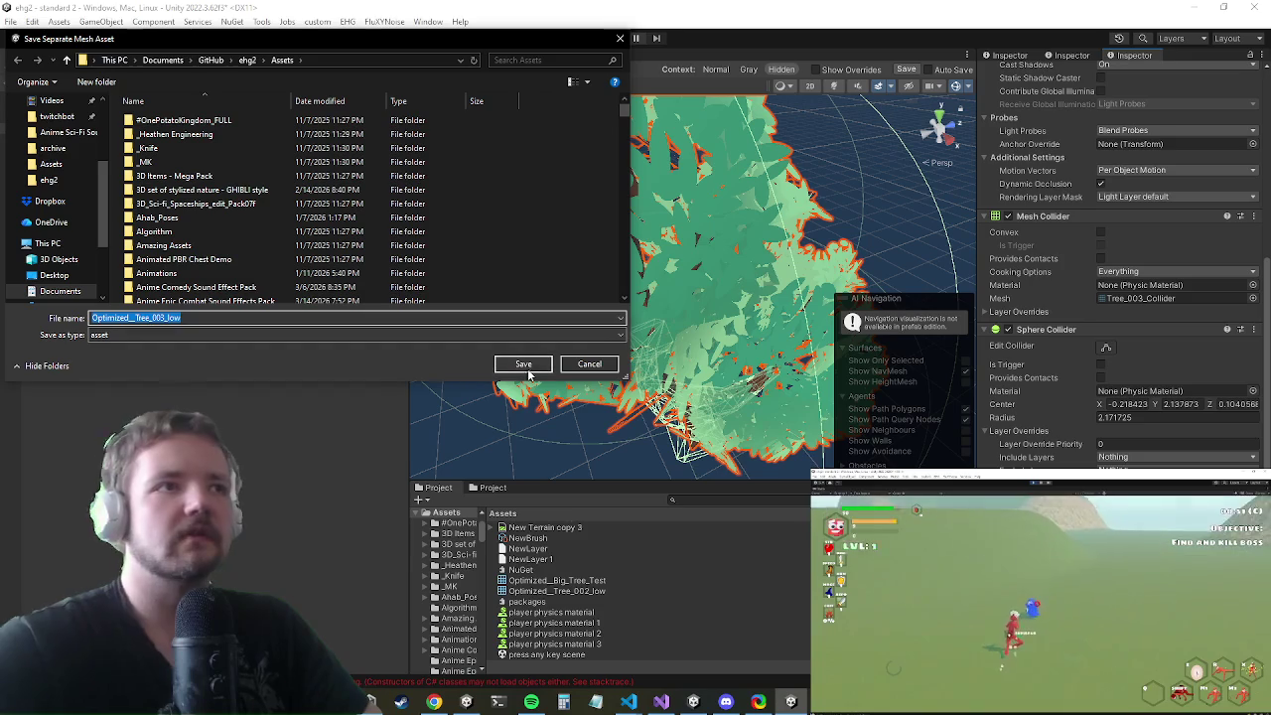
pyautogui.click(531, 367)
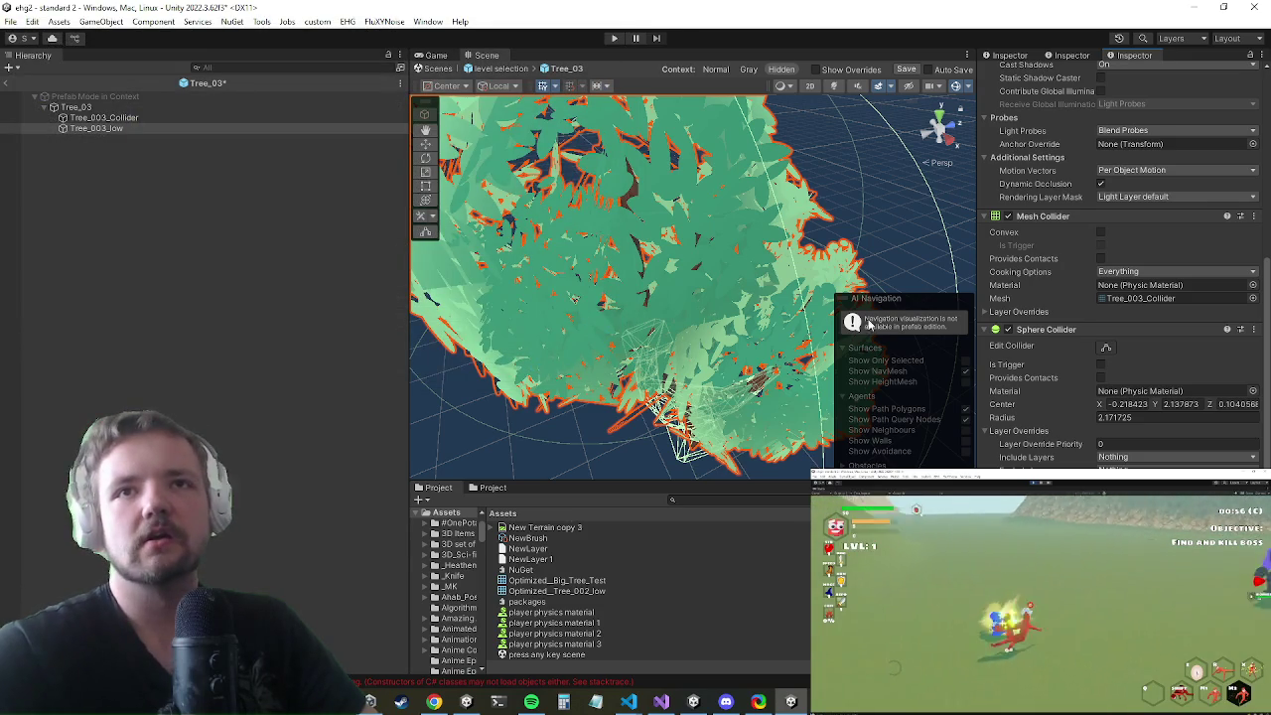
pyautogui.scroll(5, 1122, 326)
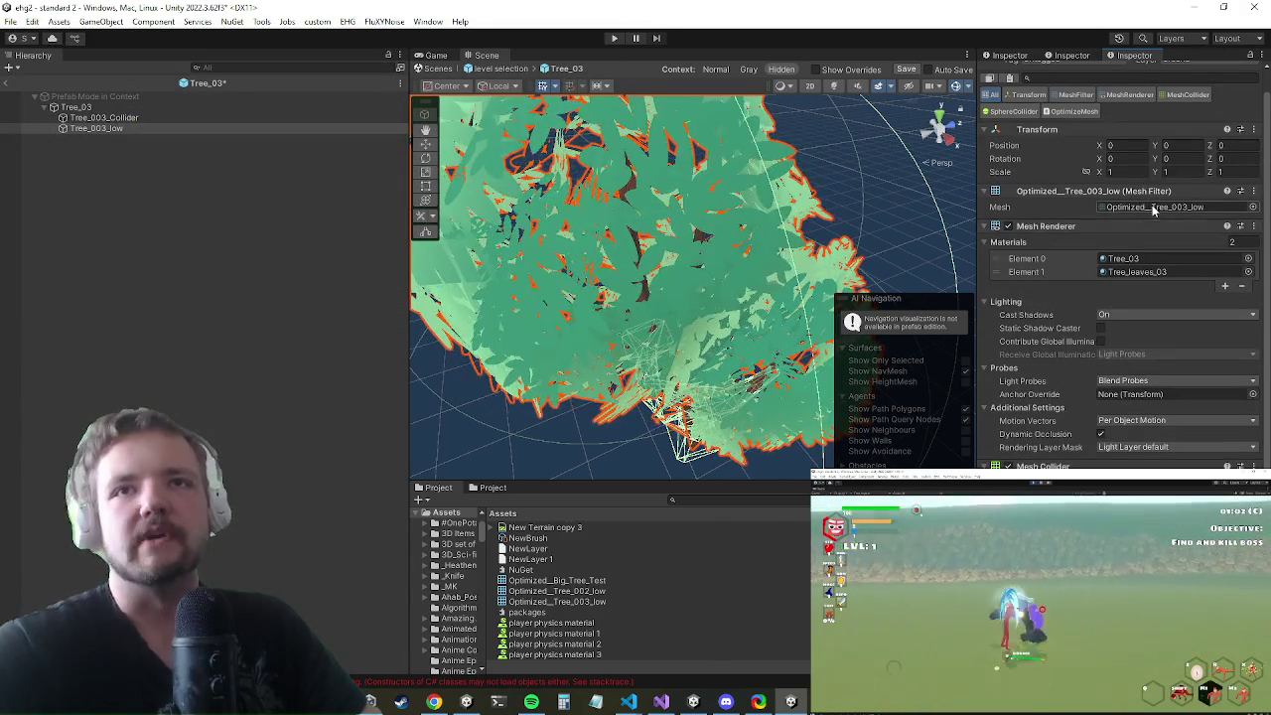
pyautogui.click(1154, 206)
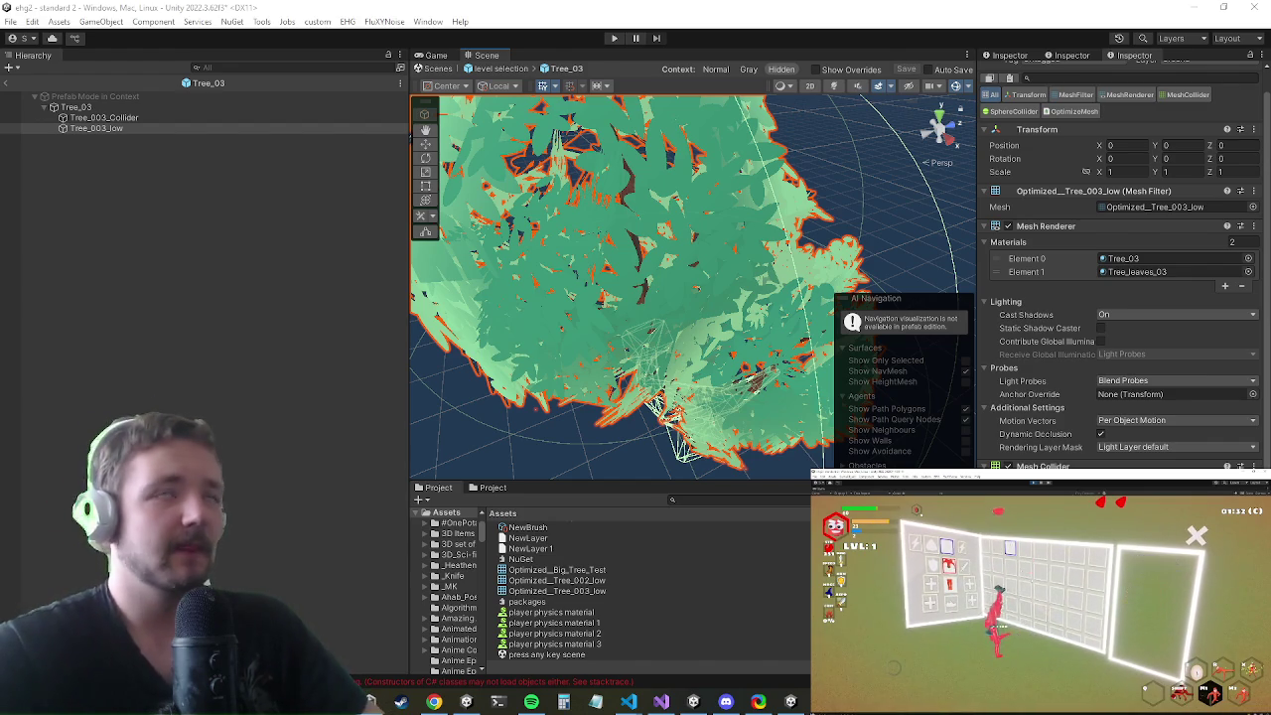
pyautogui.click(10, 85)
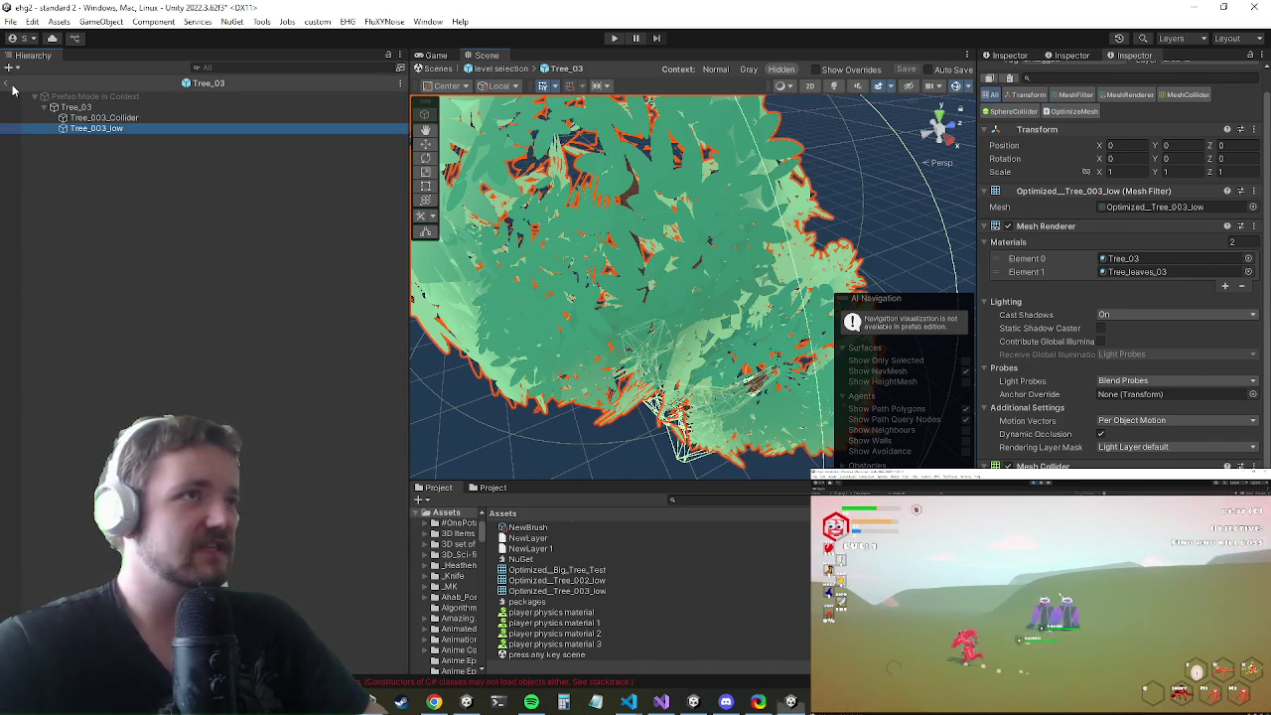
# - Exit Tree_03 prefab mode and start the level in Play mode
pyautogui.click(614, 37)
pyautogui.click(655, 406)
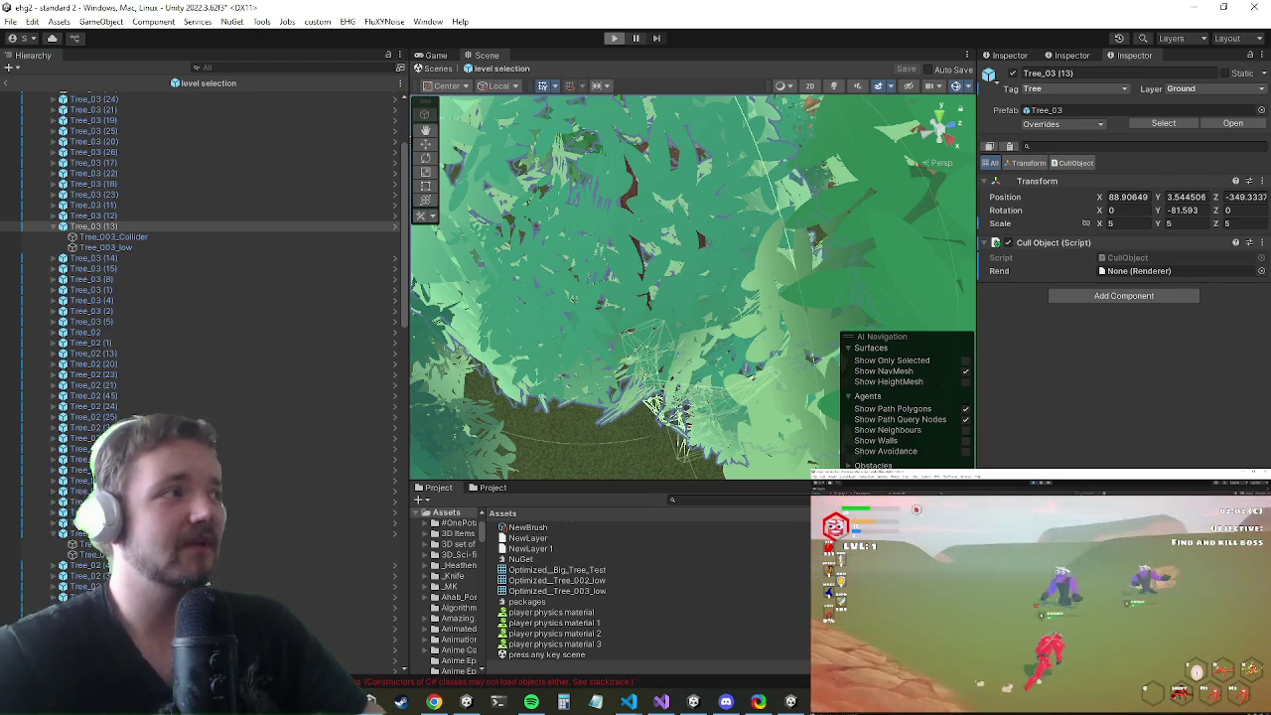
pyautogui.hotkey('ctrl', 'p')
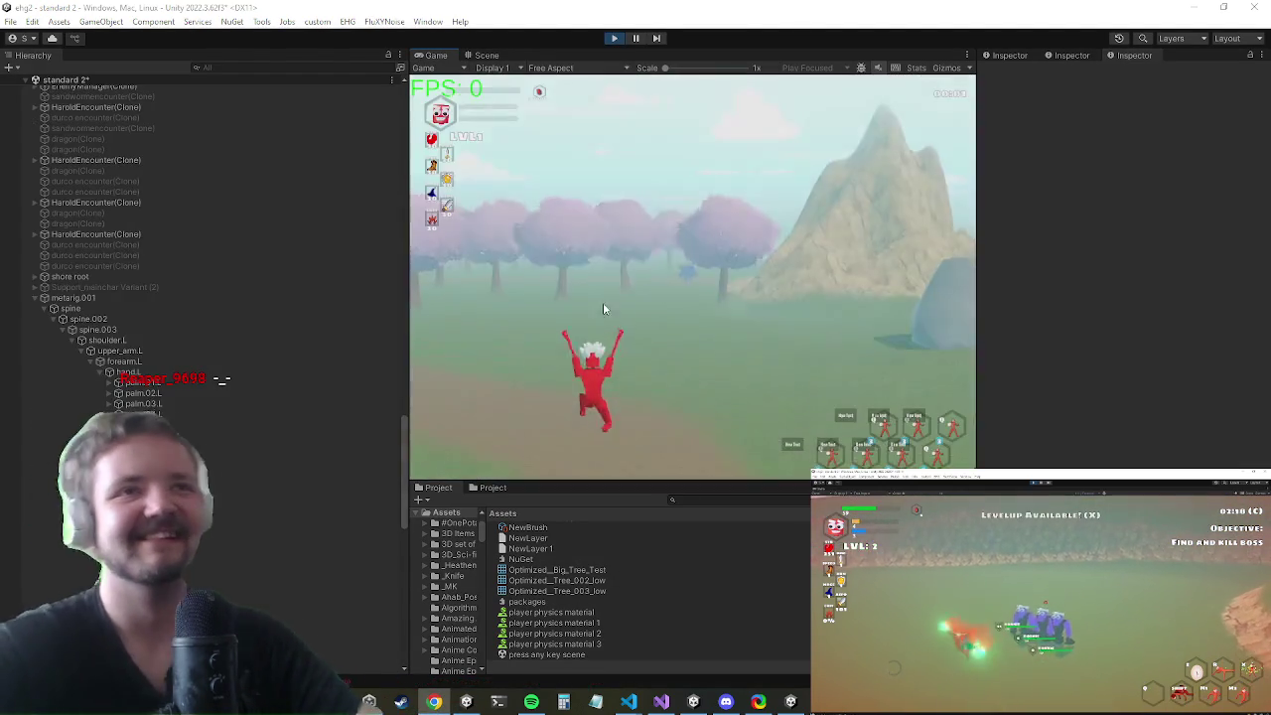
# - Maximize the Game view, walk the character forward, and open the Profiler window
pyautogui.hotkey('shift', 'space')
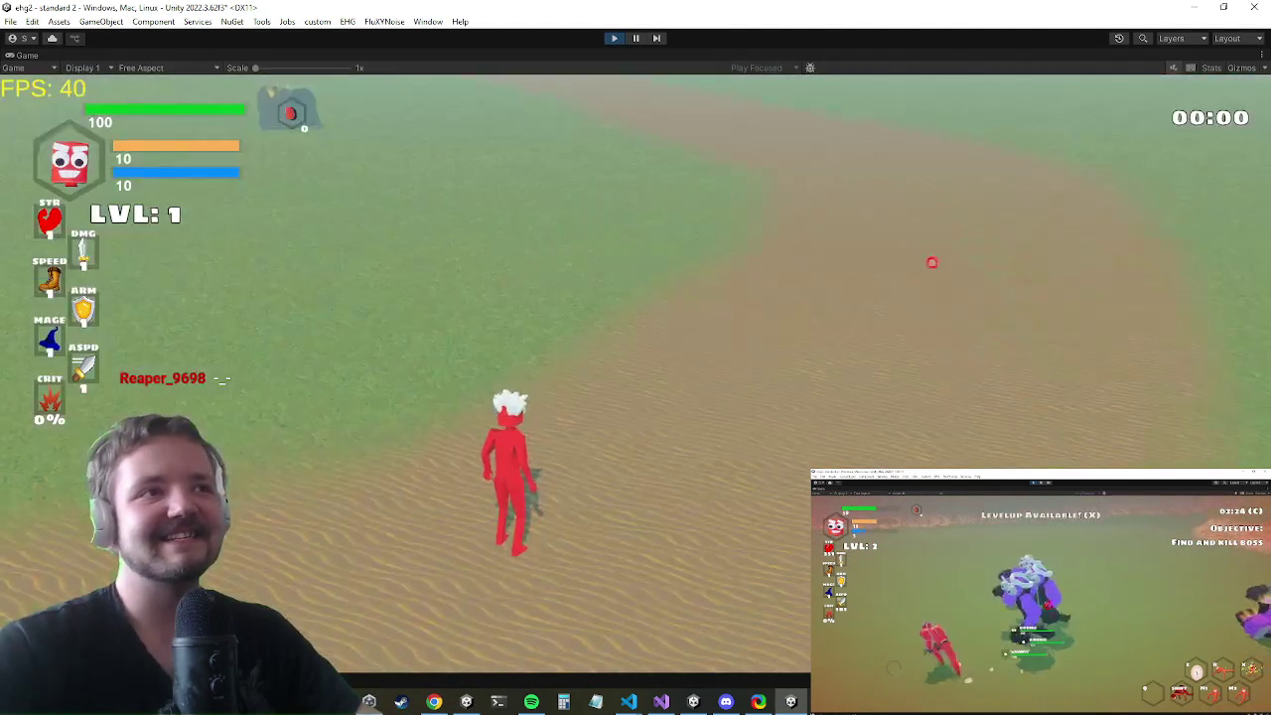
pyautogui.press('w')
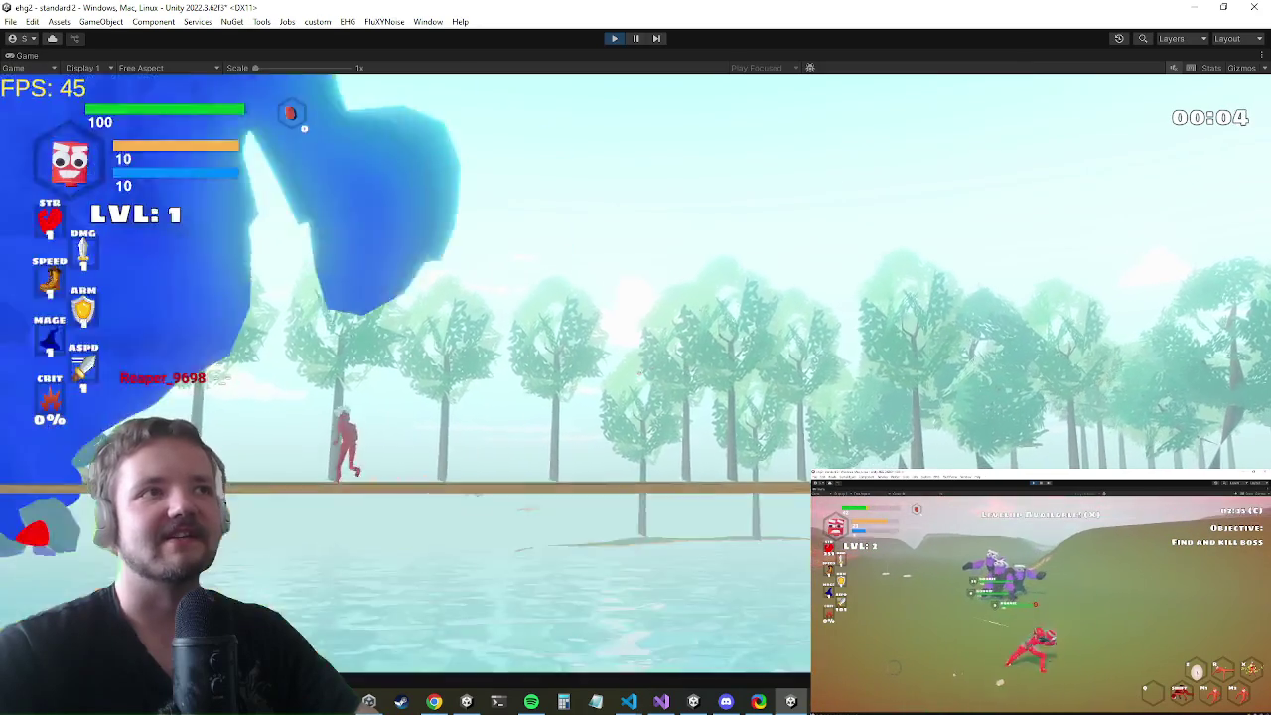
pyautogui.press('super')
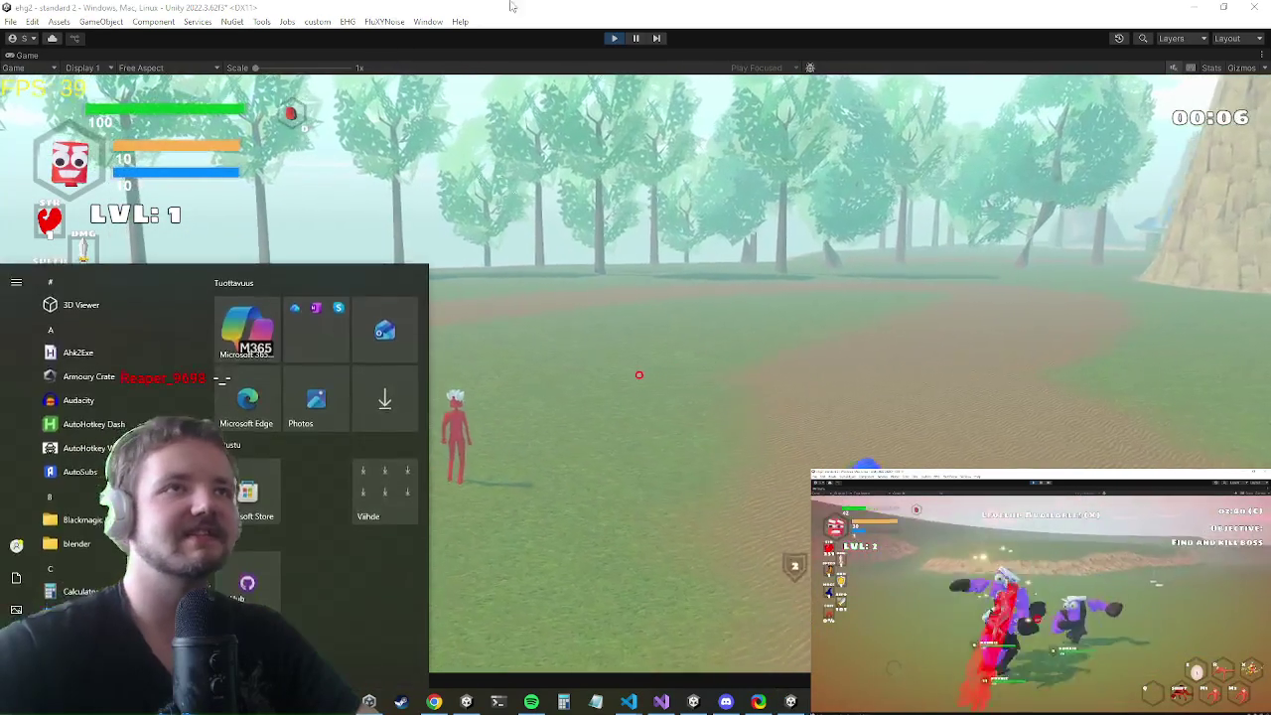
pyautogui.click(428, 21)
pyautogui.moveTo(520, 419)
pyautogui.moveTo(516, 457)
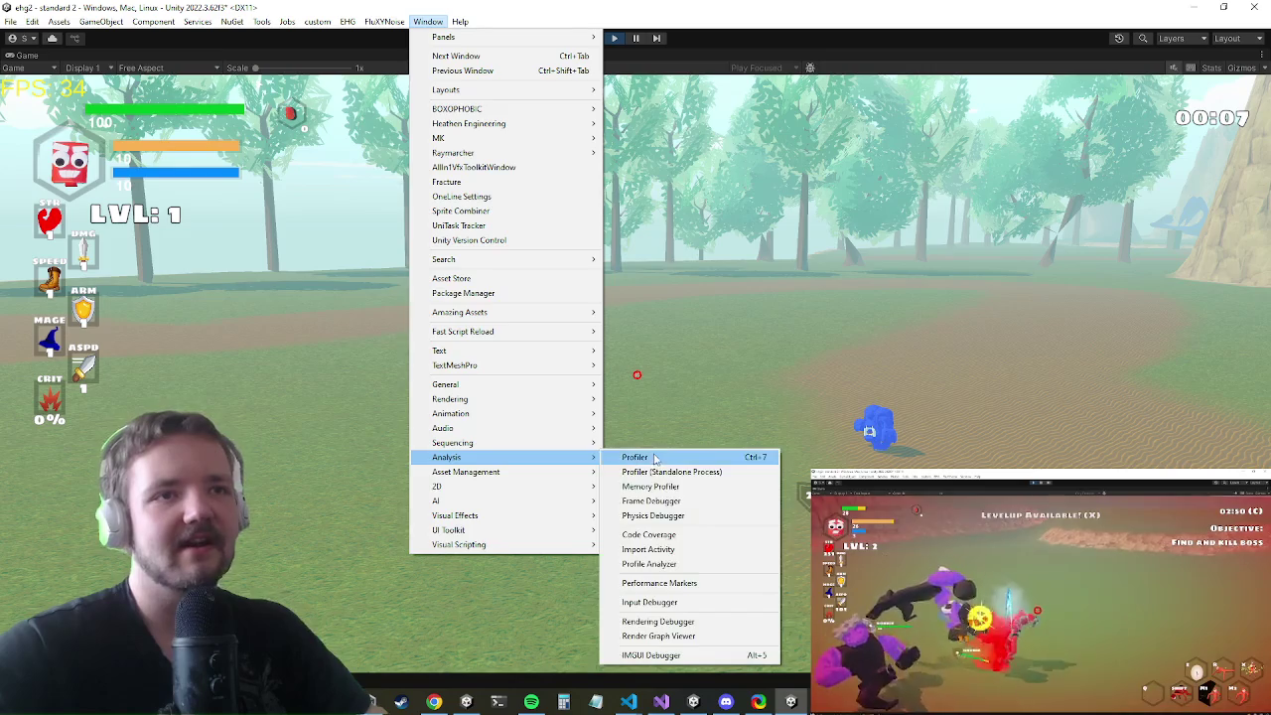
pyautogui.click(651, 457)
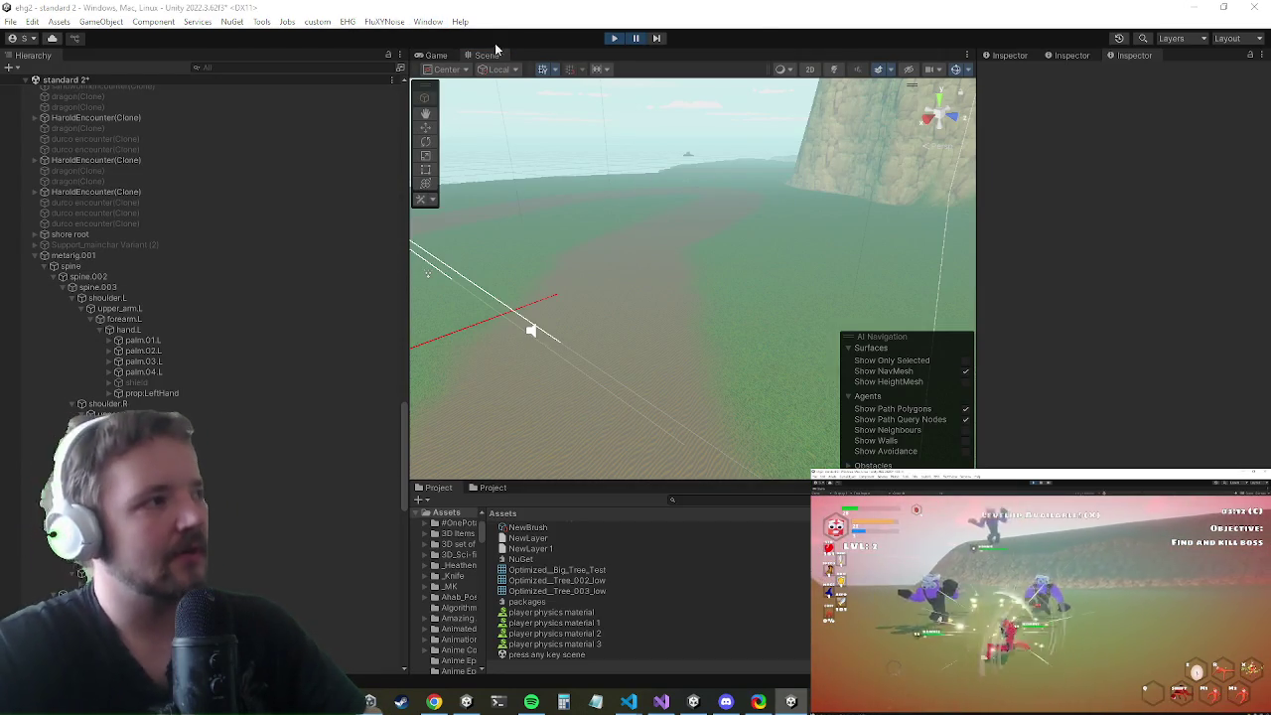
# - Resume the paused game and run the character further with the Game view maximized
pyautogui.click(638, 40)
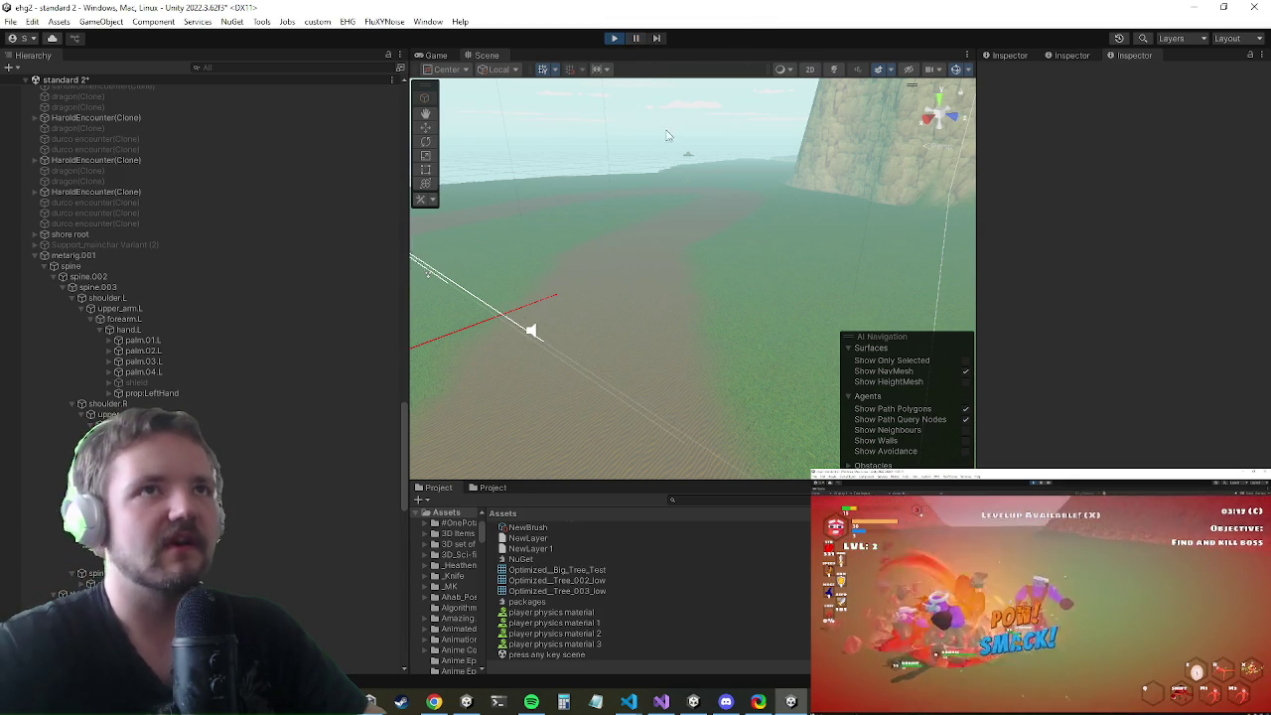
pyautogui.press('w')
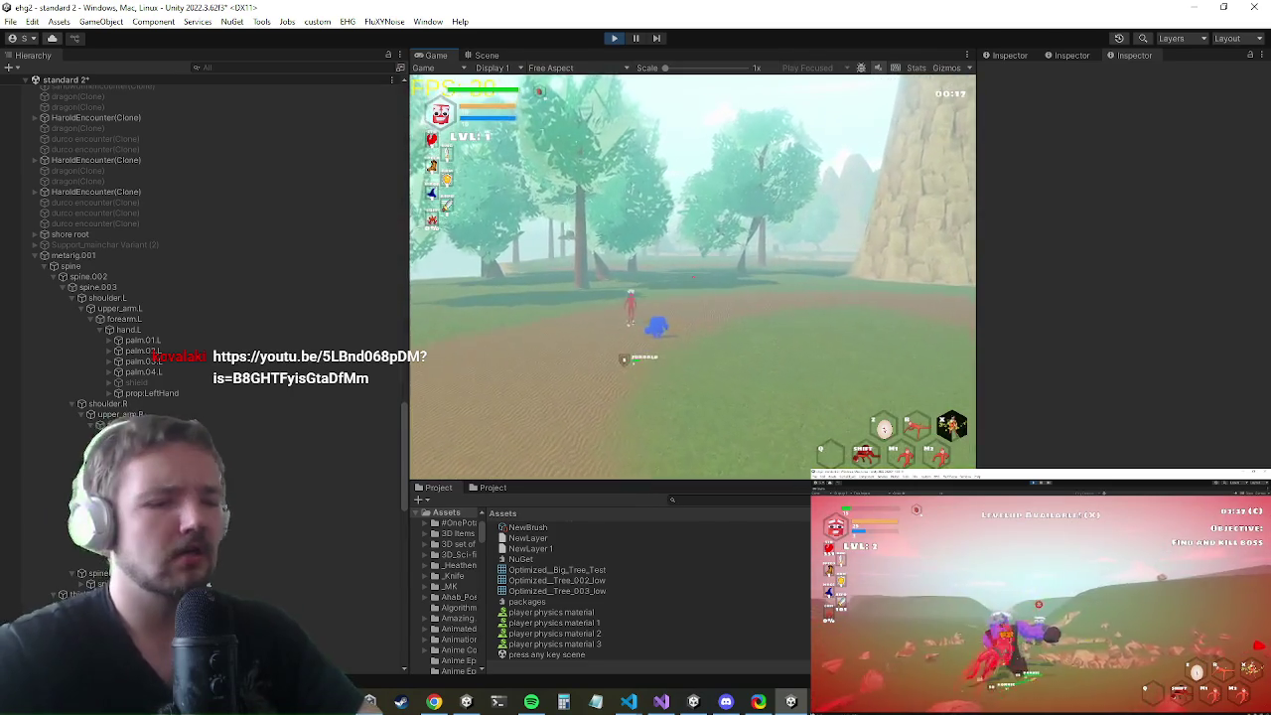
pyautogui.hotkey('shift', 'space')
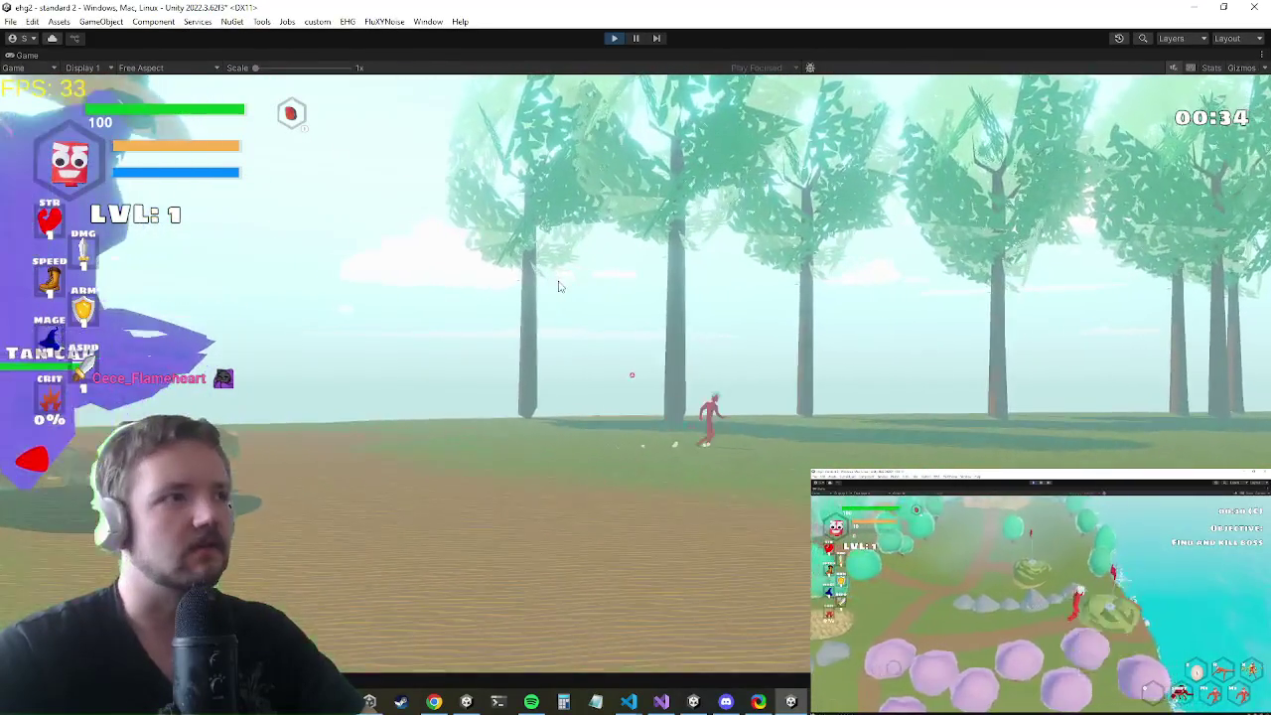
pyautogui.press('super')
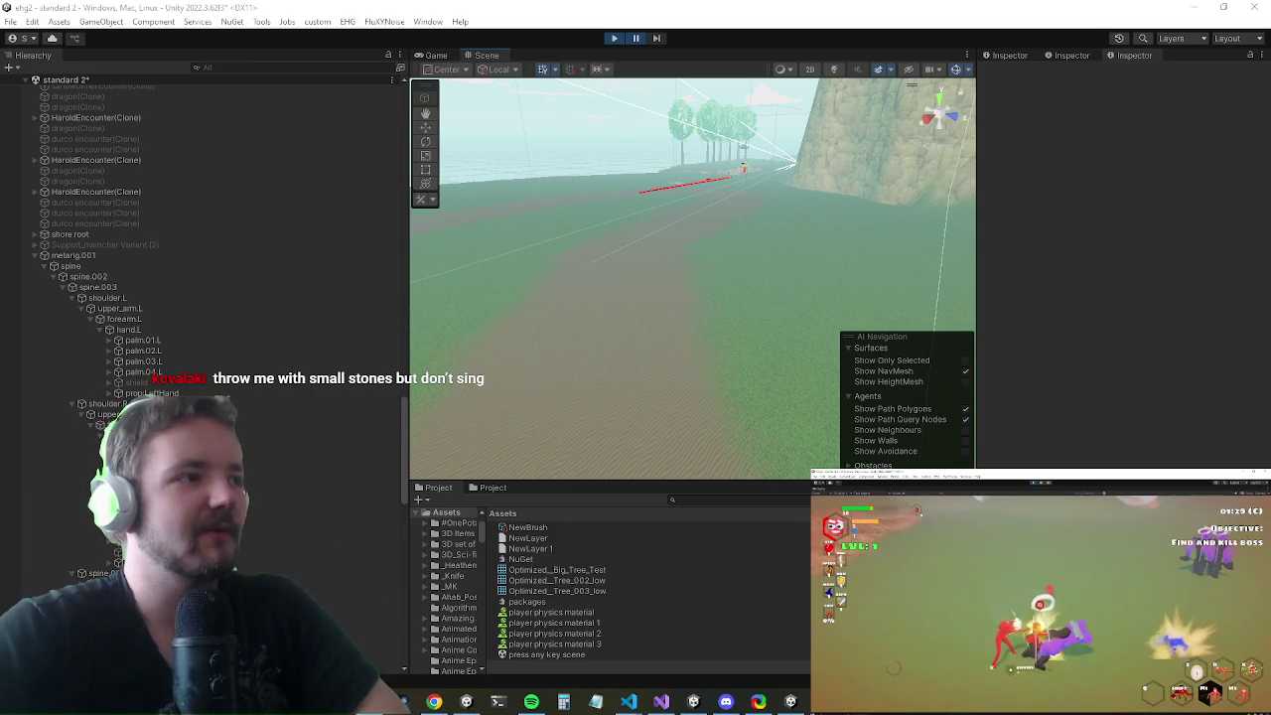
# - Open and close the in-game inventory, then switch to the YouTube browser window
pyautogui.press('i')
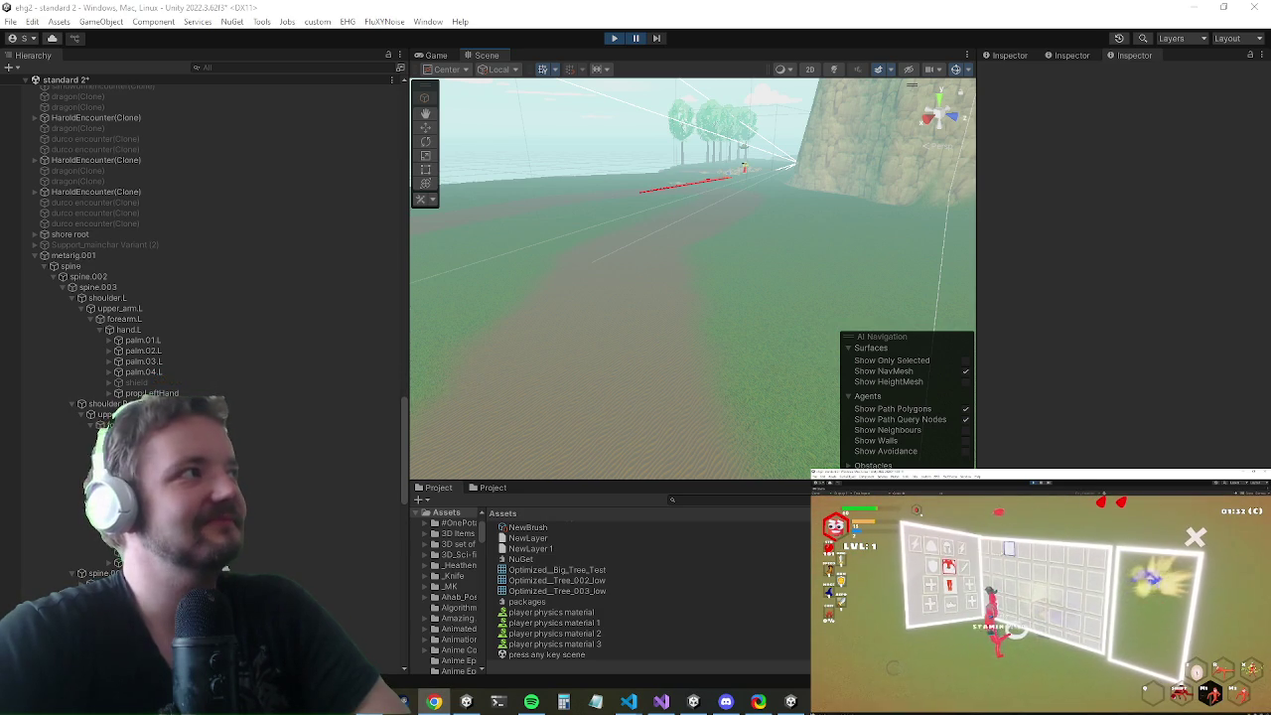
pyautogui.press('i')
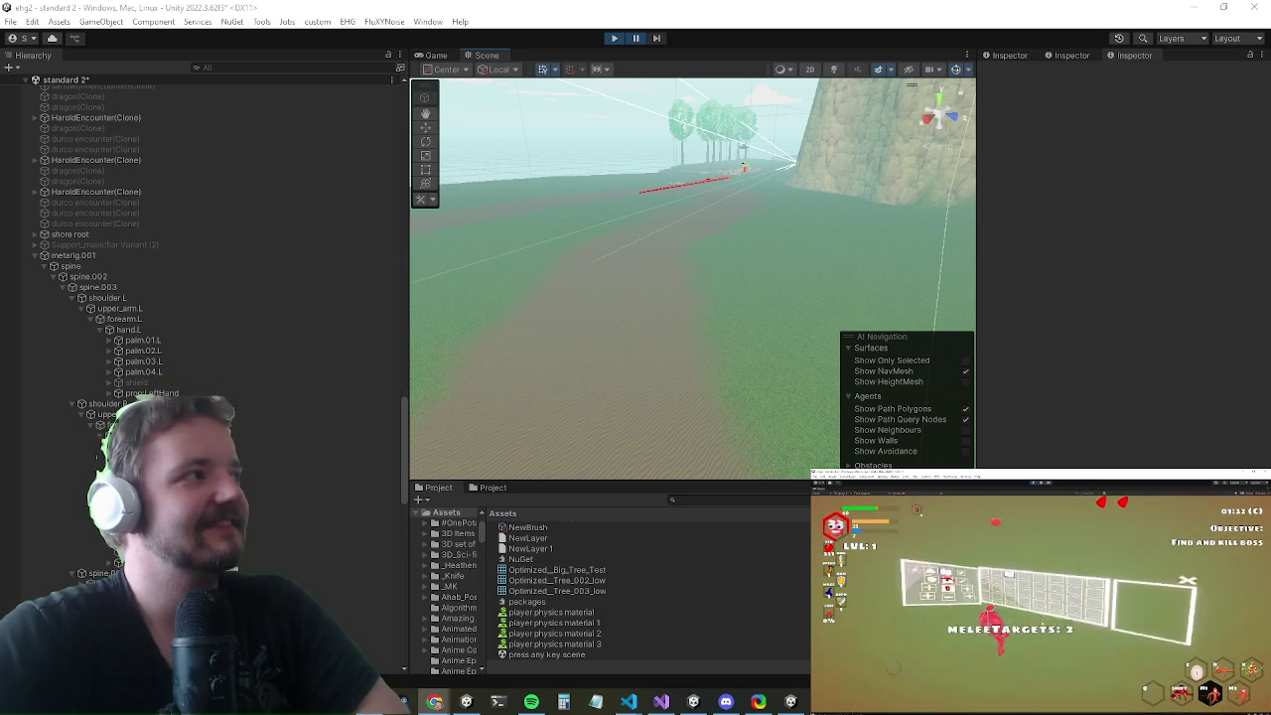
pyautogui.hotkey('alt', 'Tab')
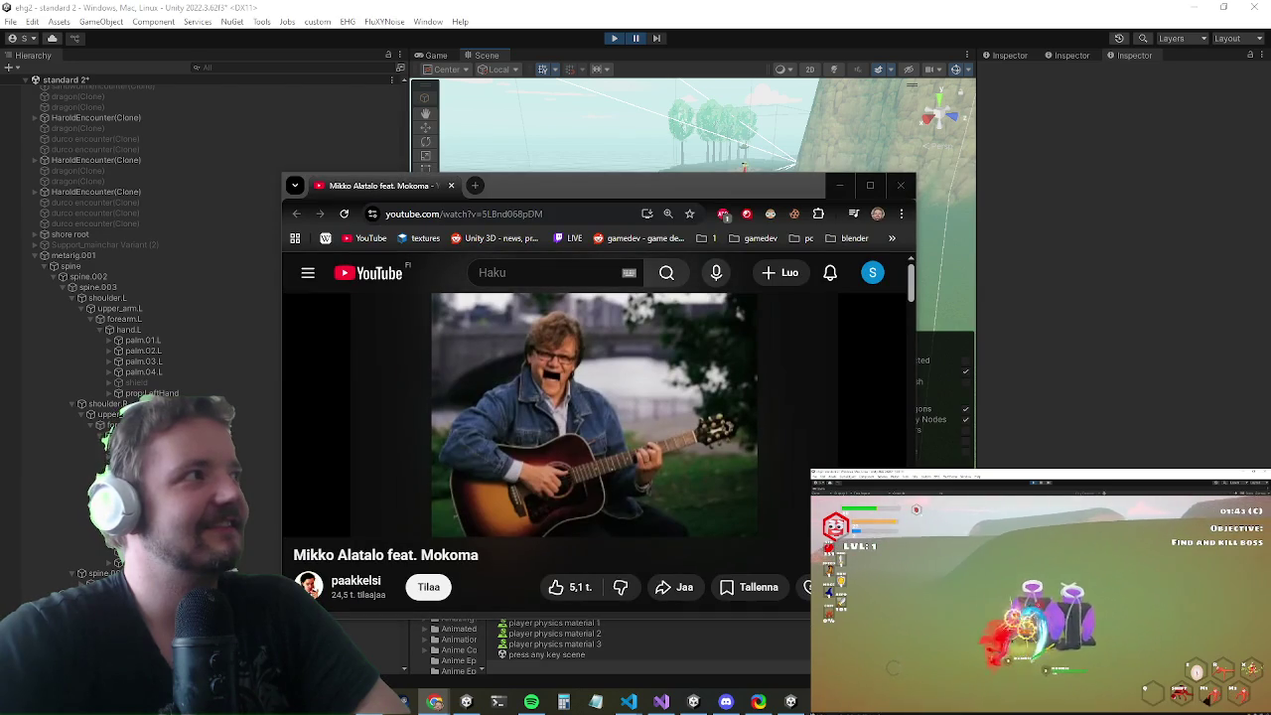
# - Play the music video with the volume slightly raised, pausing and resuming it once
pyautogui.click(556, 449)
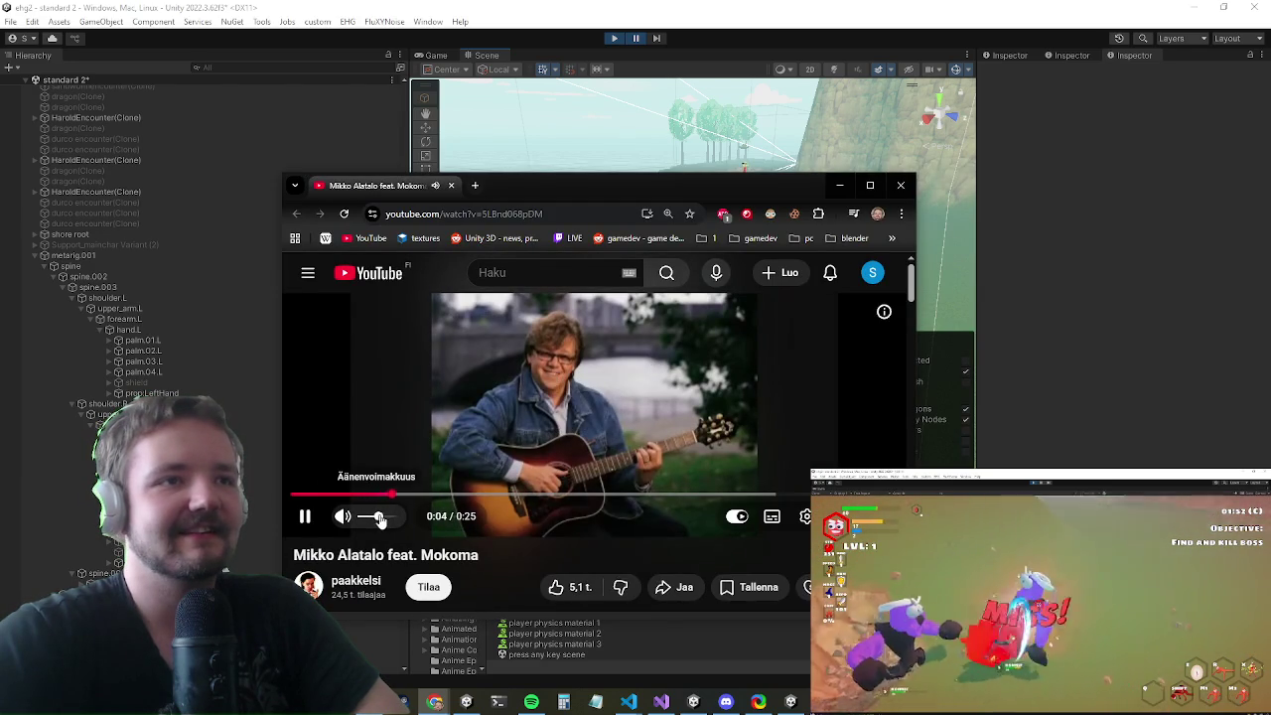
pyautogui.click(377, 516)
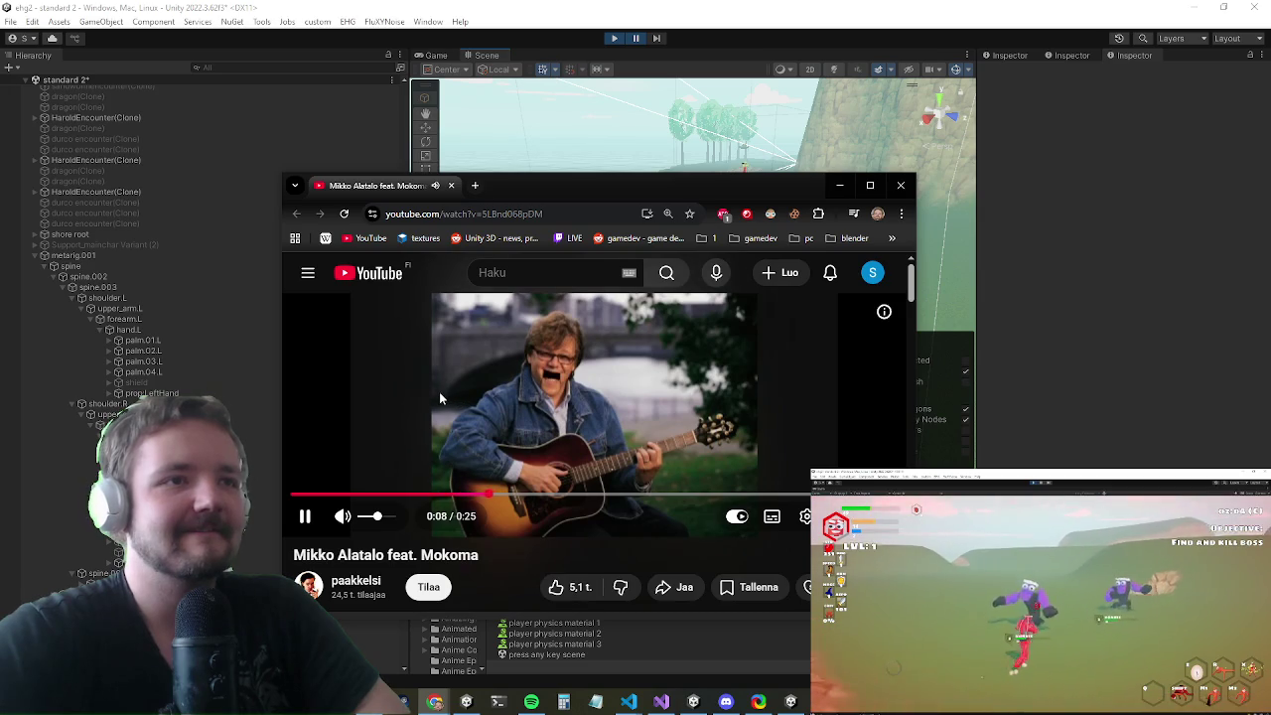
pyautogui.click(481, 375)
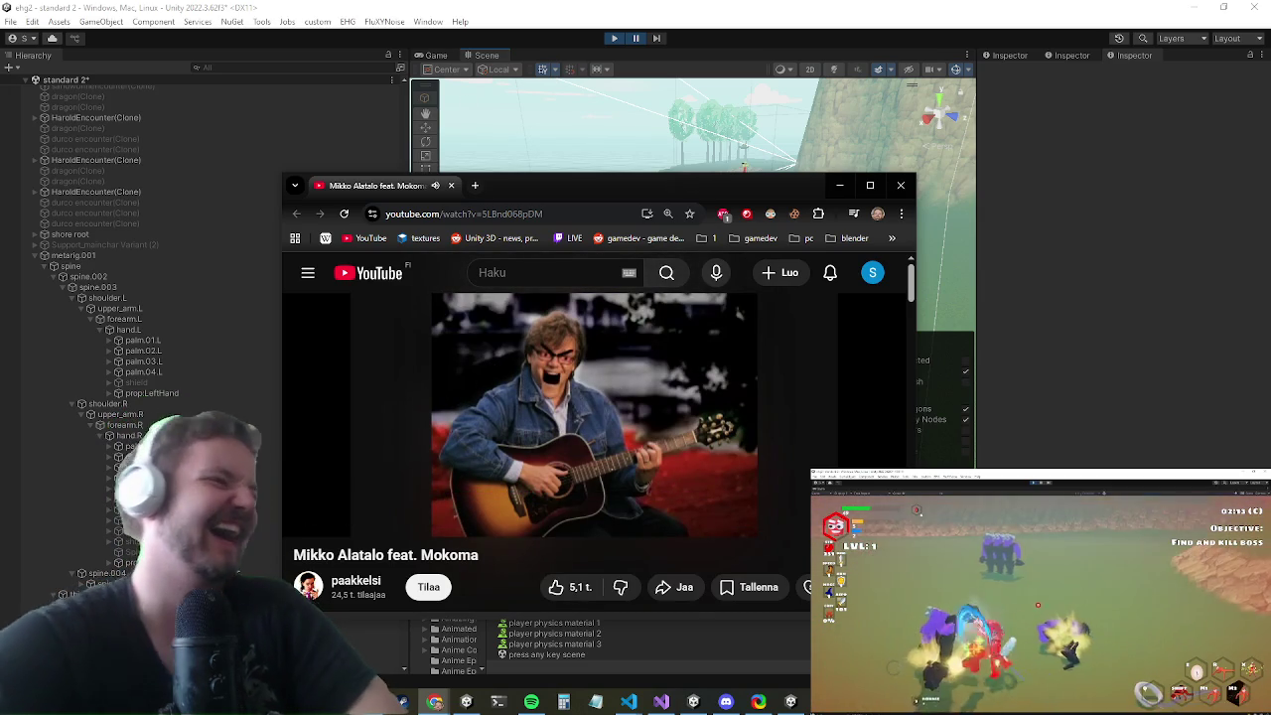
pyautogui.click(202, 248)
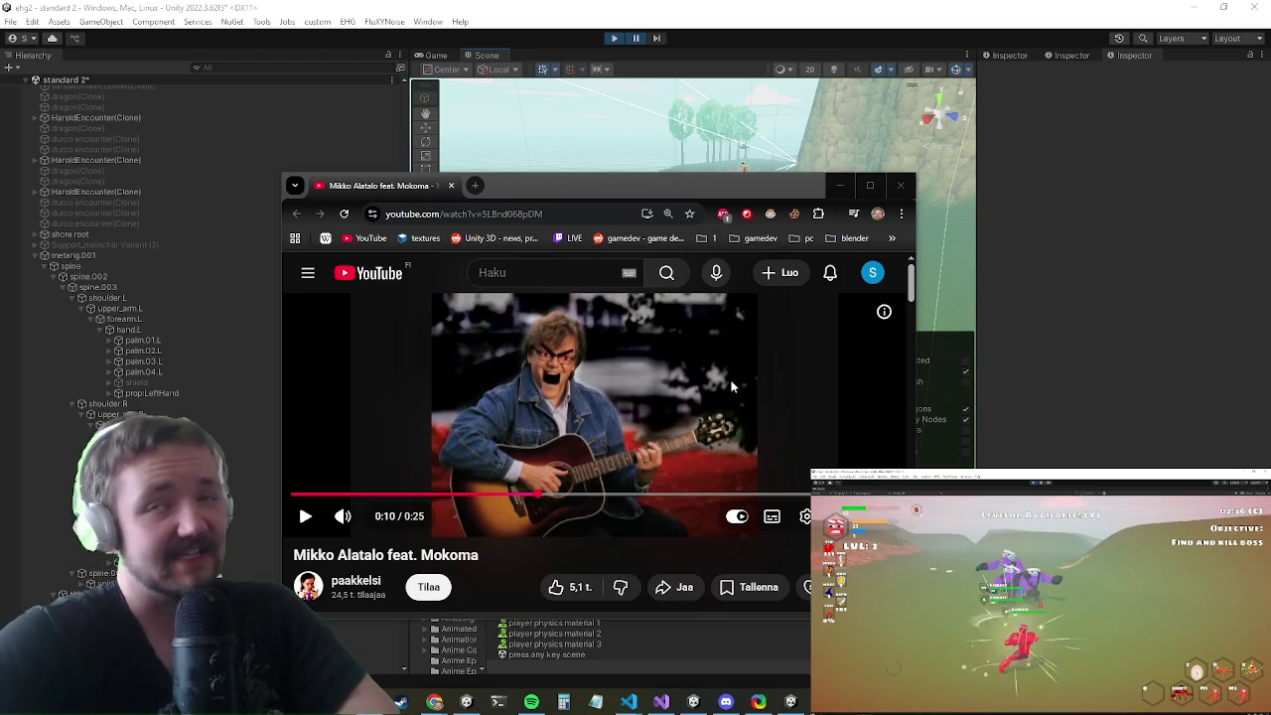
pyautogui.click(544, 405)
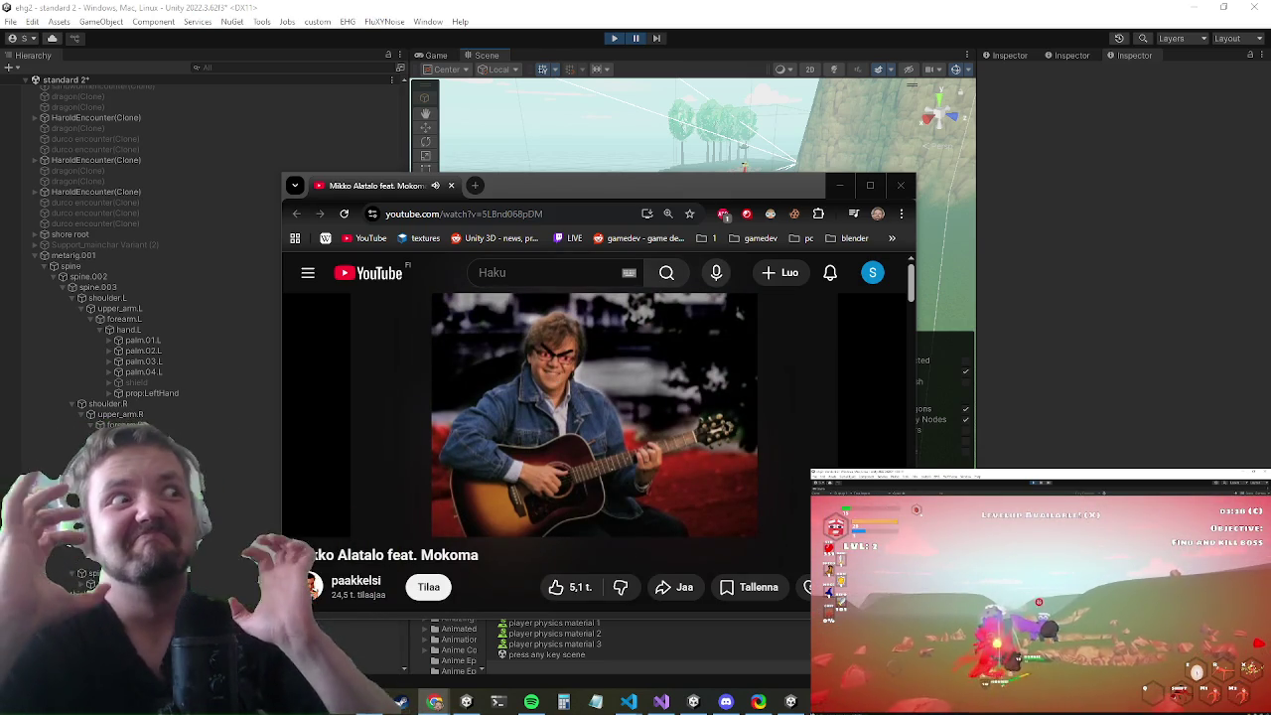
# - Move the YouTube window off the editor and open a new maximized Chrome window
pyautogui.moveTo(388, 369)
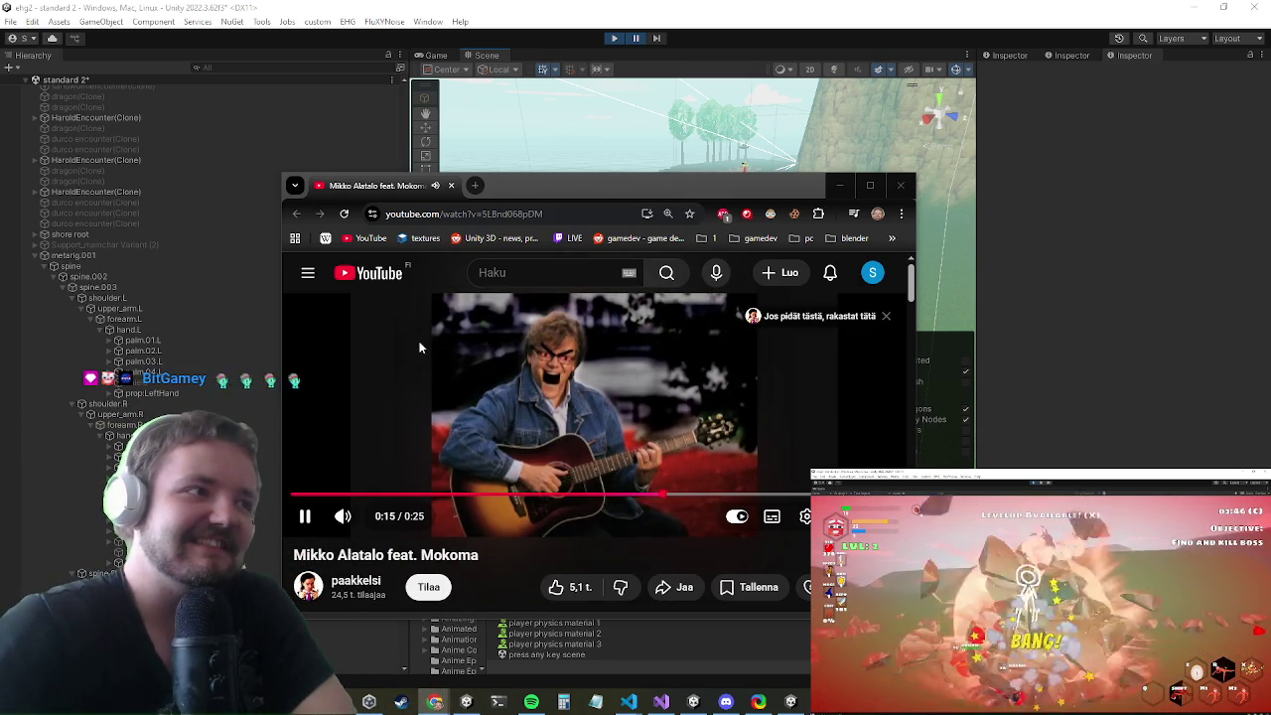
pyautogui.moveTo(532, 184); pyautogui.dragTo(264, 260)
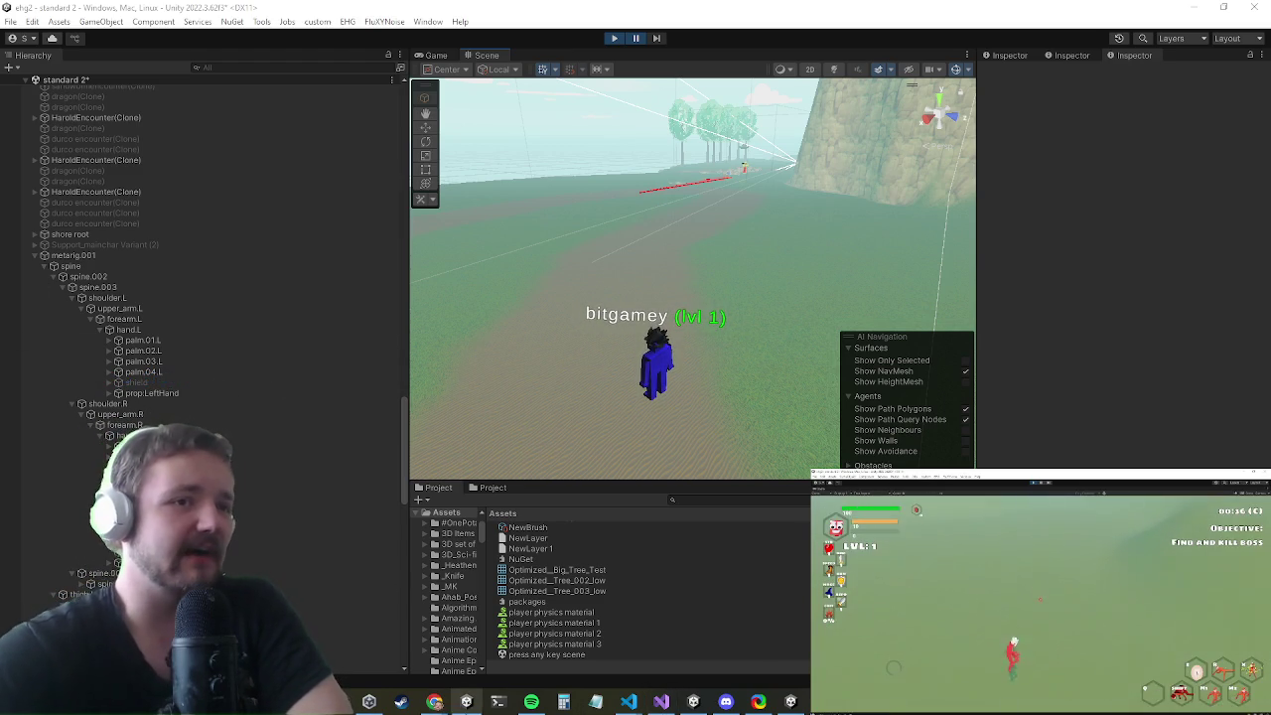
pyautogui.moveTo(443, 707)
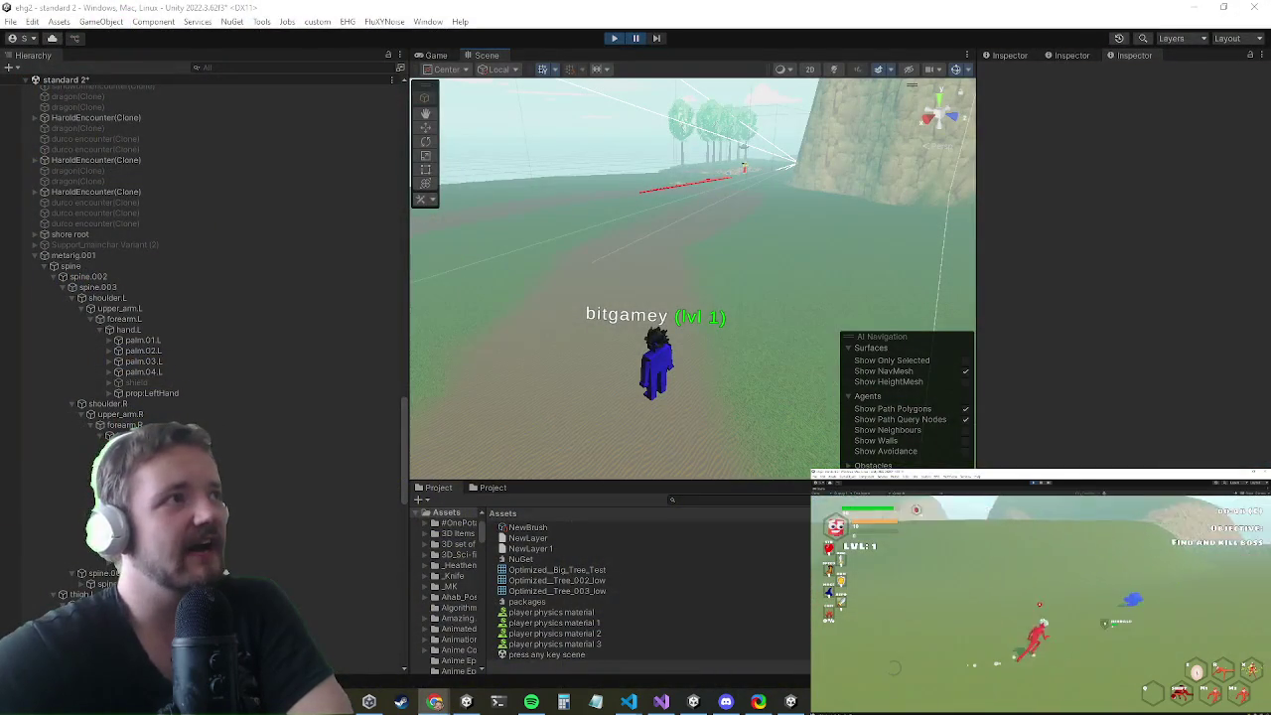
pyautogui.moveTo(455, 35); pyautogui.dragTo(456, 20)
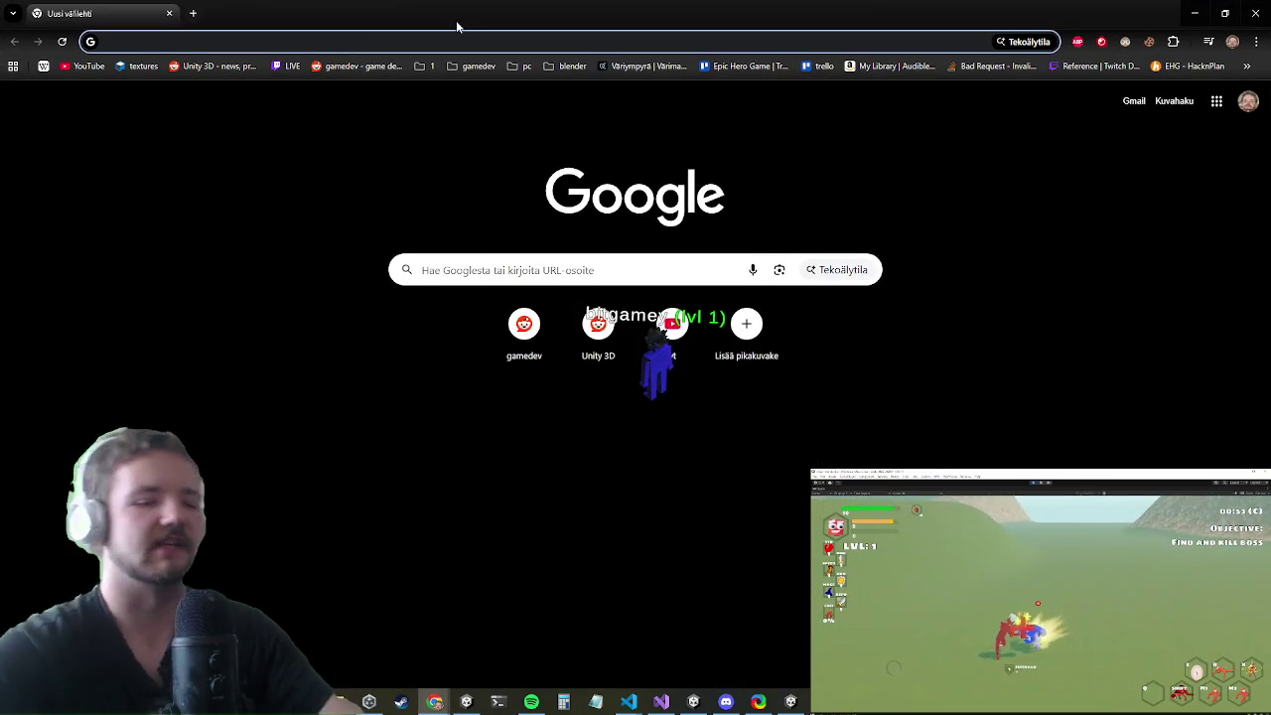
# - Translate the Finnish word 'takatalvi' into English ('back winter') with Google's translator
pyautogui.write('kää')
pyautogui.press('Return')
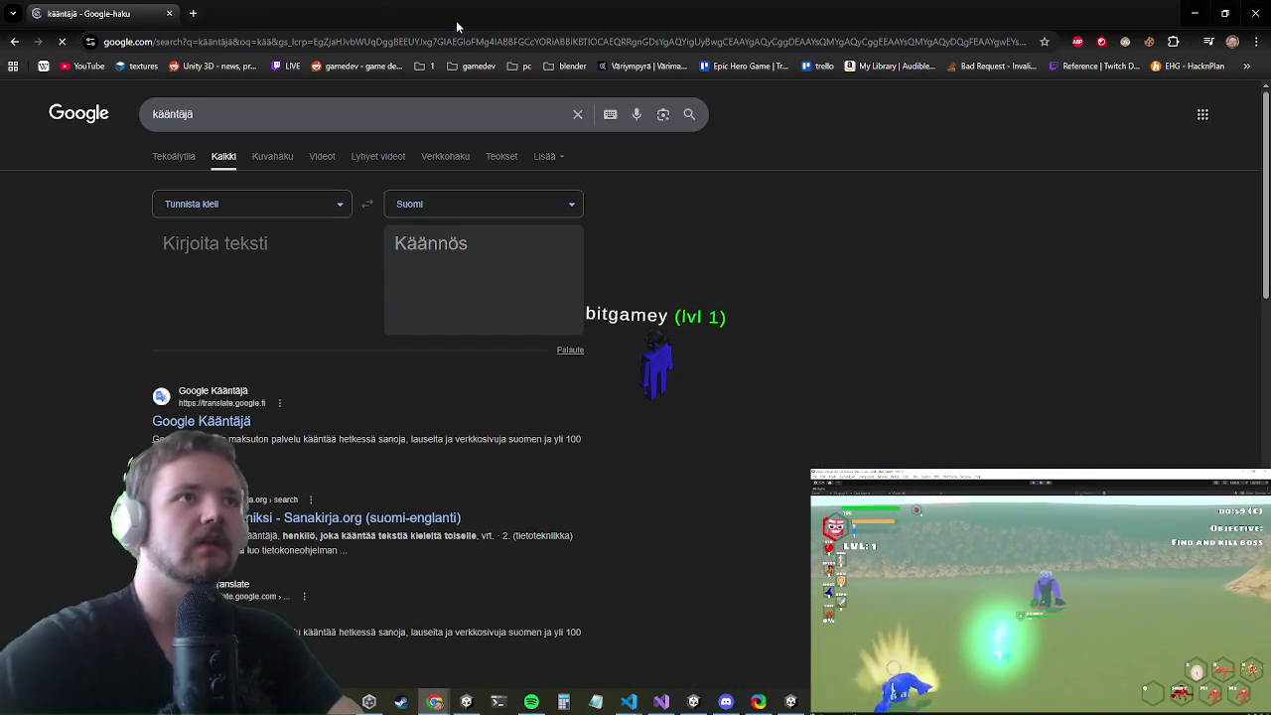
pyautogui.write('takatalvi')
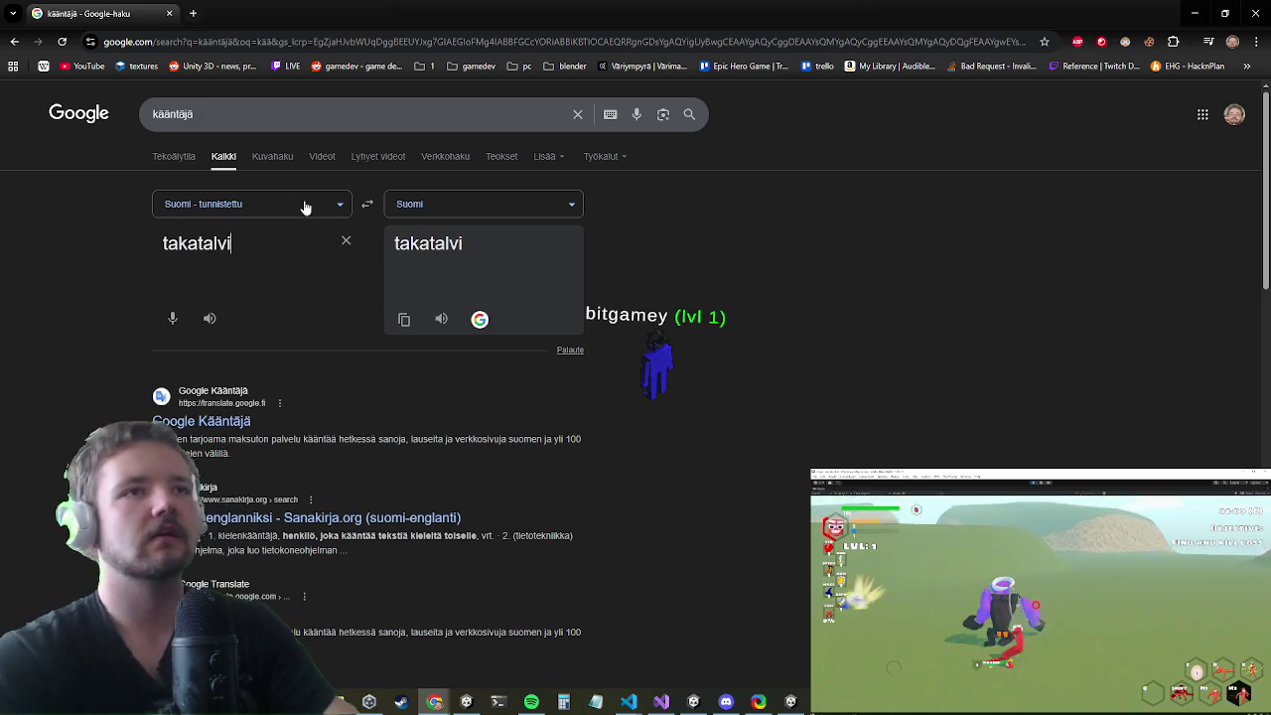
pyautogui.click(449, 209)
pyautogui.write('e')
pyautogui.click(183, 239)
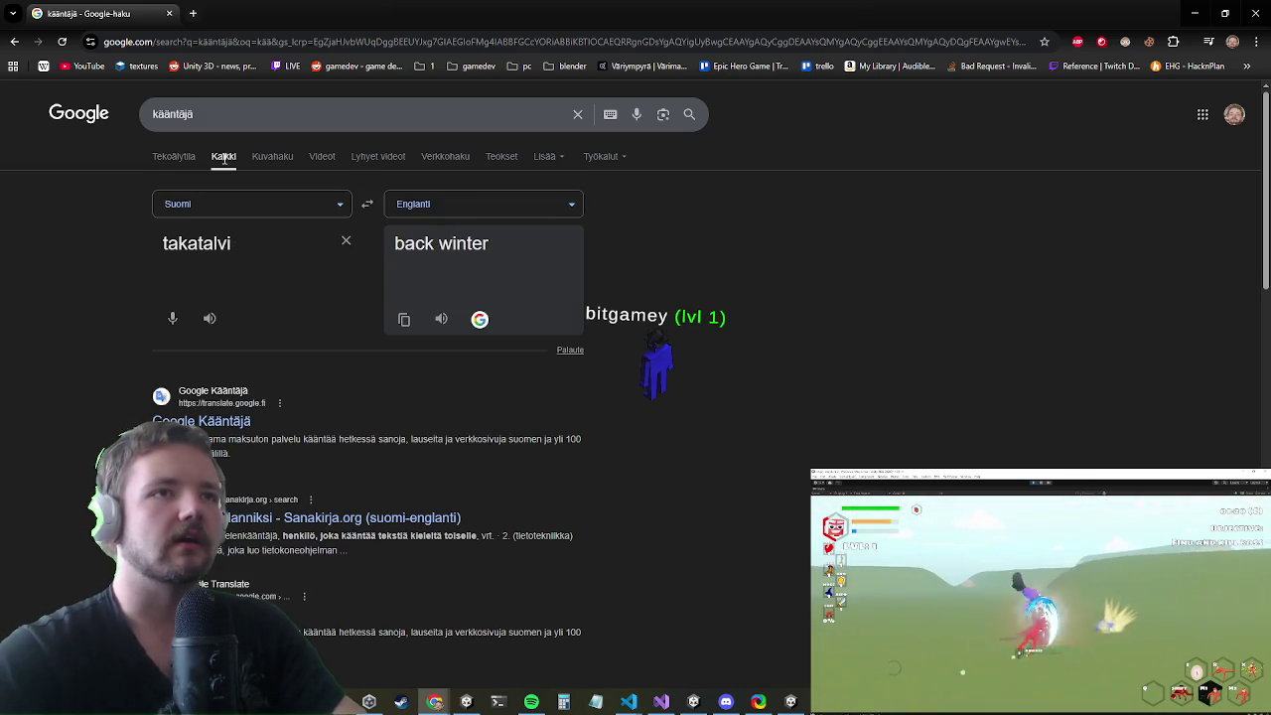
pyautogui.tripleClick(417, 260)
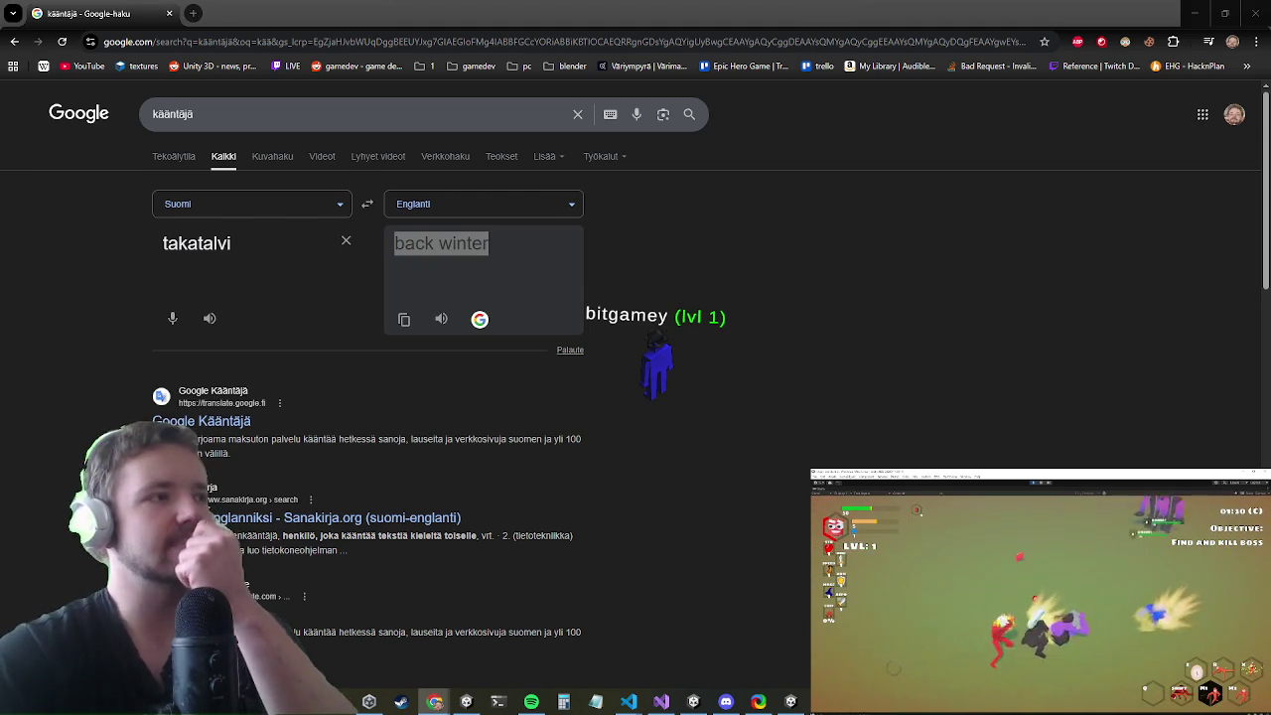
# - Return to Unity Editor and bring the running game into view
pyautogui.press('i')
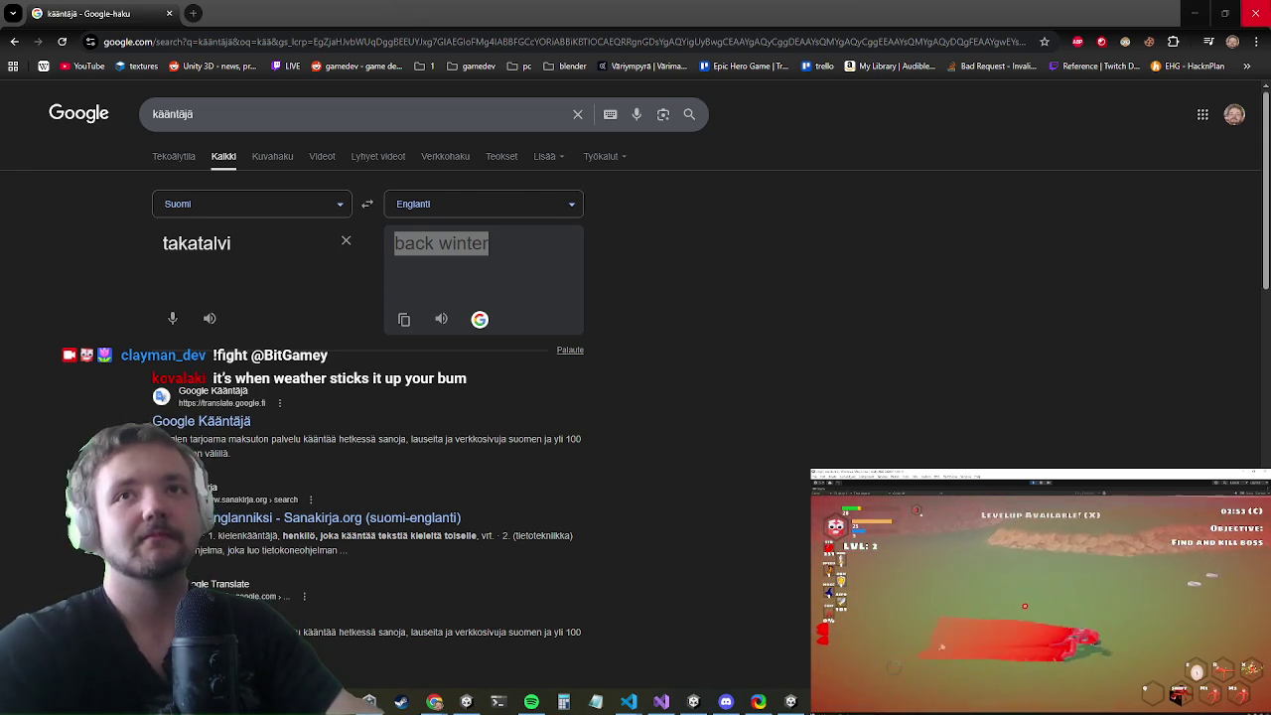
pyautogui.hotkey('alt', 'Tab')
pyautogui.click(440, 52)
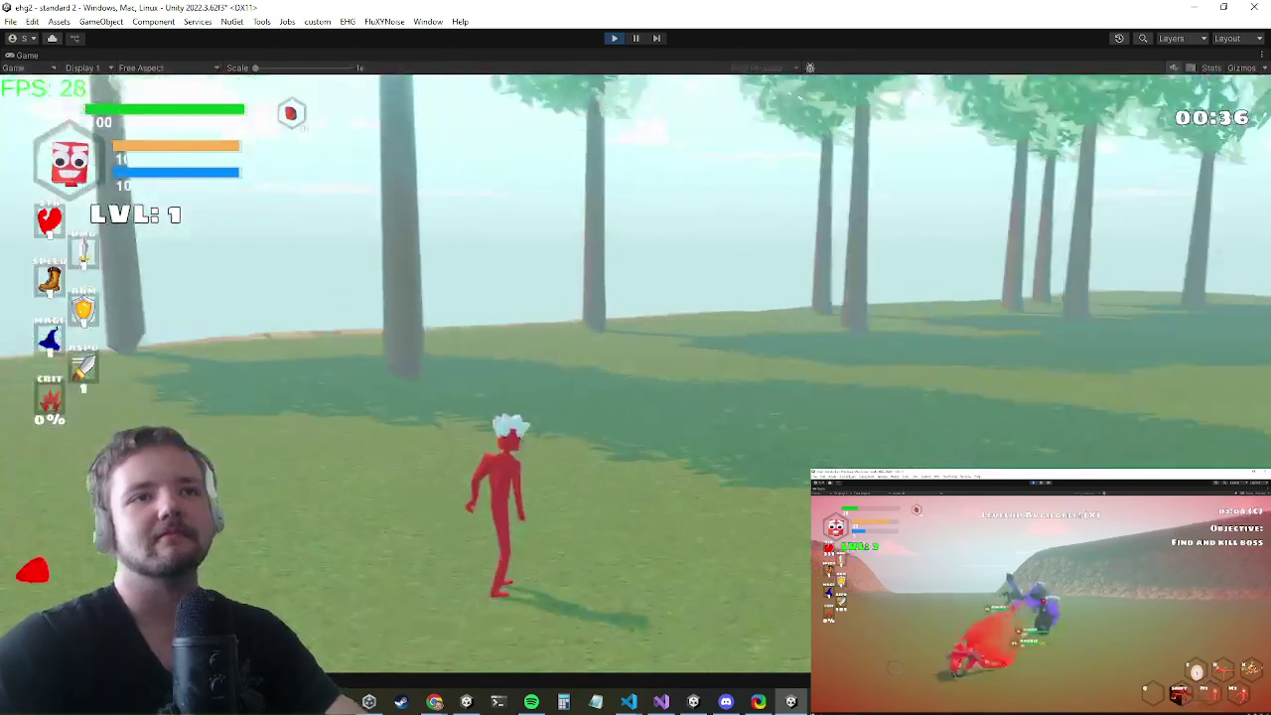
# - Run the character forward in the running playtest
pyautogui.press('w')
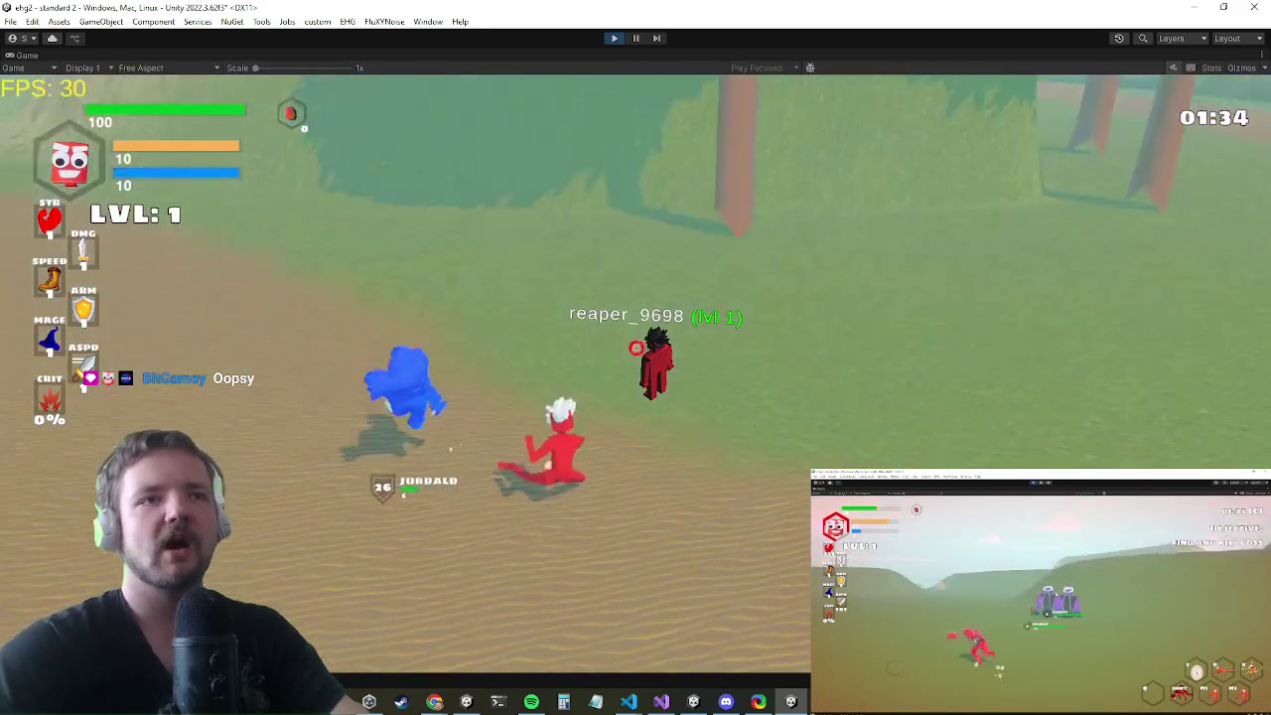
# - Run the 'dmg' command in the in-game console, keep playtesting, then move to Visual Studio
pyautogui.press('`')
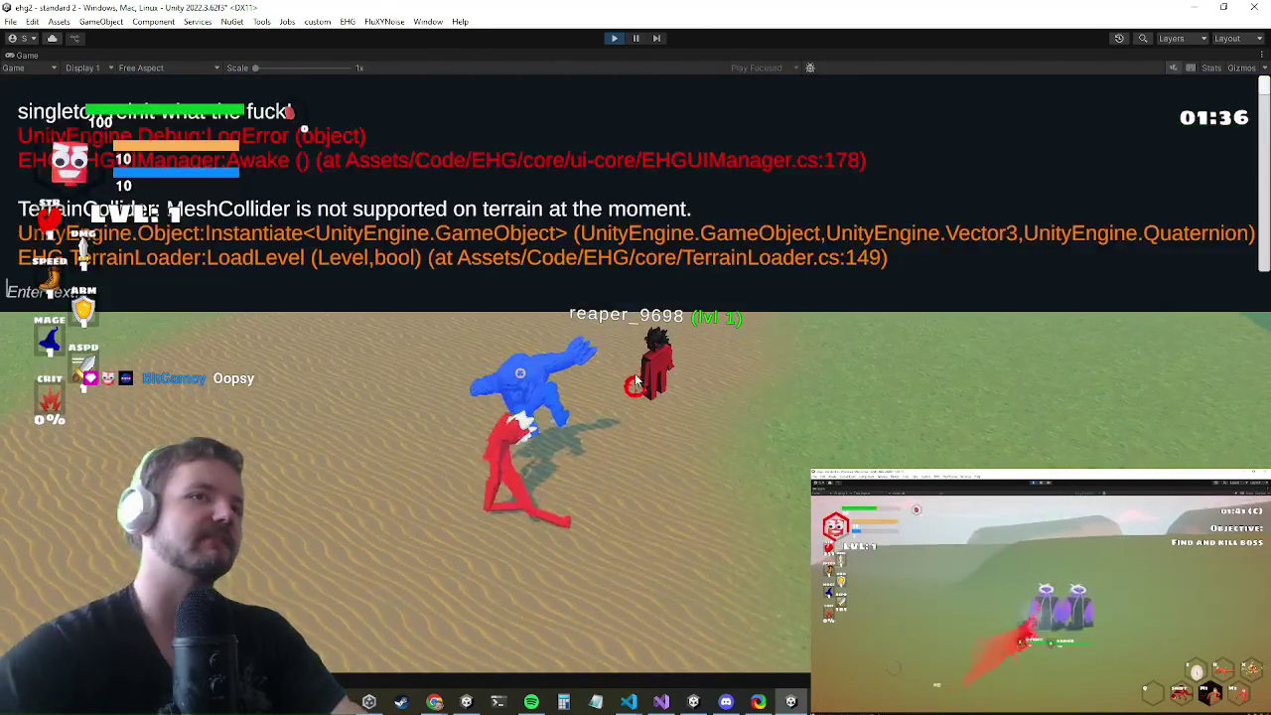
pyautogui.write('dmg')
pyautogui.press('Return')
pyautogui.press('`')
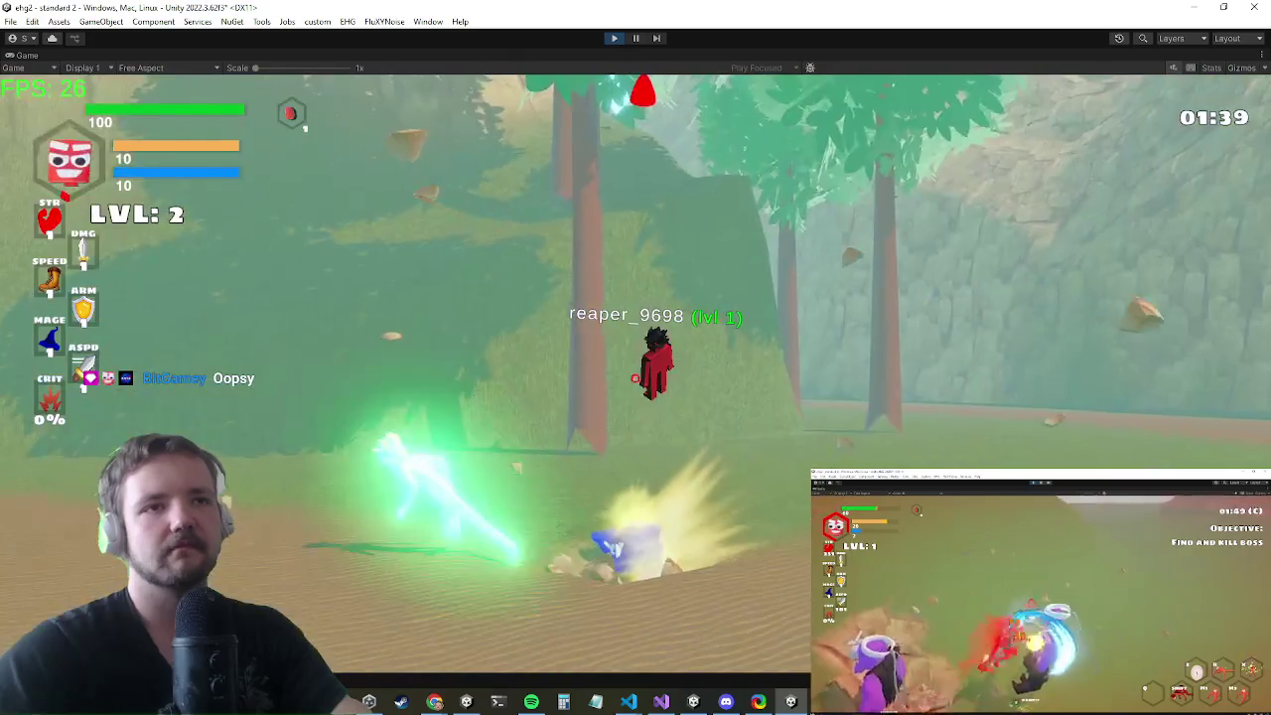
pyautogui.hotkey('alt', 'Tab')
pyautogui.hotkey('alt', 'Tab')
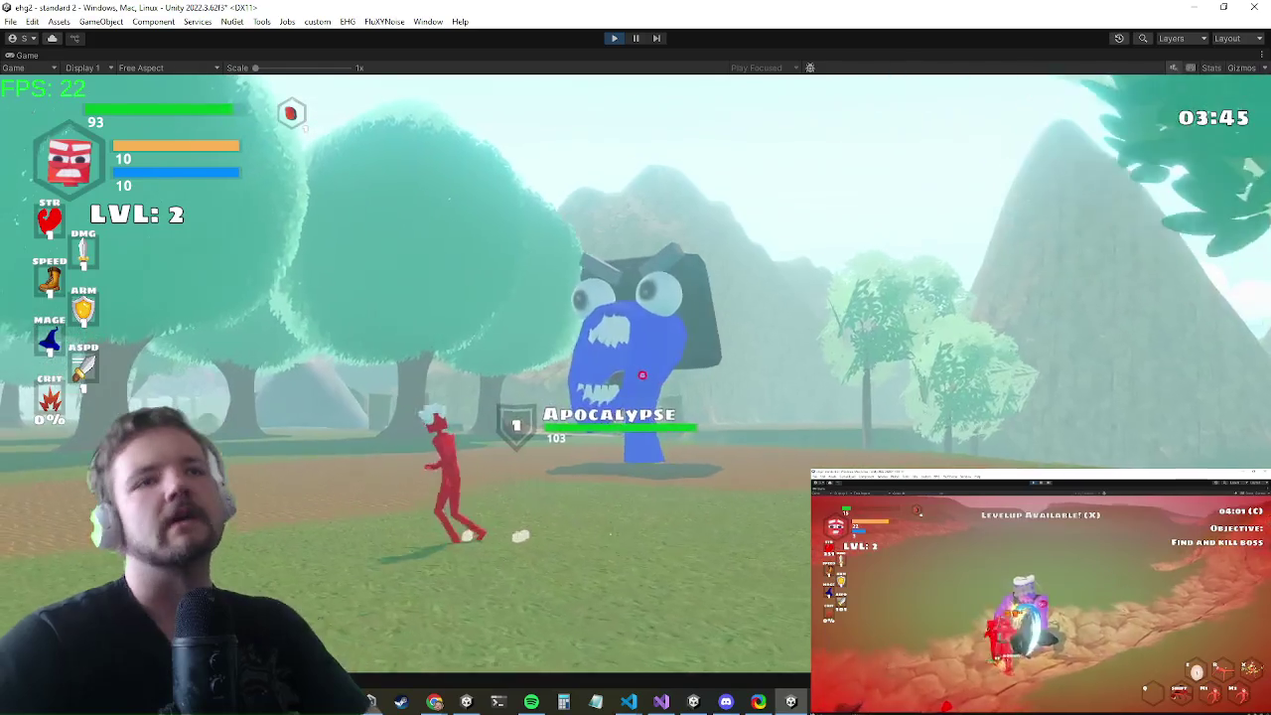
pyautogui.hotkey('alt', 'Tab')
pyautogui.hotkey('alt', 'Tab')
pyautogui.hotkey('alt', 'Tab')
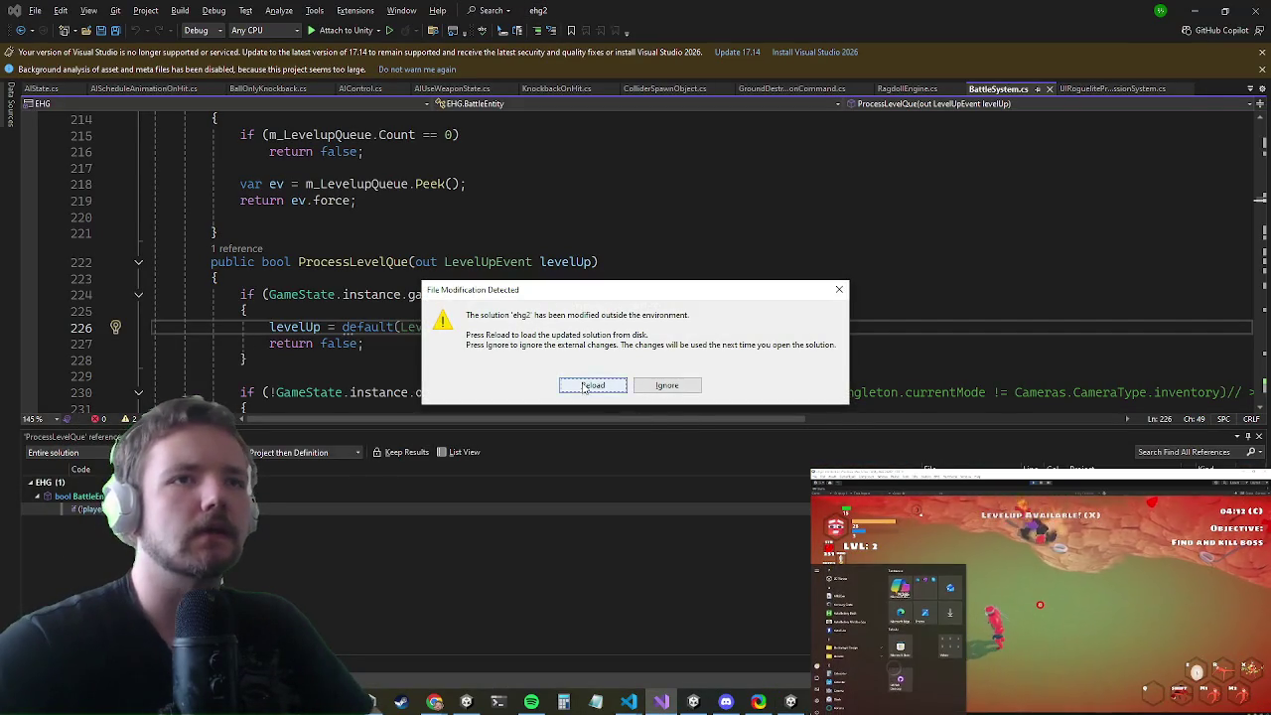
# - Reload the externally modified solution and inspect ForceLevelup around lines 217–229 of BattleSystem.cs
pyautogui.click(589, 386)
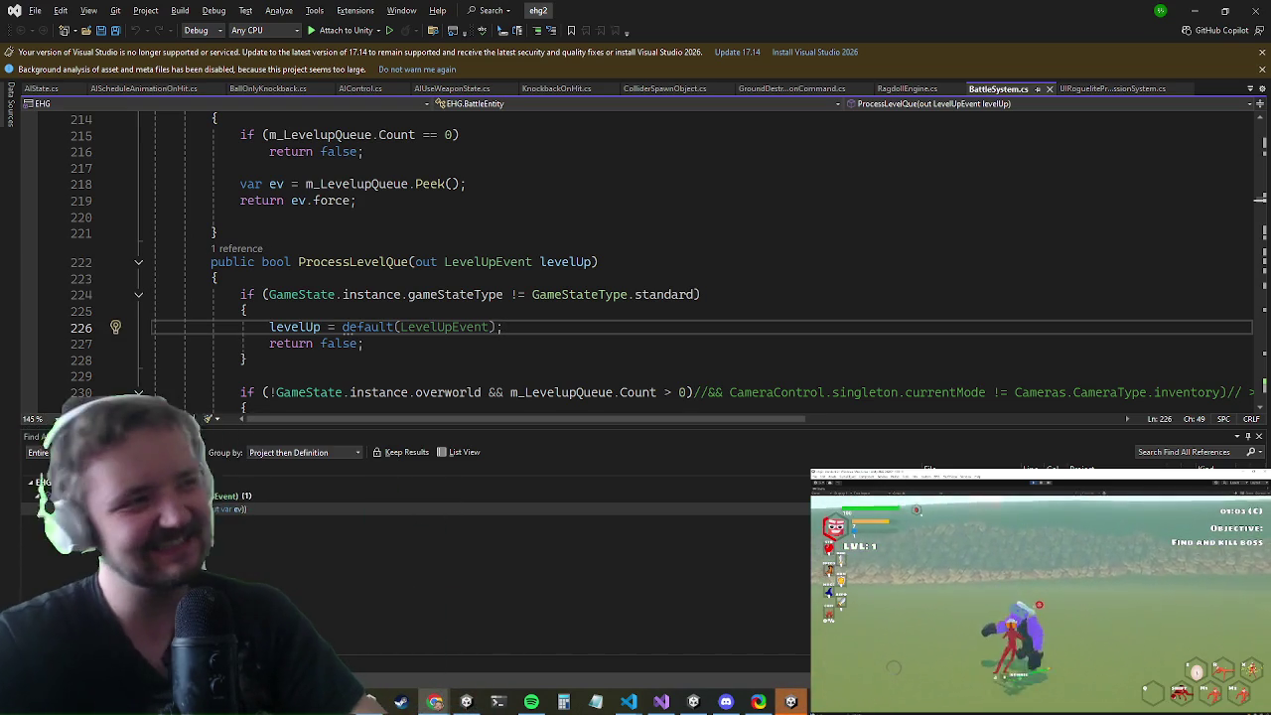
pyautogui.click(437, 281)
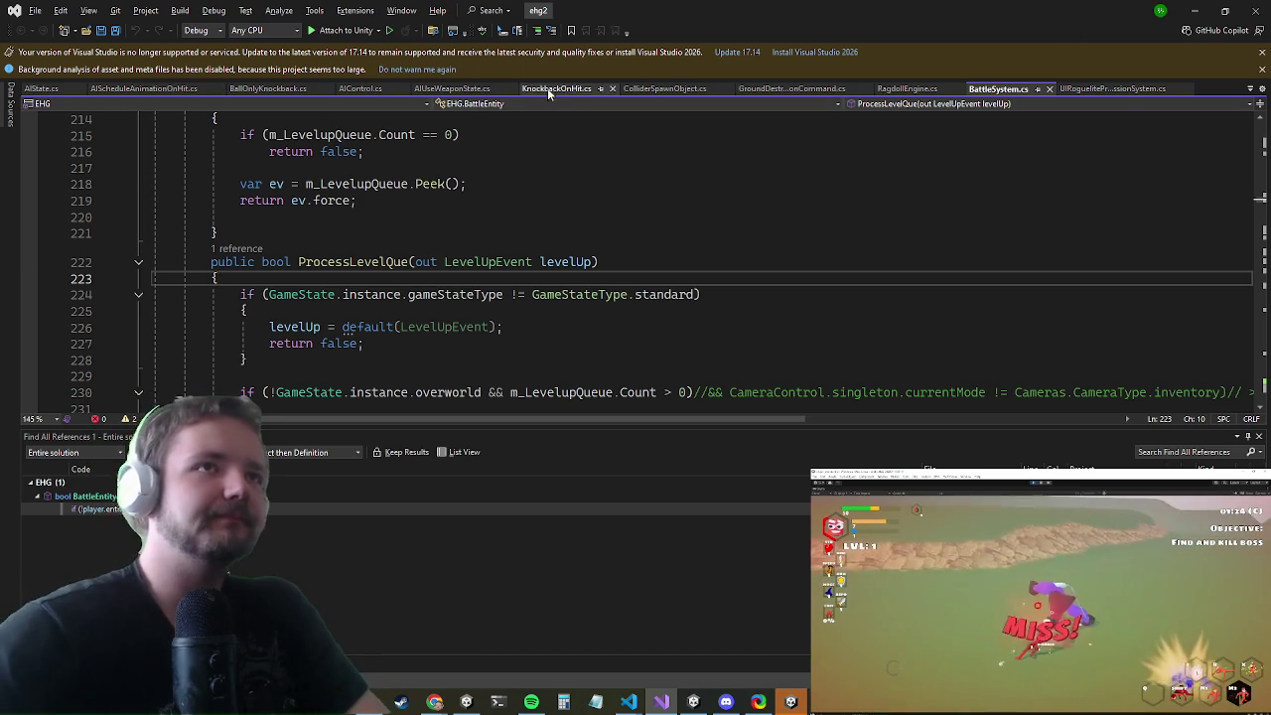
pyautogui.click(501, 169)
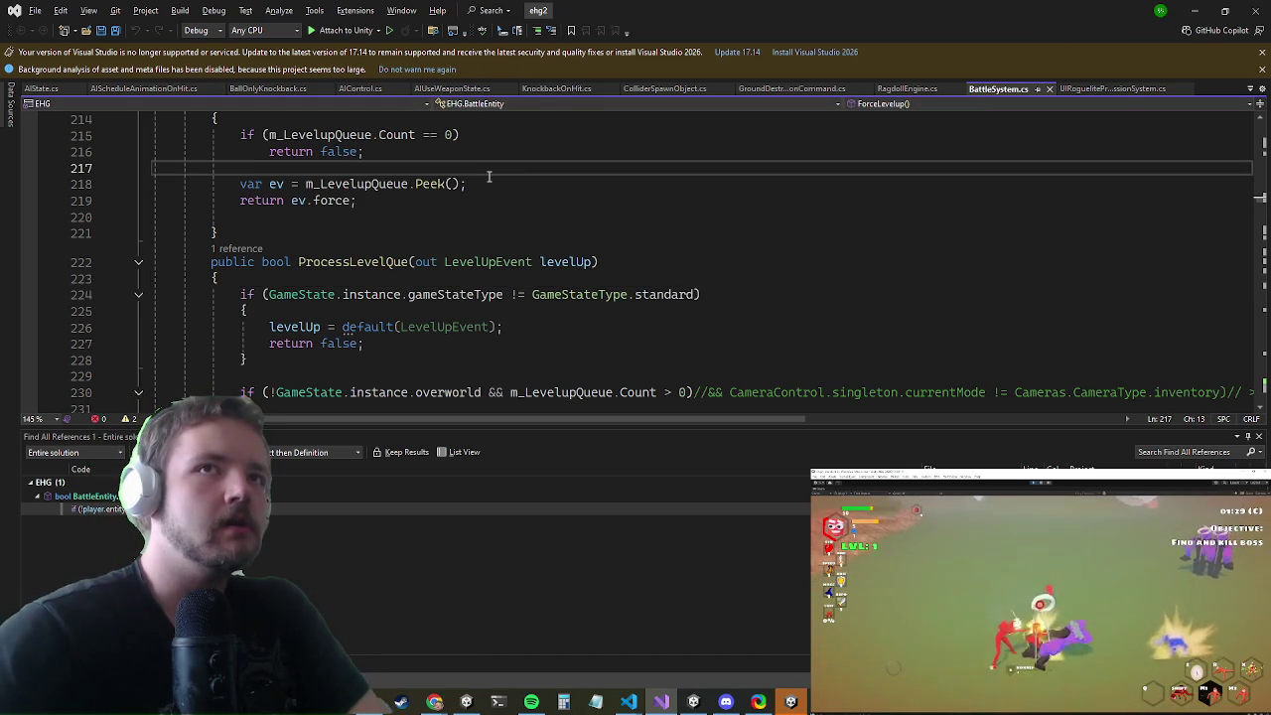
pyautogui.scroll(-1, 443, 200)
pyautogui.scroll(1, 422, 217)
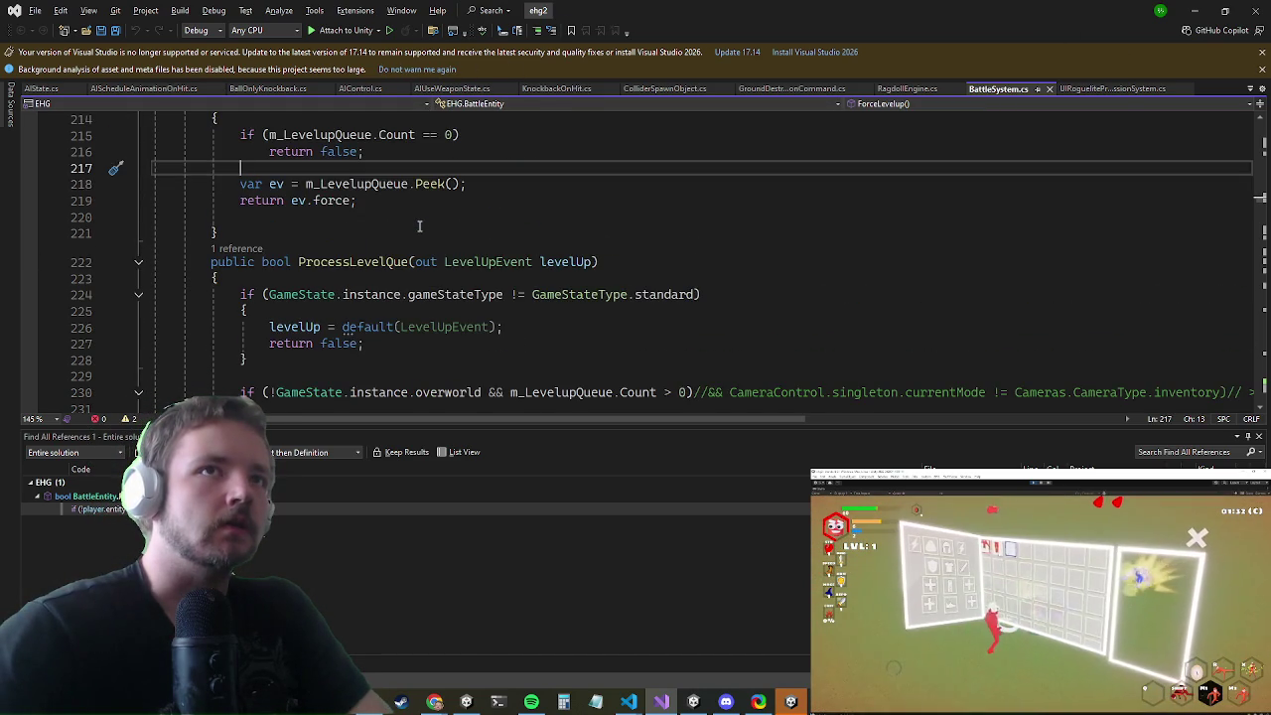
pyautogui.scroll(-3, 427, 224)
pyautogui.click(458, 223)
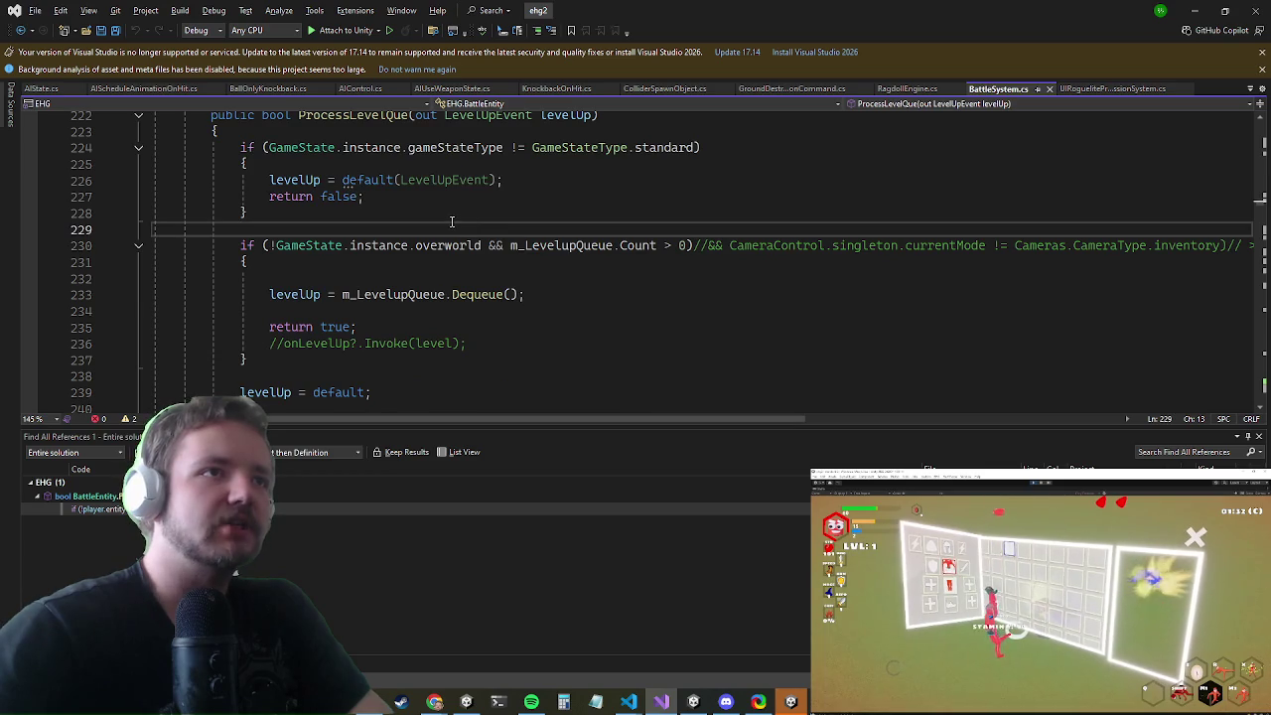
# - Review the code around lines 227–229 of BattleSystem.cs, briefly checking the Unity editor
pyautogui.scroll(3, 452, 220)
pyautogui.scroll(-2, 446, 222)
pyautogui.scroll(1, 445, 221)
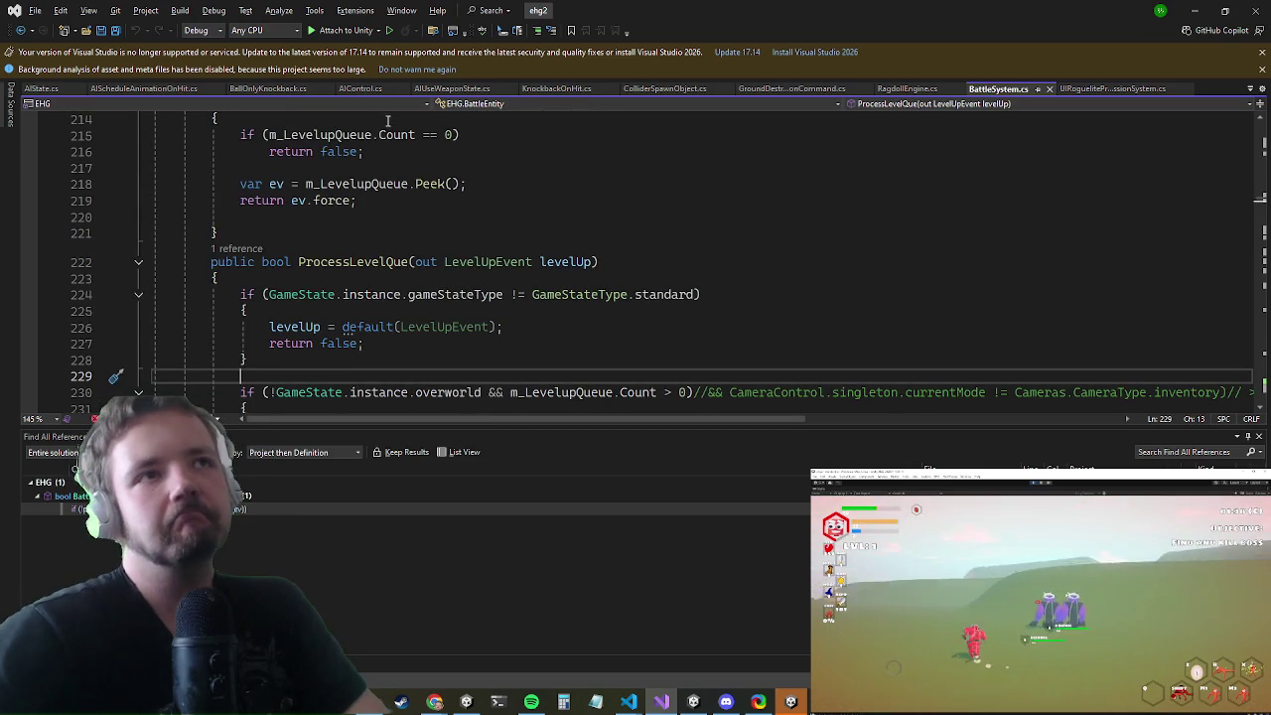
pyautogui.scroll(-1, 676, 225)
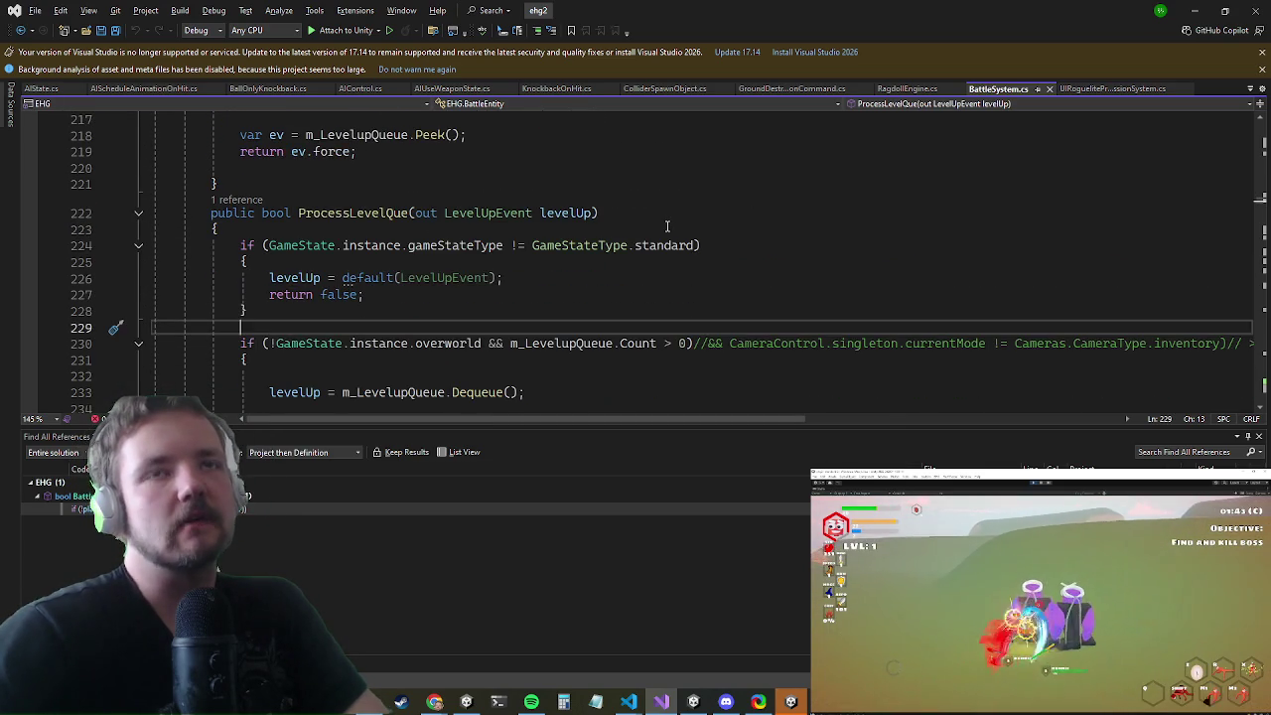
pyautogui.scroll(2, 663, 226)
pyautogui.scroll(-2, 659, 226)
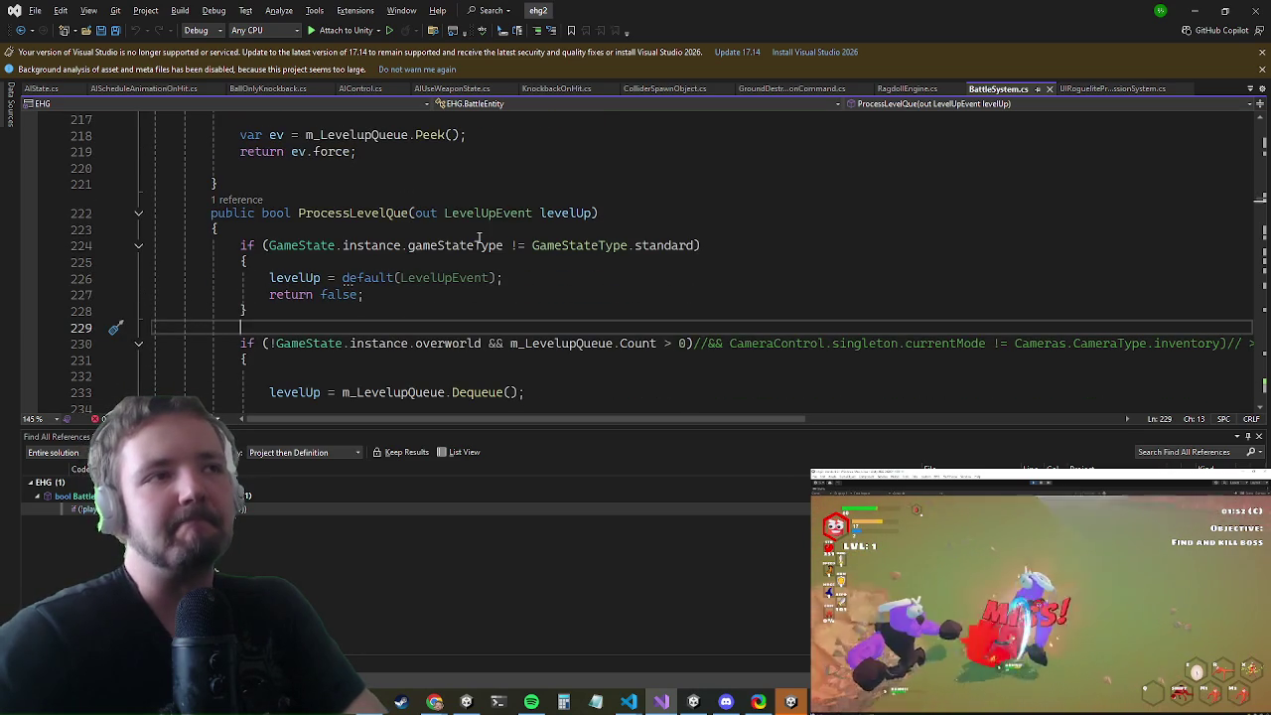
pyautogui.hotkey('alt', 'Tab')
pyautogui.hotkey('alt', 'Tab')
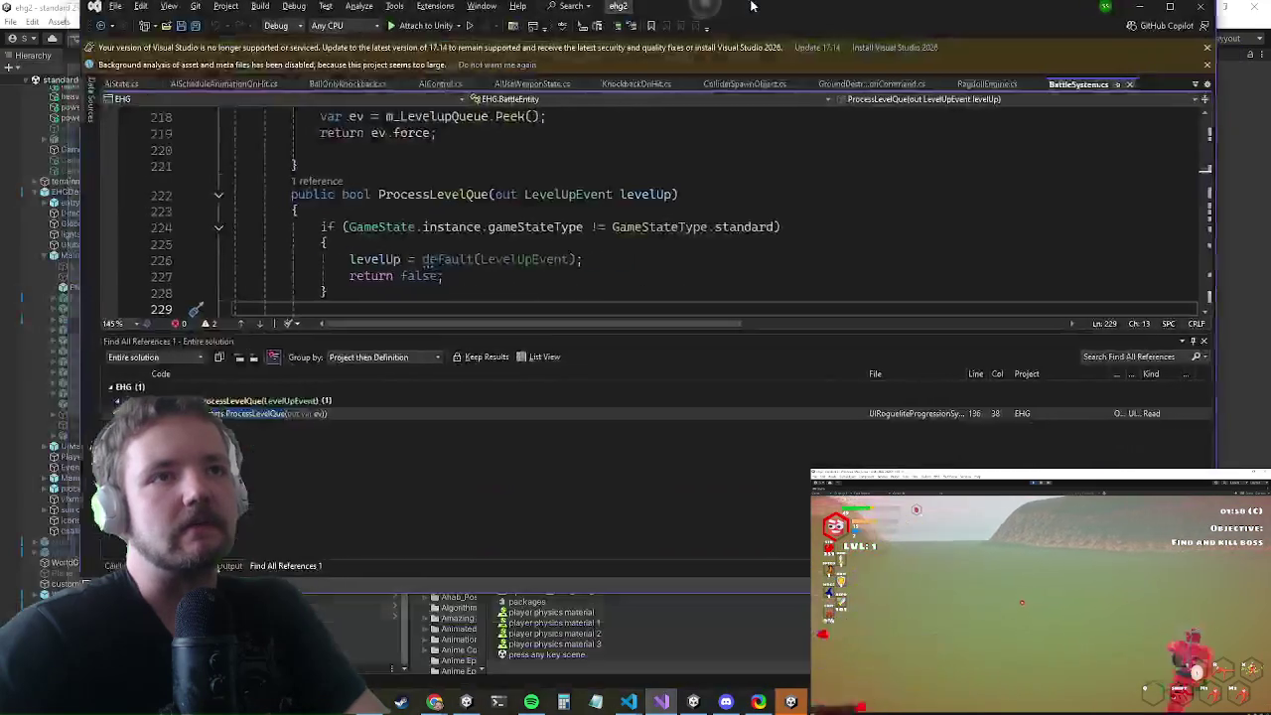
pyautogui.scroll(-1, 450, 310)
pyautogui.click(420, 281)
pyautogui.click(381, 318)
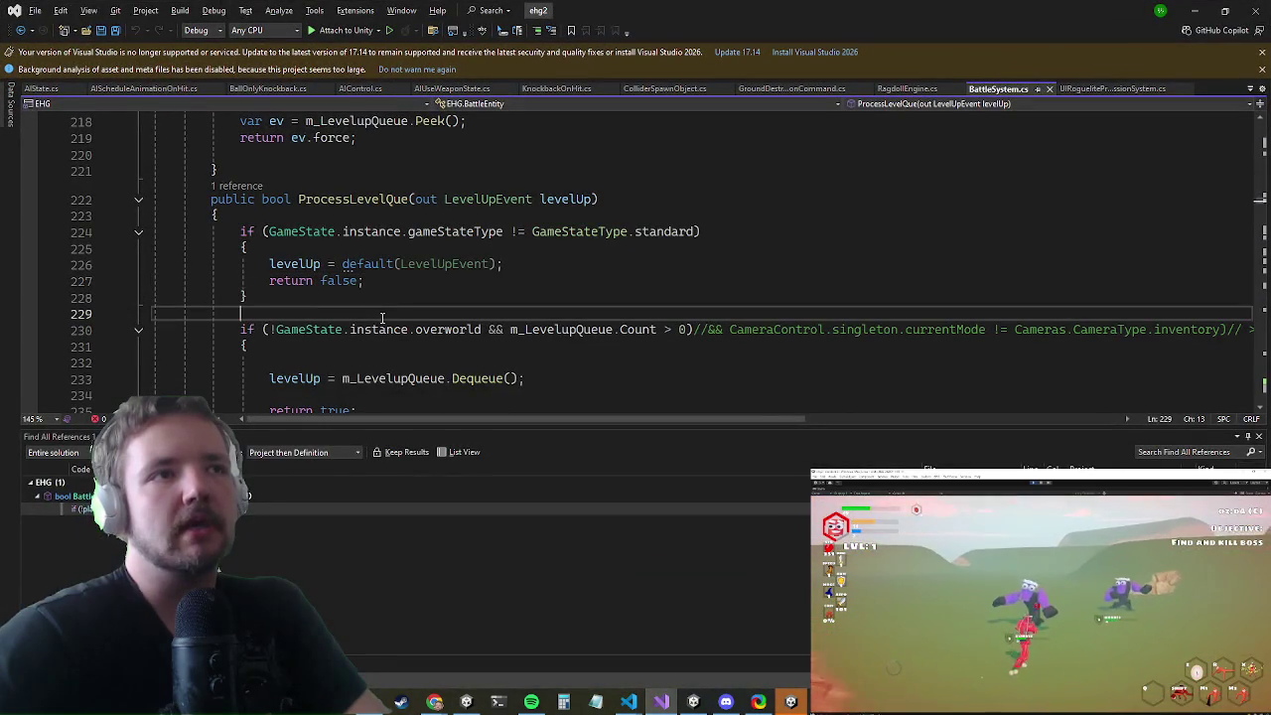
pyautogui.click(380, 301)
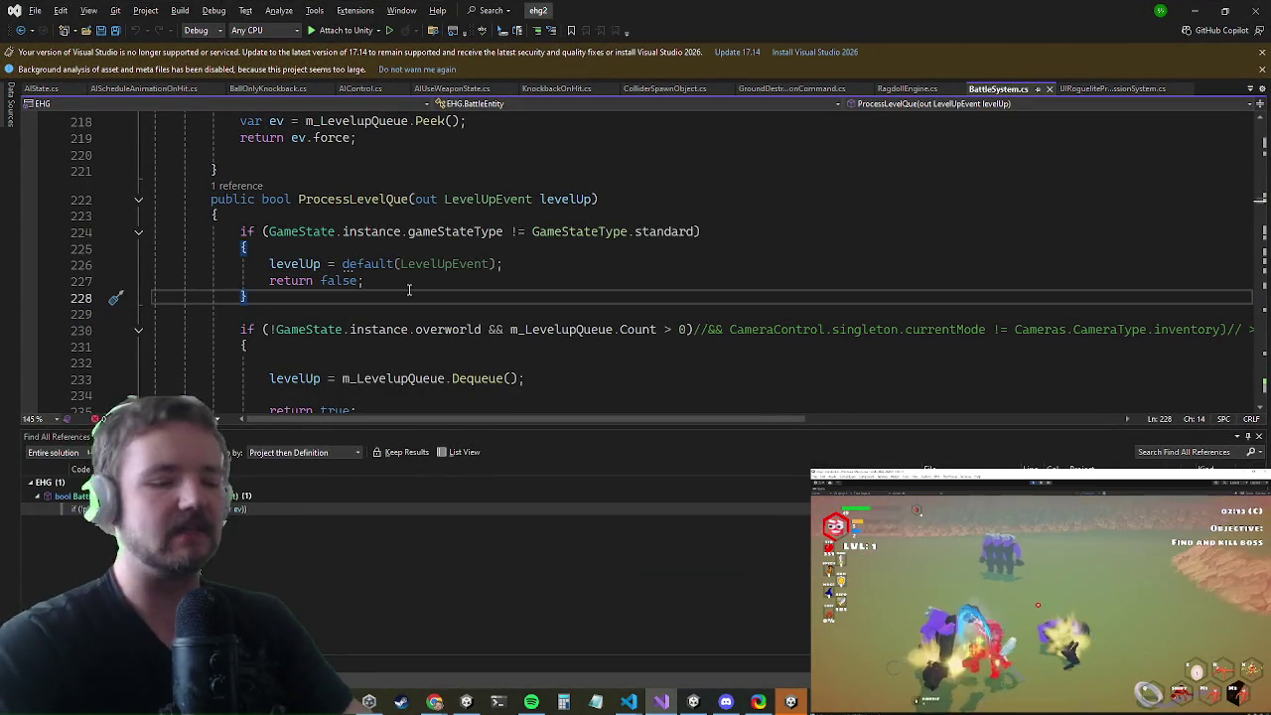
# - Open ScaleEntity in Entity.cs via 'scaleent' search and follow its references to LevelSelectionTerrain.cs
pyautogui.hotkey('ctrl', 't')
pyautogui.write('scaleent')
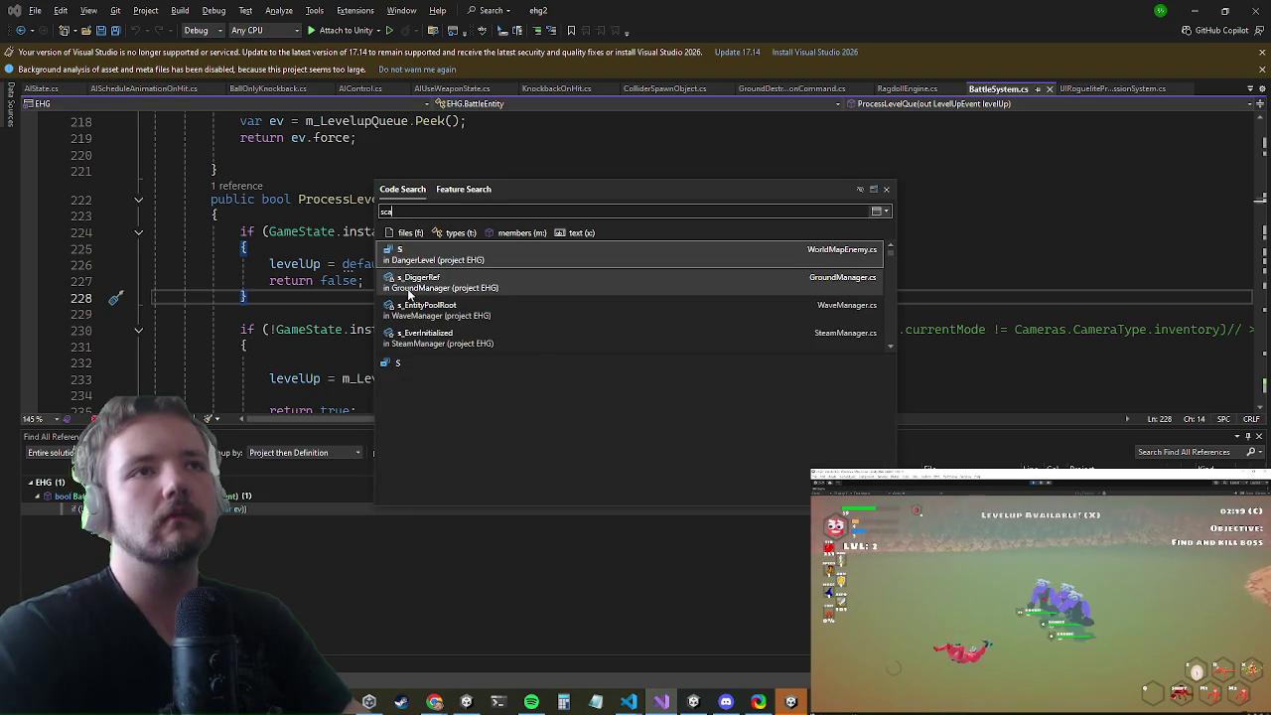
pyautogui.press('Return')
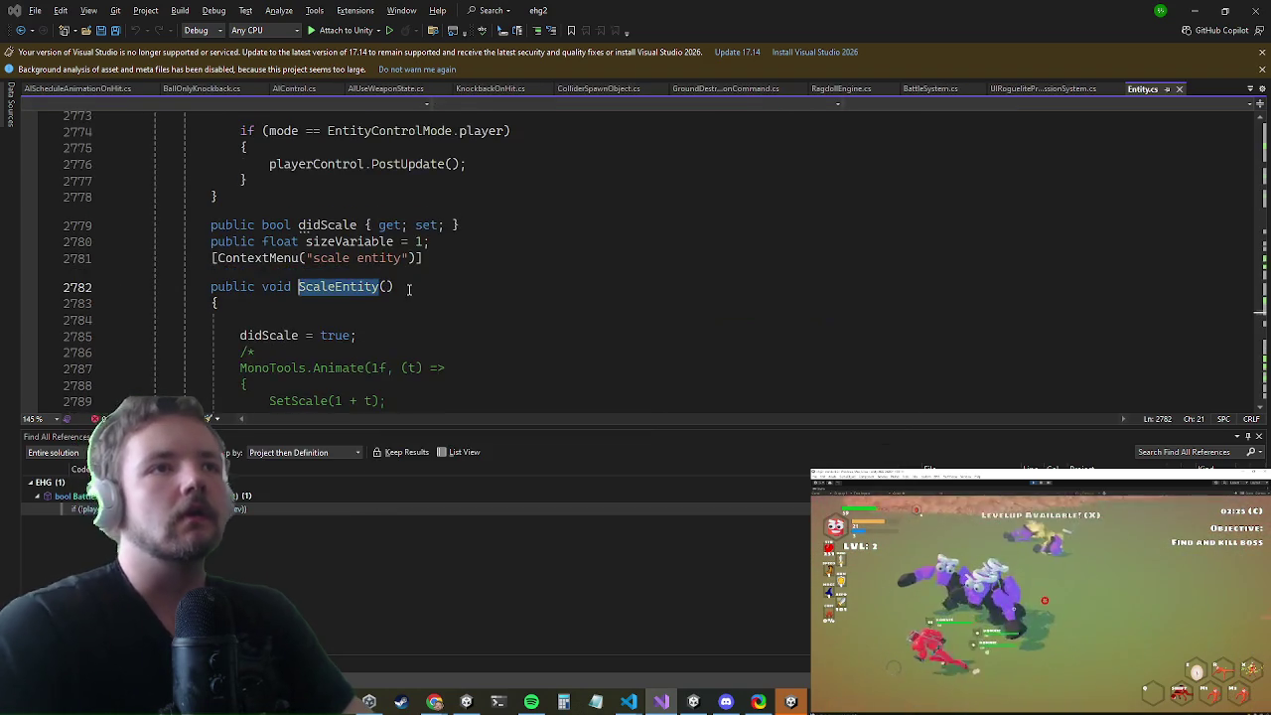
pyautogui.scroll(-9, 647, 213)
pyautogui.scroll(6, 642, 210)
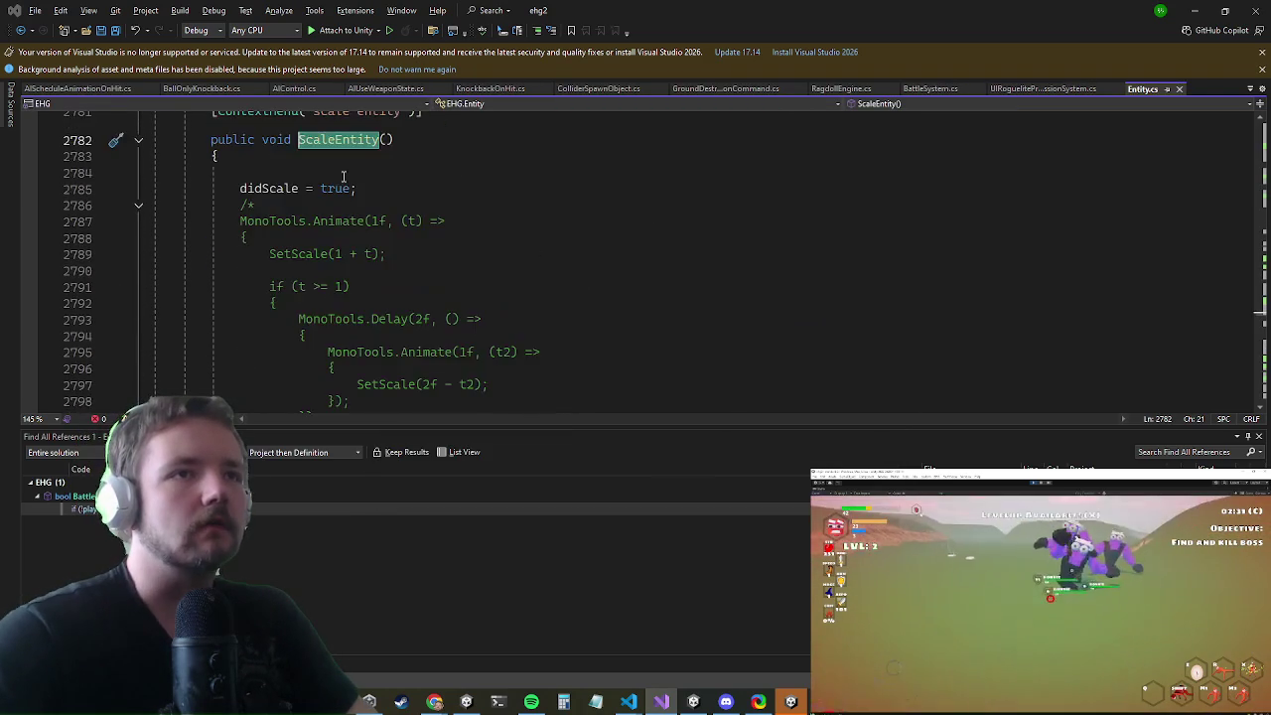
pyautogui.scroll(6, 401, 237)
pyautogui.scroll(-2, 349, 314)
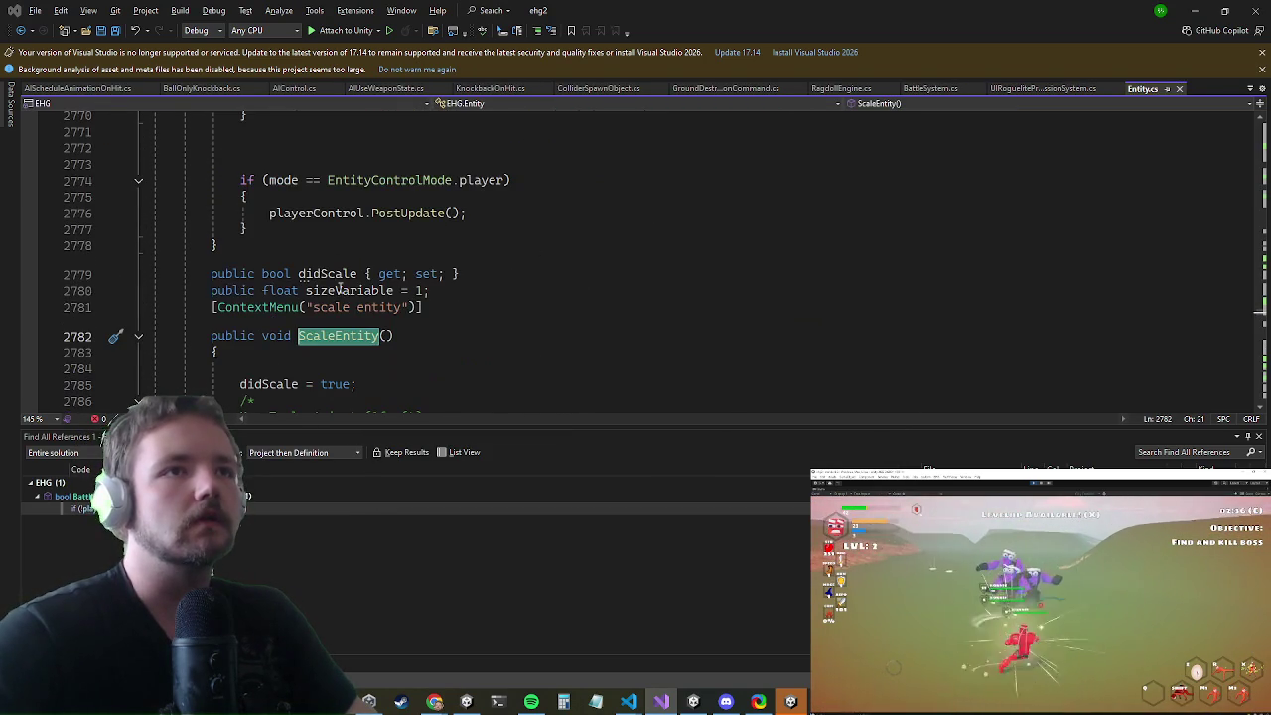
pyautogui.rightClick(337, 290)
pyautogui.click(437, 430)
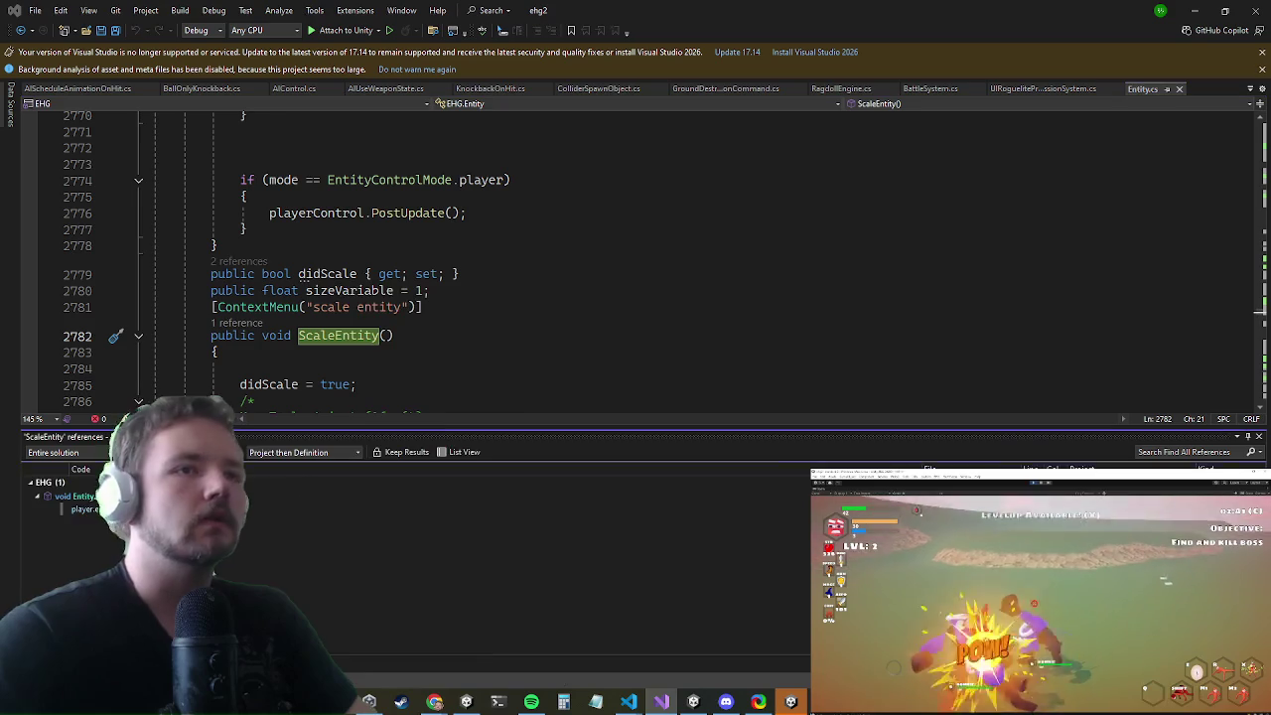
pyautogui.doubleClick(82, 509)
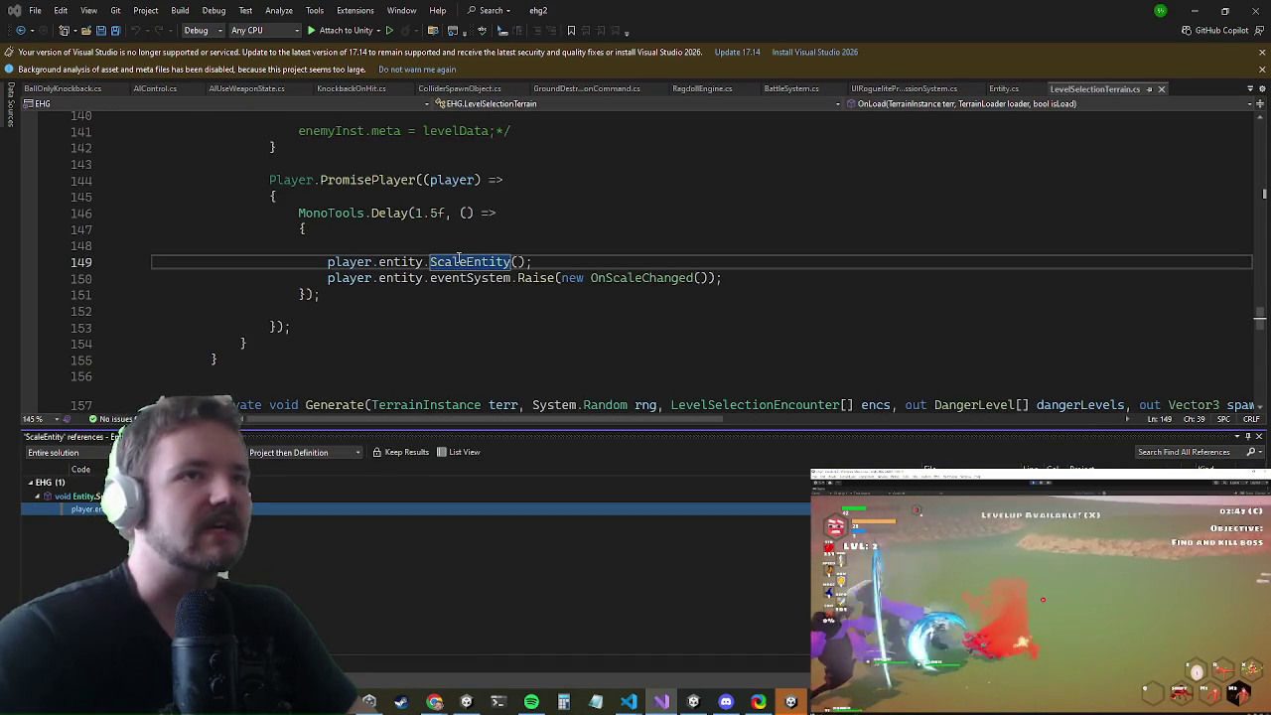
pyautogui.click(609, 278)
# - Copy the MonoTools.Delay block (lines 11–14) from ScaleEntityStartup.cs and return to Entity.cs
pyautogui.hotkey('ctrl', 't')
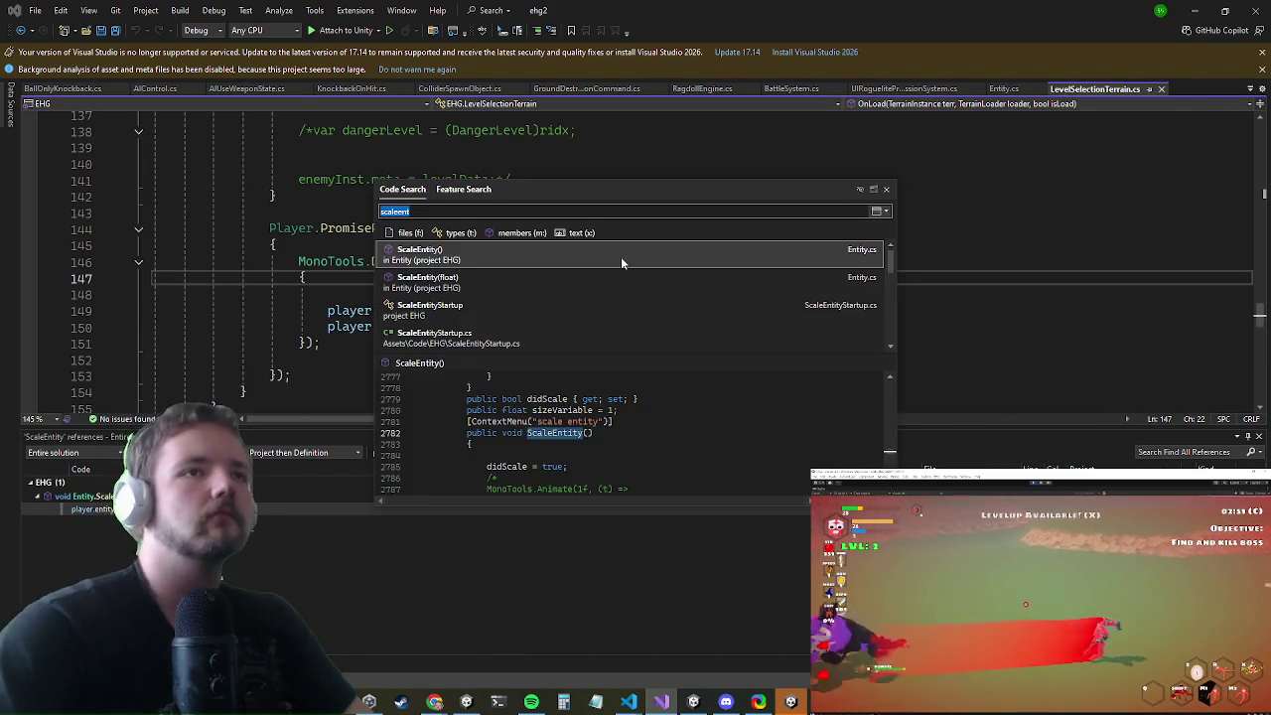
pyautogui.press('Return')
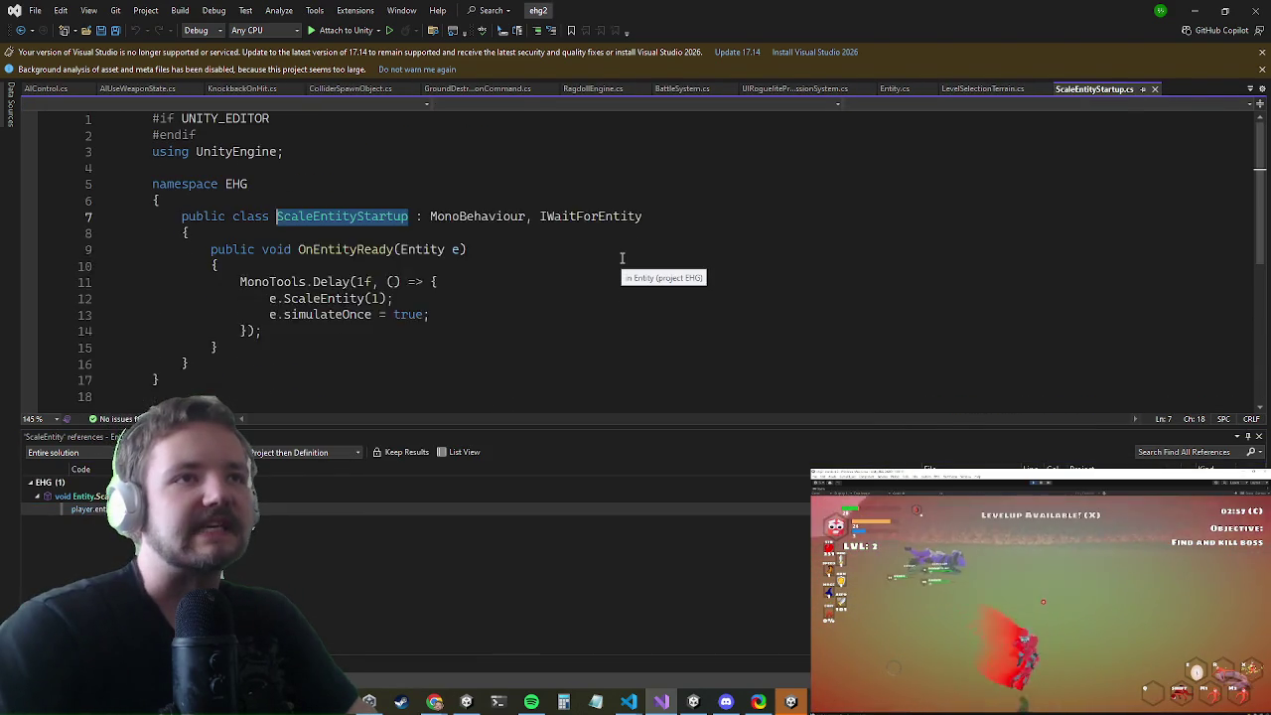
pyautogui.click(259, 355)
pyautogui.moveTo(296, 356)
pyautogui.mouseDown()
pyautogui.moveTo(327, 340)
pyautogui.moveTo(242, 308)
pyautogui.mouseUp()
pyautogui.hotkey('ctrl', 'c')
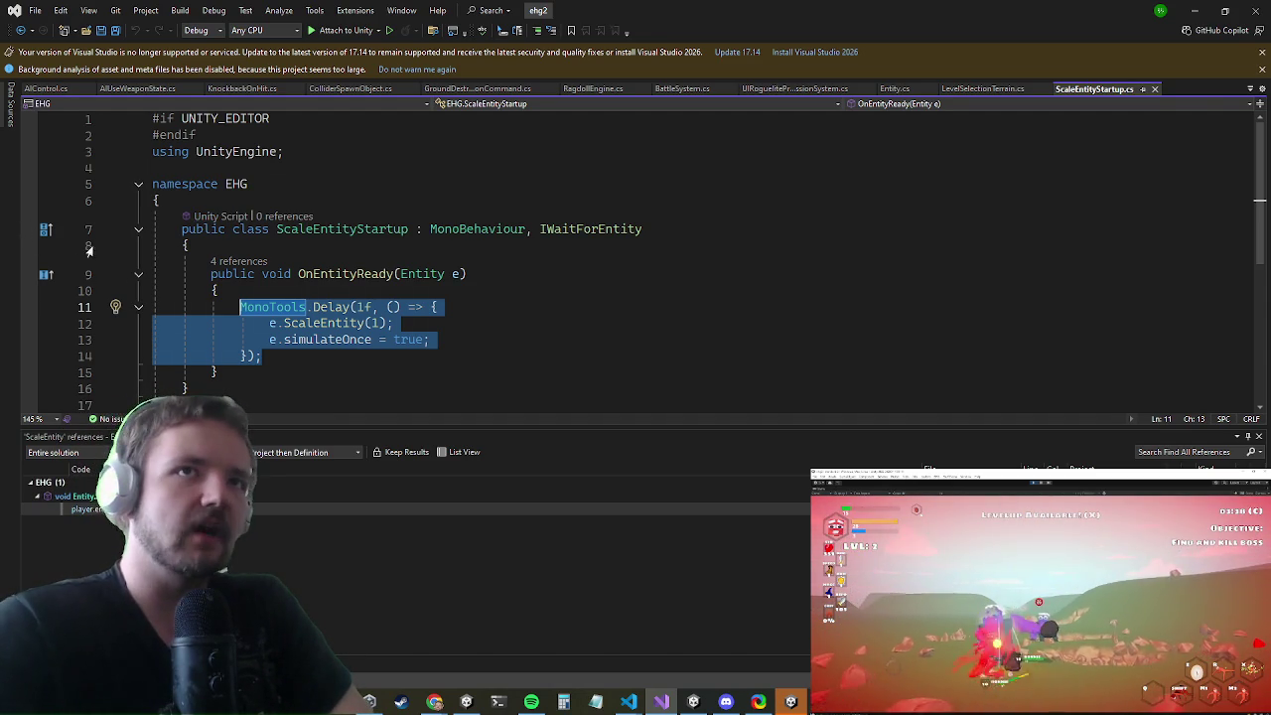
pyautogui.click(895, 90)
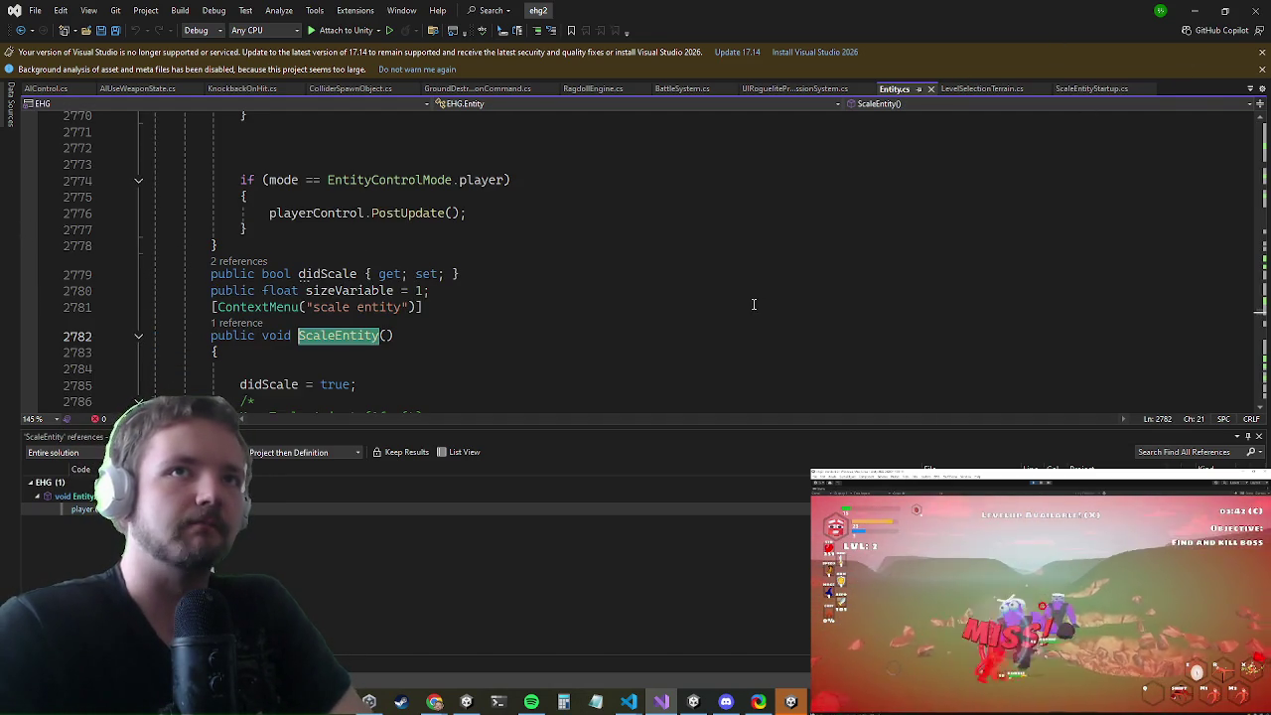
# - Search Entity.cs for 'st(' to locate the Start method
pyautogui.click(752, 304)
pyautogui.hotkey('ctrl', 'f')
pyautogui.write('start')
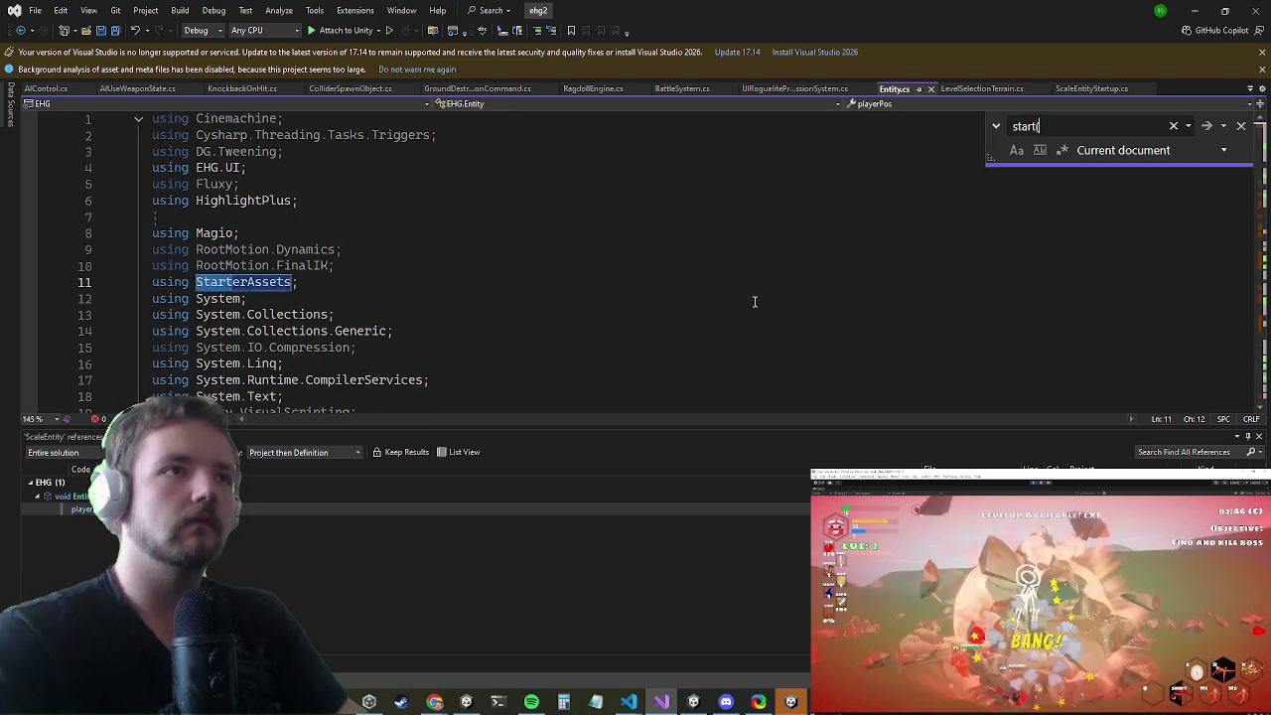
pyautogui.write('(')
pyautogui.press('Escape')
pyautogui.scroll(-20, 754, 302)
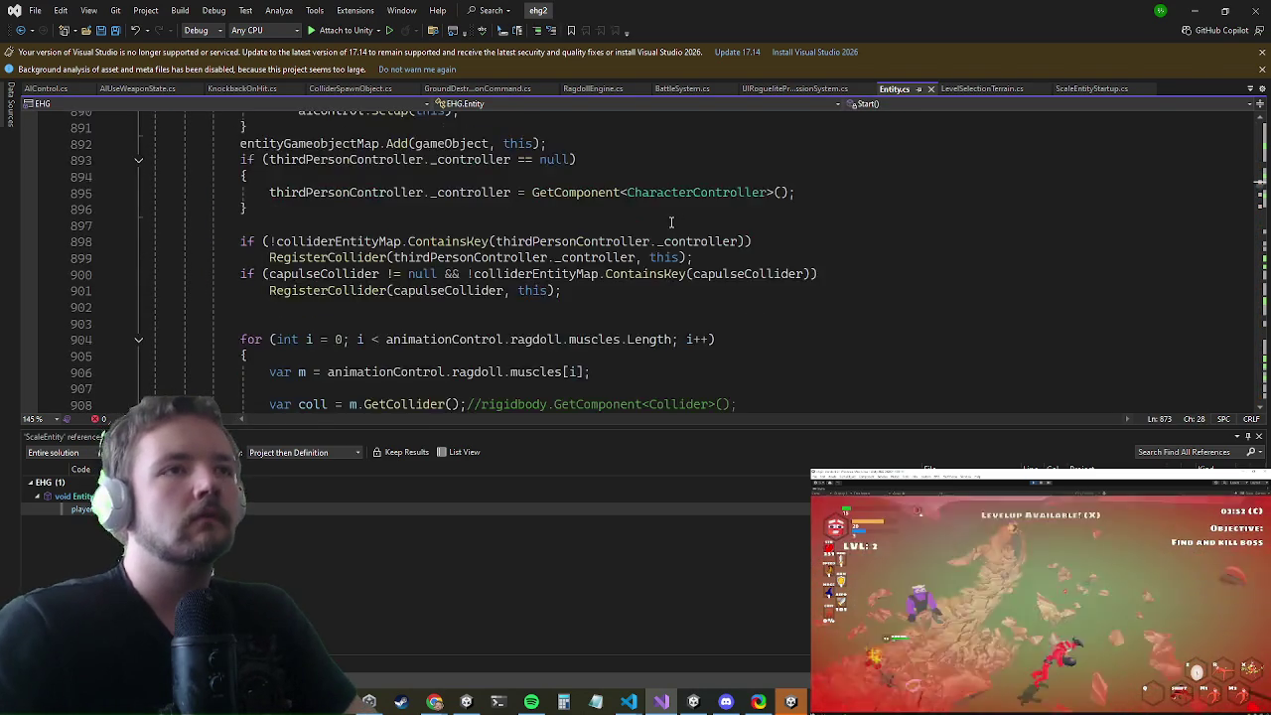
pyautogui.scroll(-20, 543, 303)
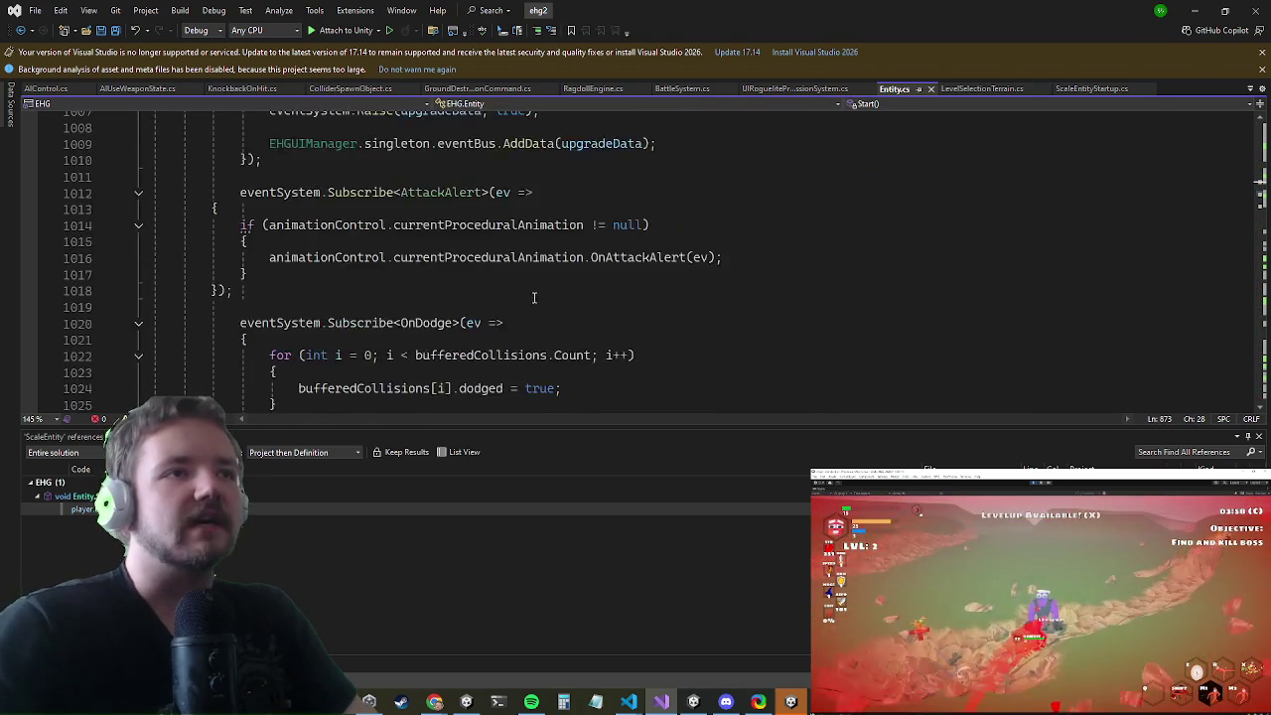
pyautogui.scroll(8, 452, 289)
pyautogui.scroll(1, 452, 289)
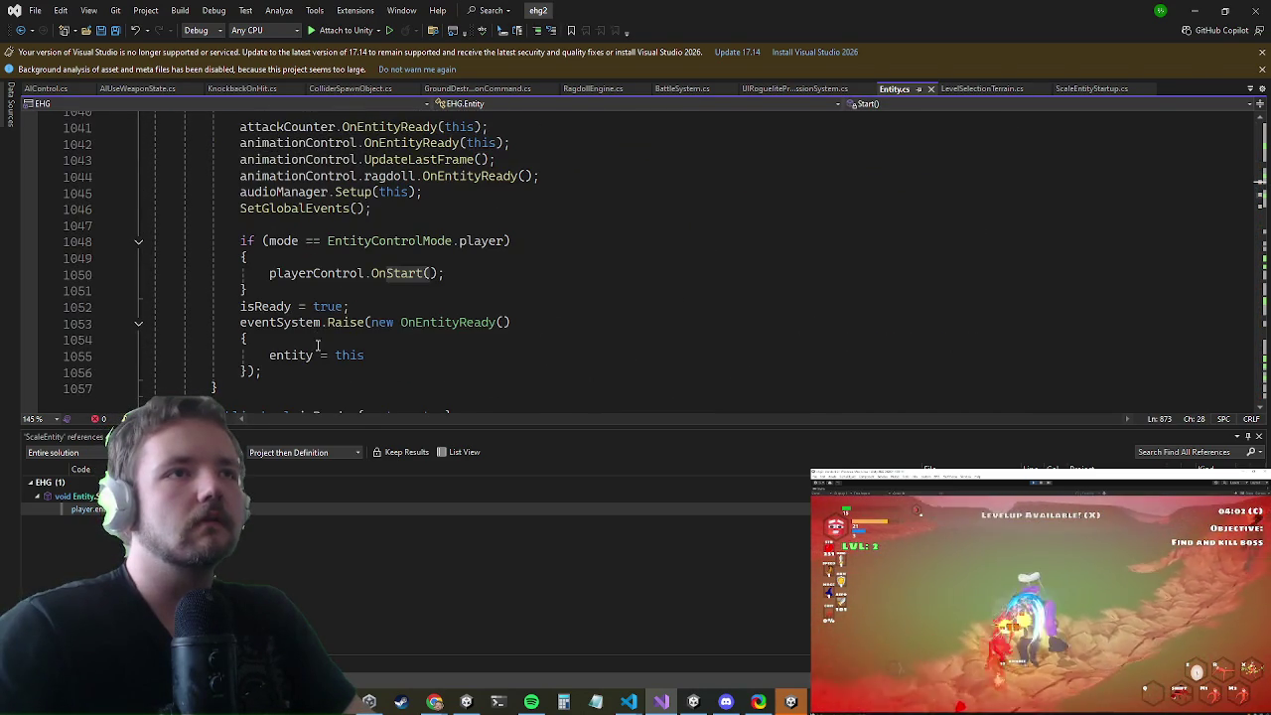
# - Add an else branch after the player check holding the pasted MonoTools.Delay block
pyautogui.click(263, 371)
pyautogui.press('Return')
pyautogui.press('Return')
pyautogui.hotkey('ctrl', 'v')
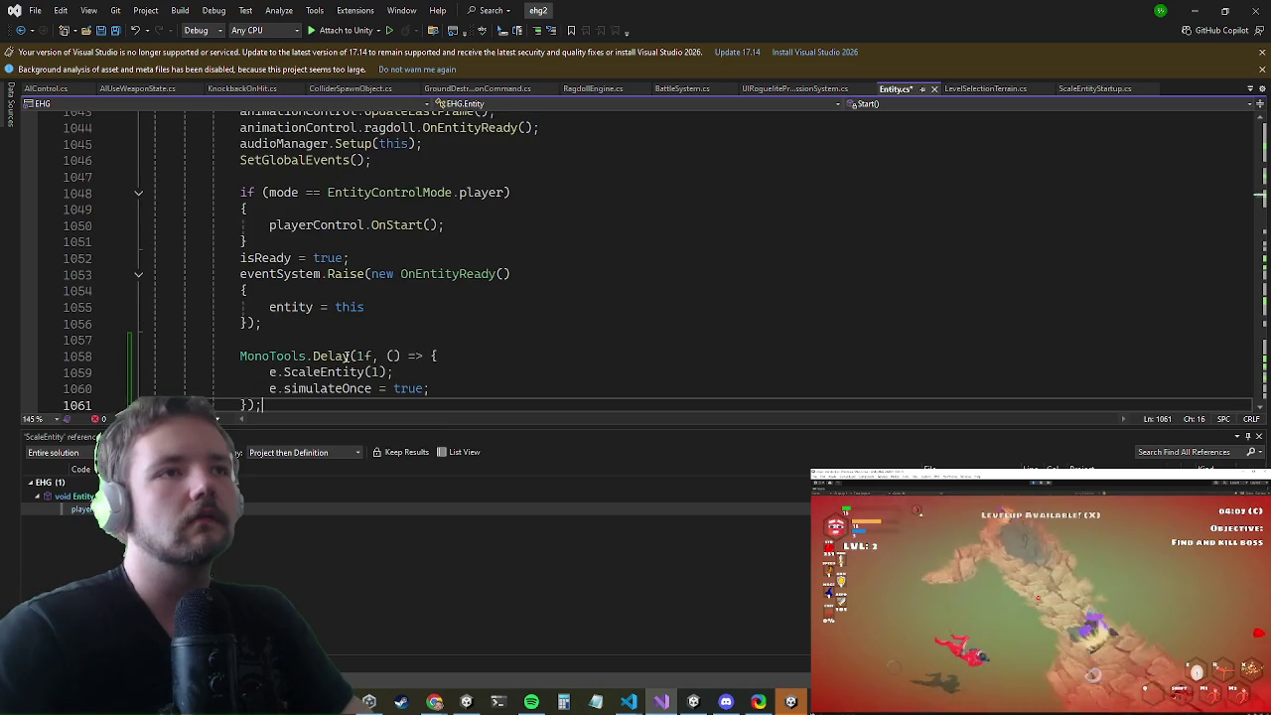
pyautogui.hotkey('shift', 'Up')
pyautogui.hotkey('shift', 'Up')
pyautogui.hotkey('shift', 'Up')
pyautogui.hotkey('ctrl', 'x')
pyautogui.press('Up')
pyautogui.press('Up')
pyautogui.press('Up')
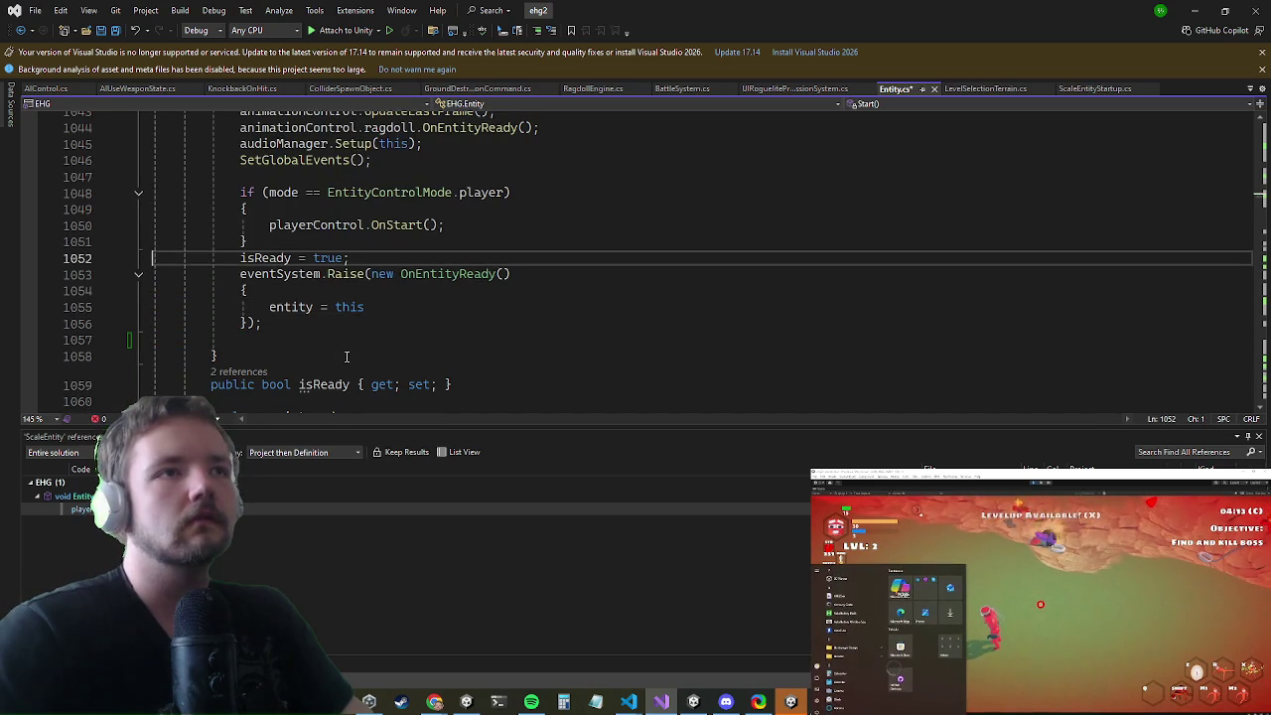
pyautogui.press('Return')
pyautogui.write('else {')
pyautogui.press('Return')
pyautogui.hotkey('ctrl', 'v')
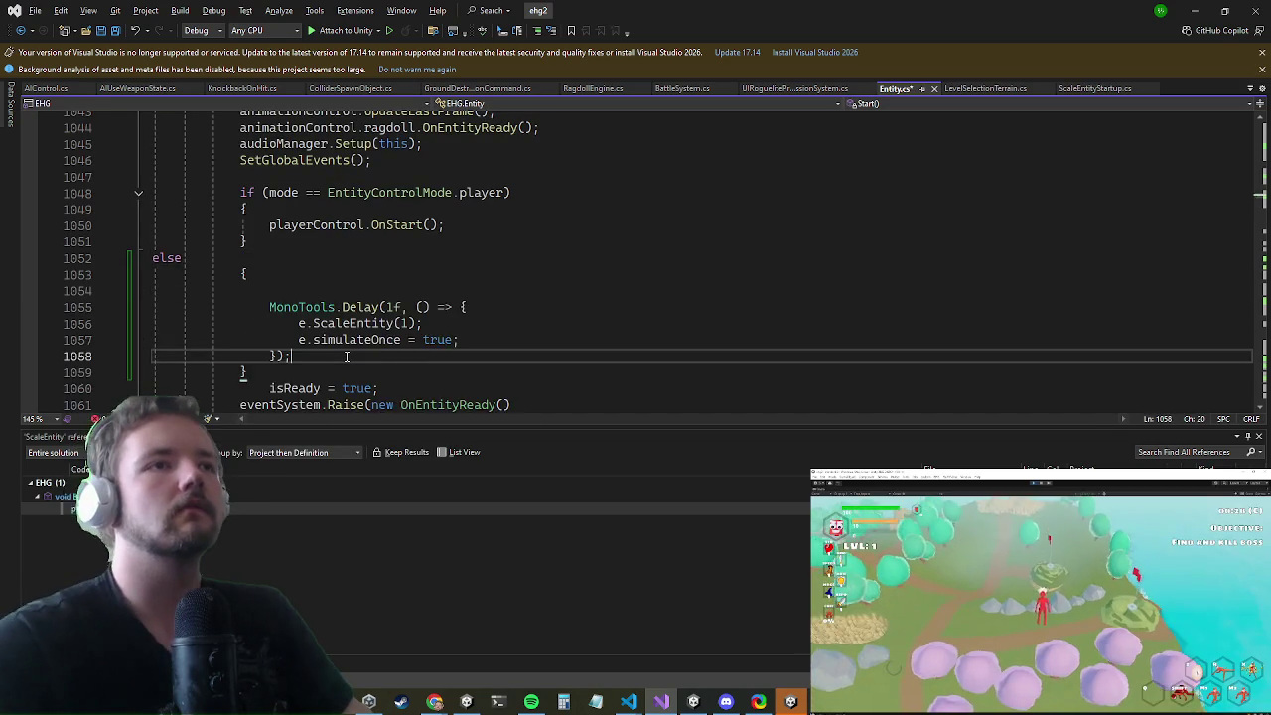
# - Delete e.ScaleEntity(1), leaving simulateOnce = true after the 1f delay; save and return to Unity
pyautogui.press('Up')
pyautogui.press('Up')
pyautogui.press('Home')
pyautogui.press('Home')
pyautogui.hotkey('shift', 'Down')
pyautogui.press('Delete')
pyautogui.hotkey('ctrl', 'Right')
pyautogui.press('BackSpace')
pyautogui.press('Up')
pyautogui.press('Up')
pyautogui.press('Up')
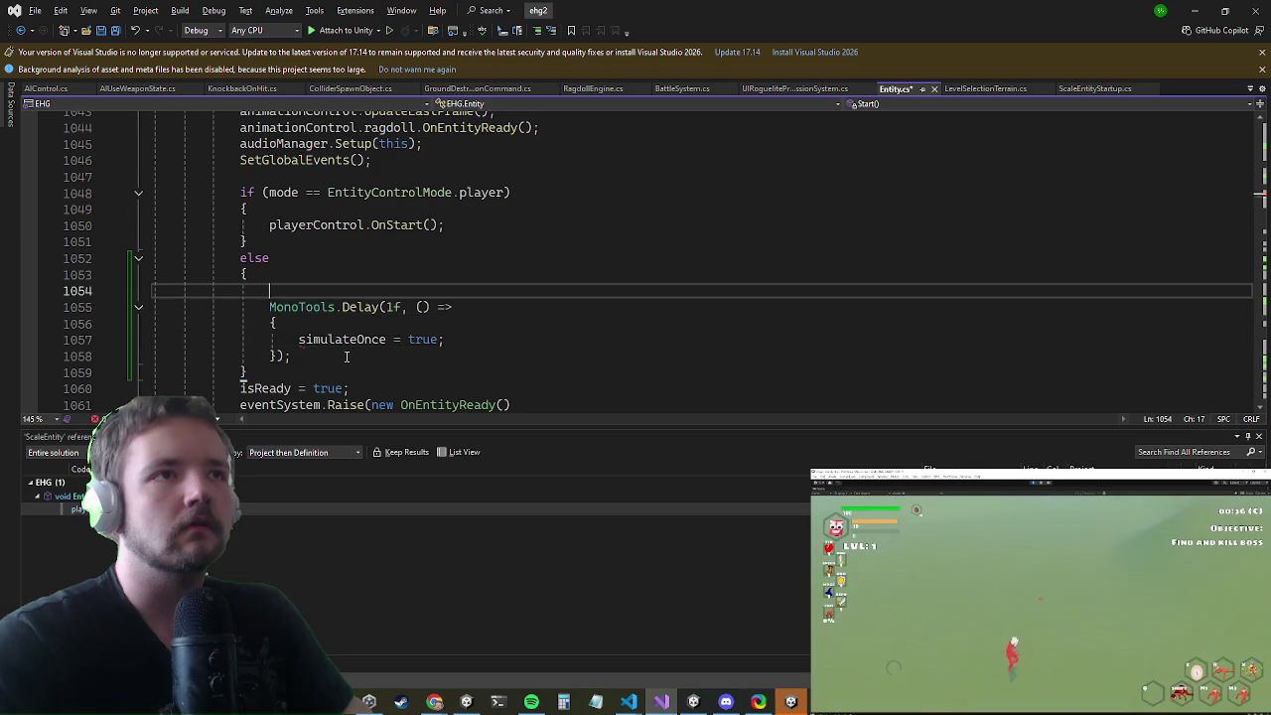
pyautogui.press('Down')
pyautogui.press('Down')
pyautogui.press('Down')
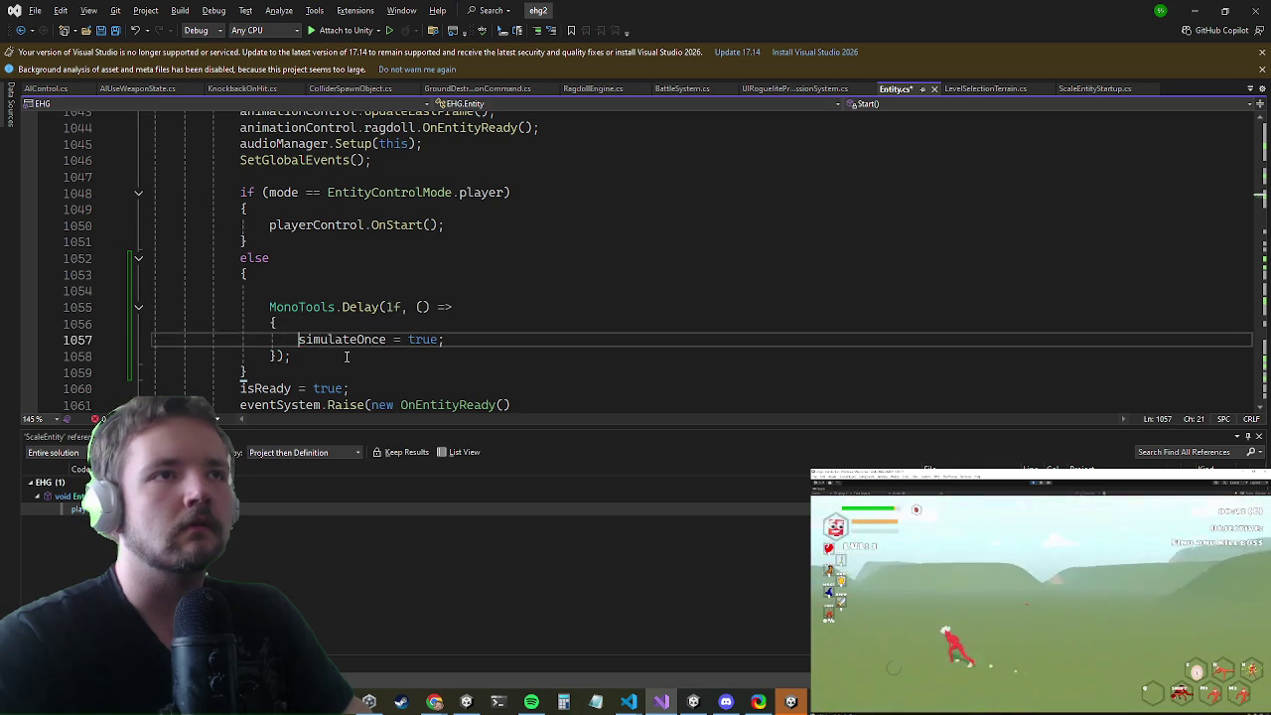
pyautogui.press('End')
pyautogui.press('Return')
pyautogui.press('Up')
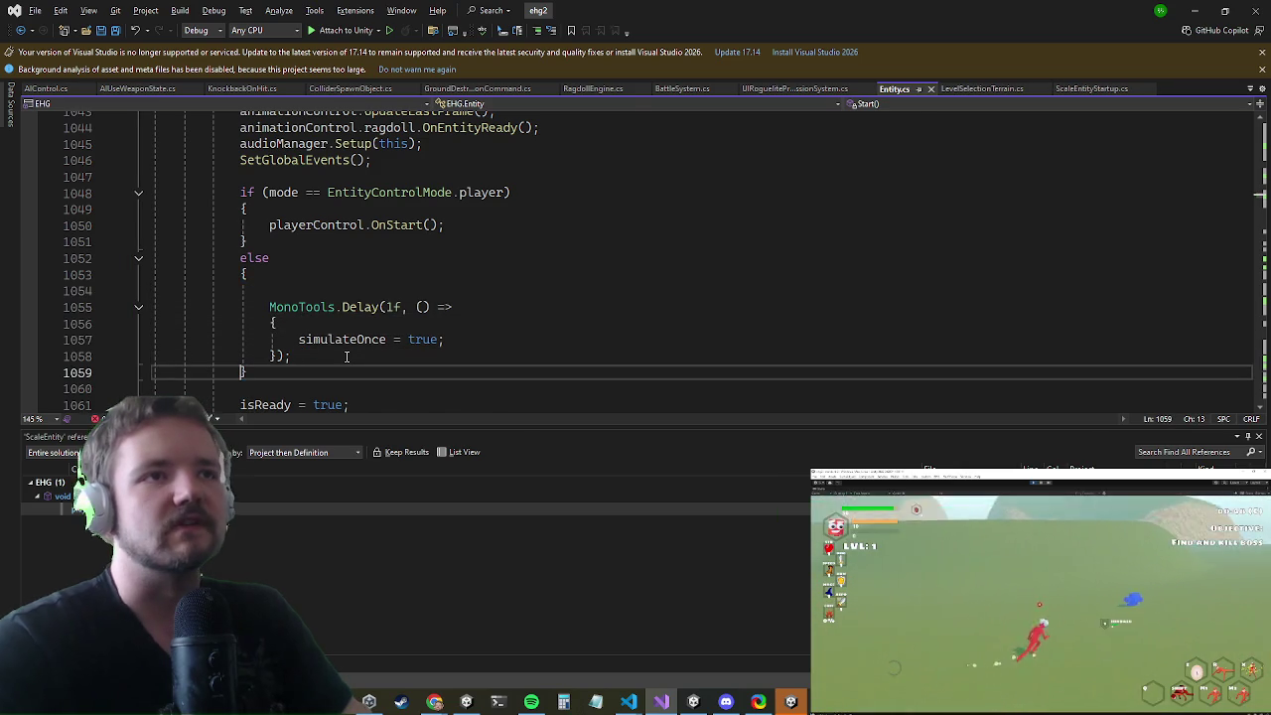
pyautogui.hotkey('alt', 'Tab')
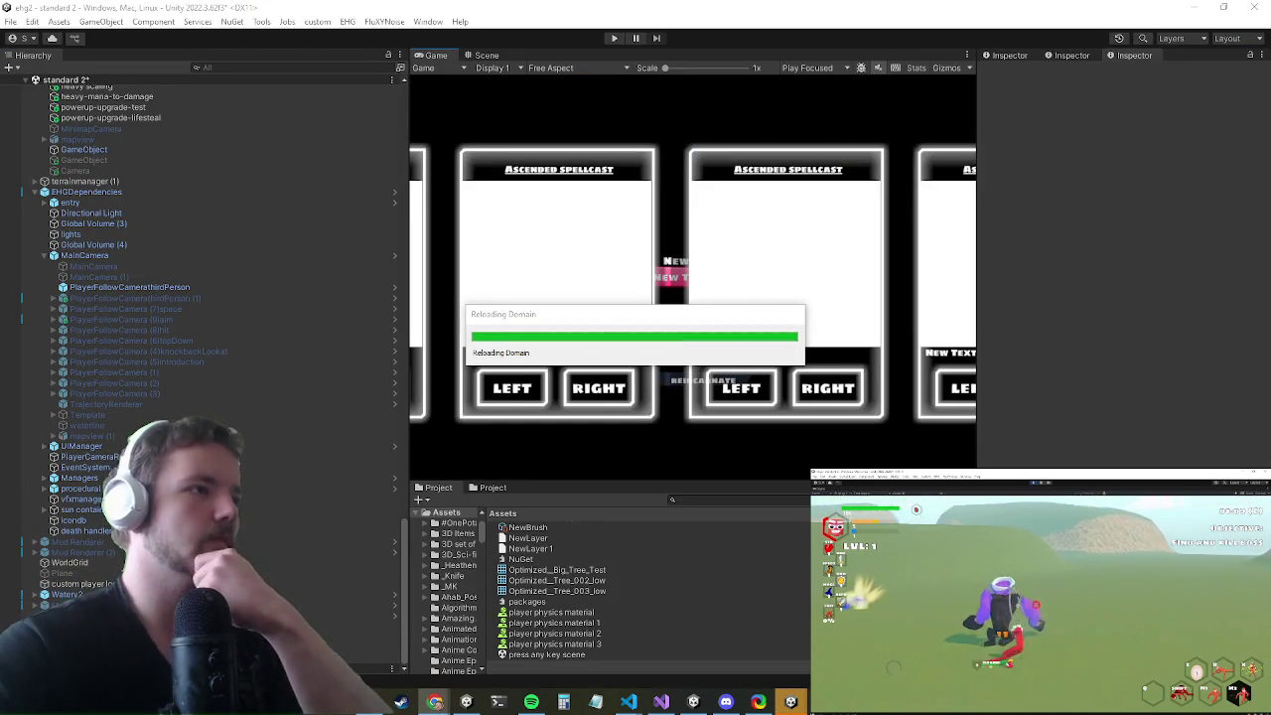
# - Let Unity finish reloading the updated Entity scripts, then start Play mode
pyautogui.hotkey('alt', 'Tab')
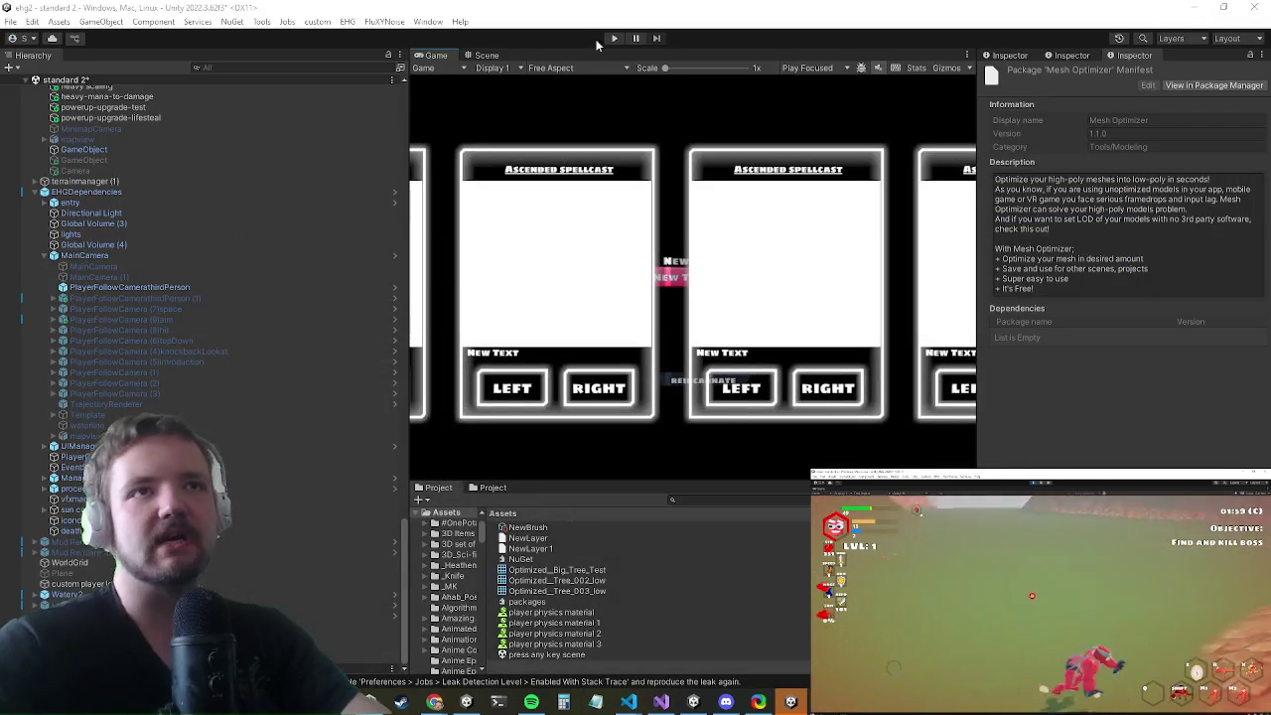
pyautogui.click(613, 39)
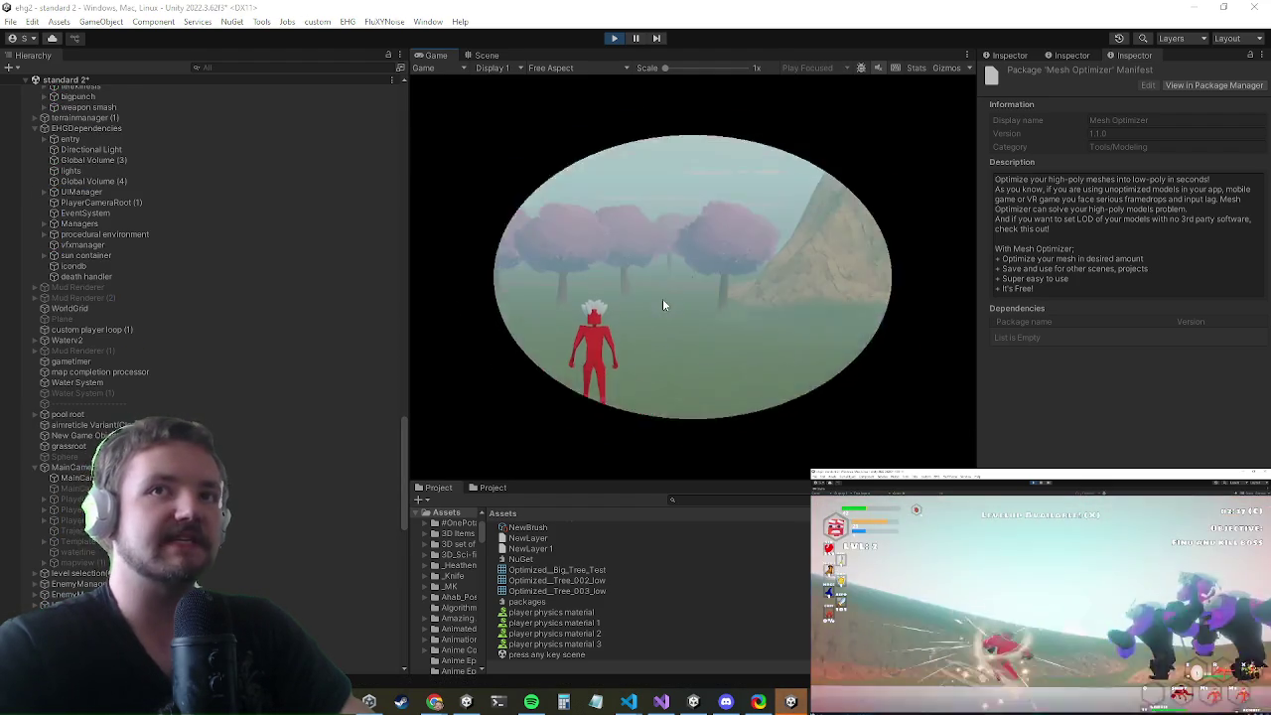
# - Maximize the Game view, run the character around the level, then bring up the in-game Settings menu
pyautogui.hotkey('shift', 'space')
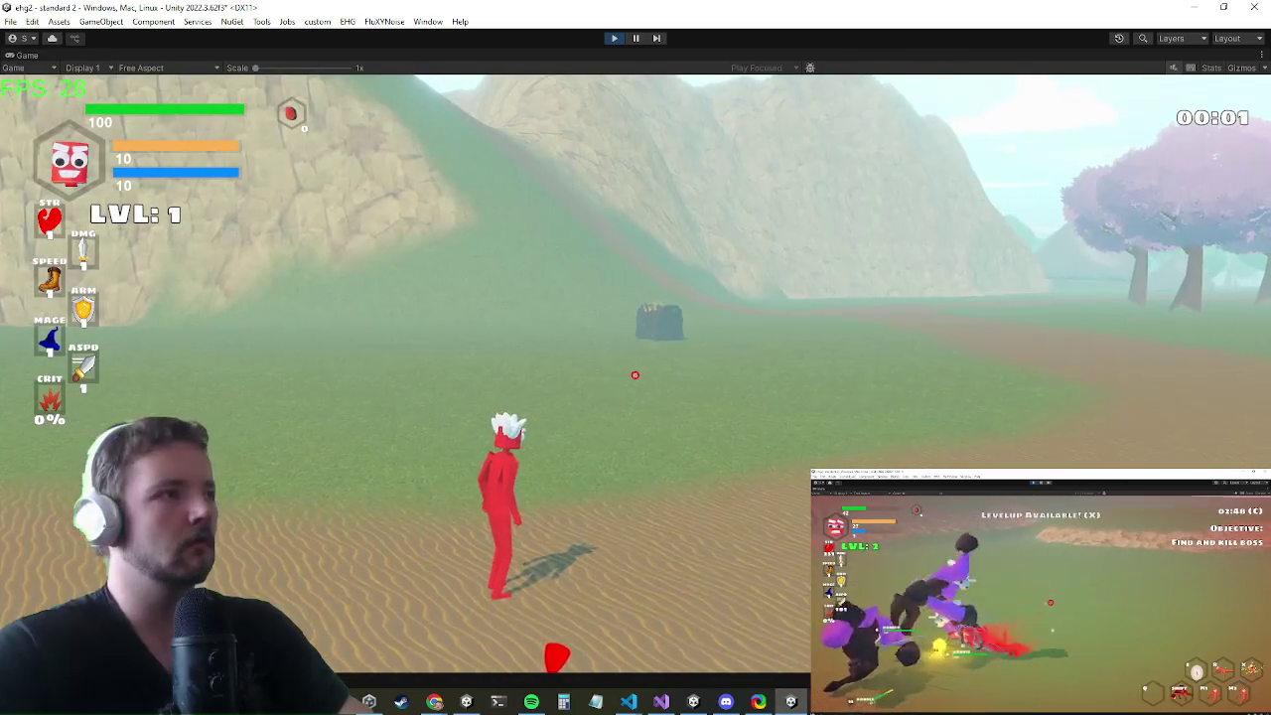
pyautogui.press('d')
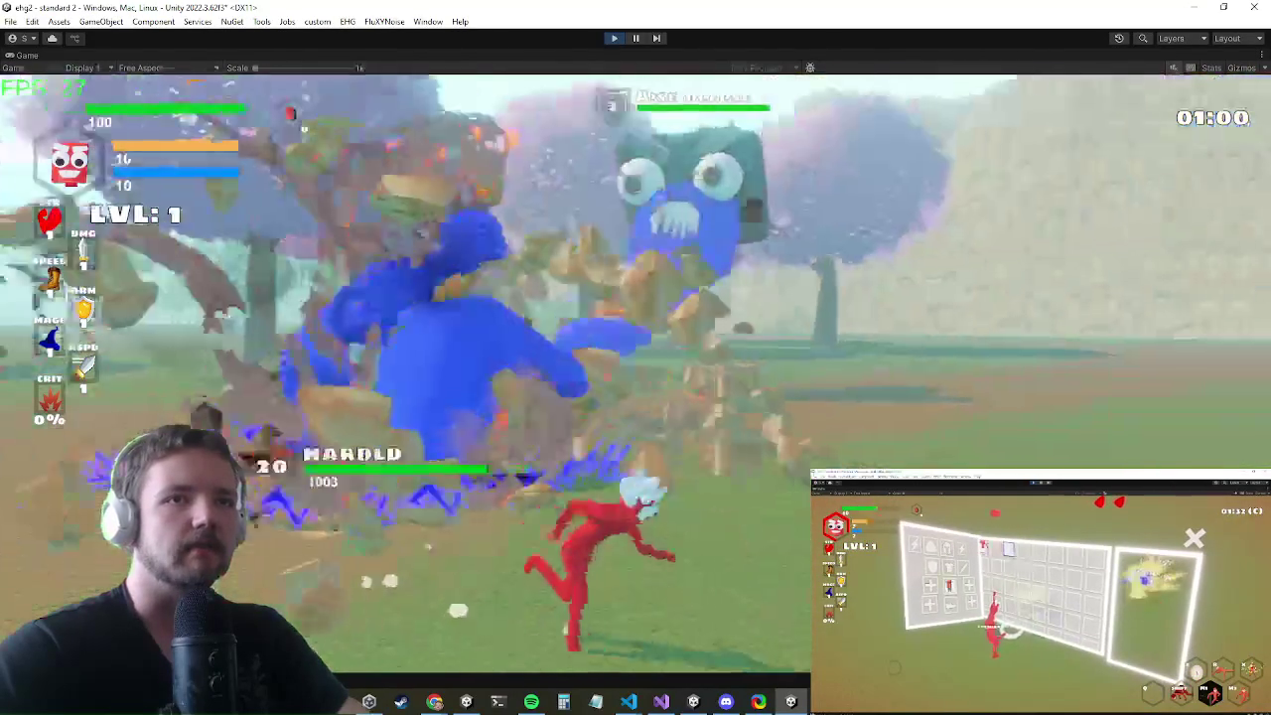
pyautogui.hotkey('alt', 'Tab')
pyautogui.press('Escape')
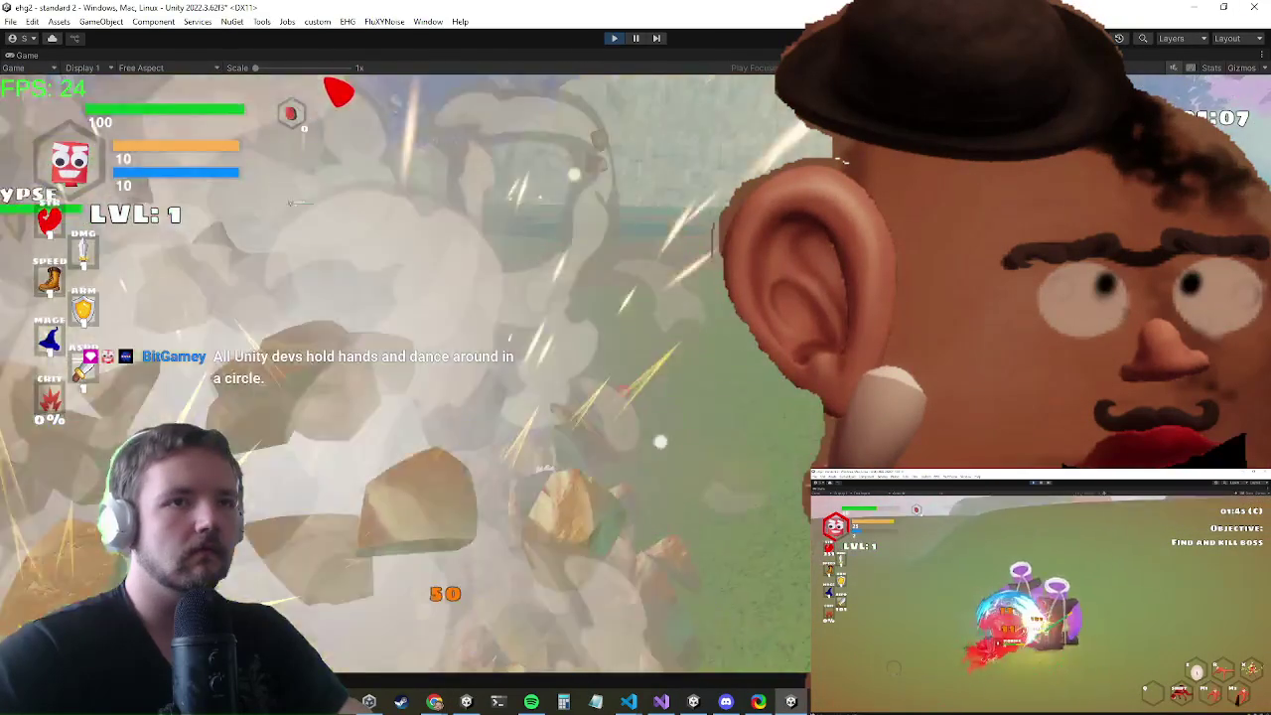
pyautogui.press('Escape')
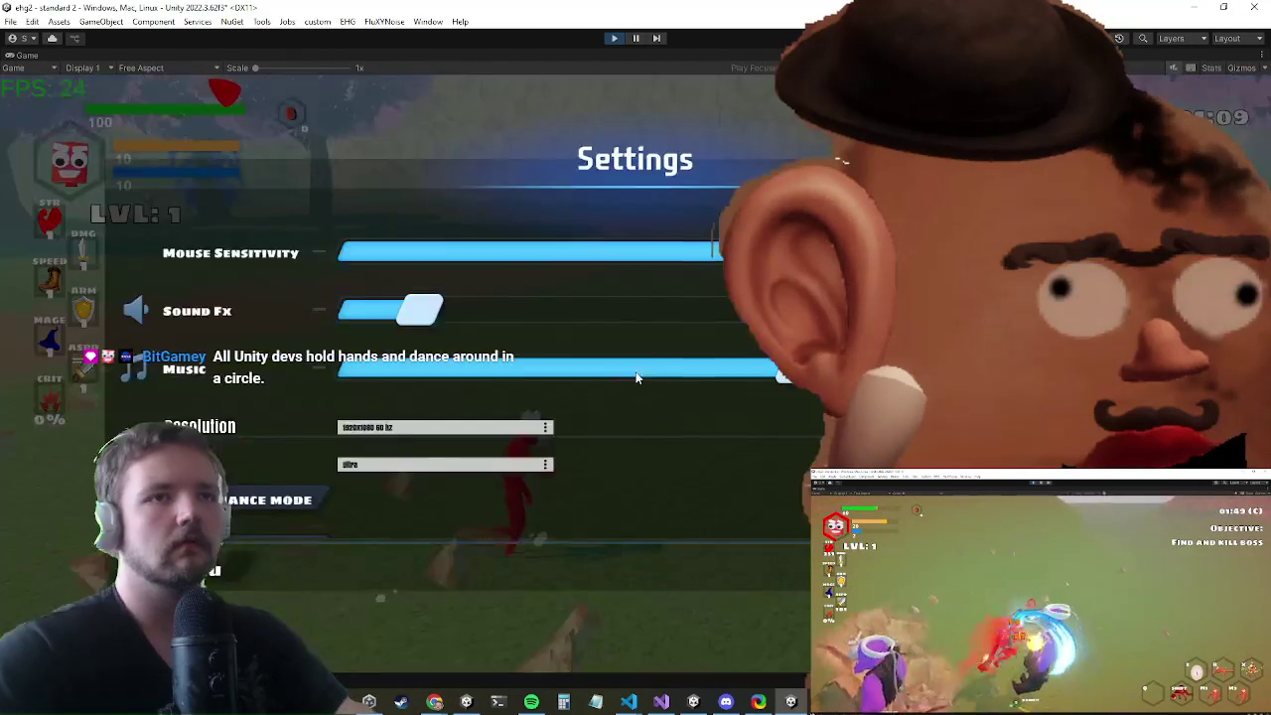
# - Dismiss the in-game Settings menu and continue playing in the full Game view
pyautogui.hotkey('alt', 'Tab')
pyautogui.hotkey('alt', 'Tab')
pyautogui.press('Escape')
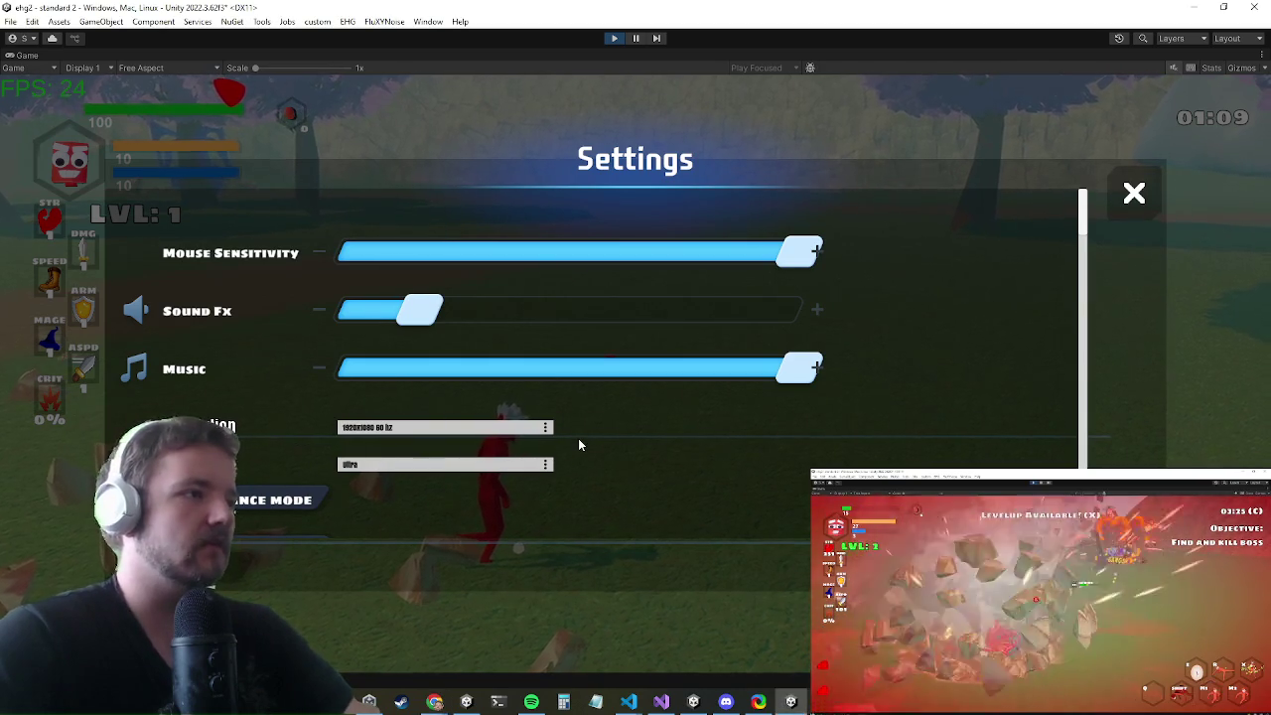
pyautogui.press('Escape')
# - Run through the forest to the Apocalypse bosses, exploding the ground, then circle around a grey rock
pyautogui.press('w')
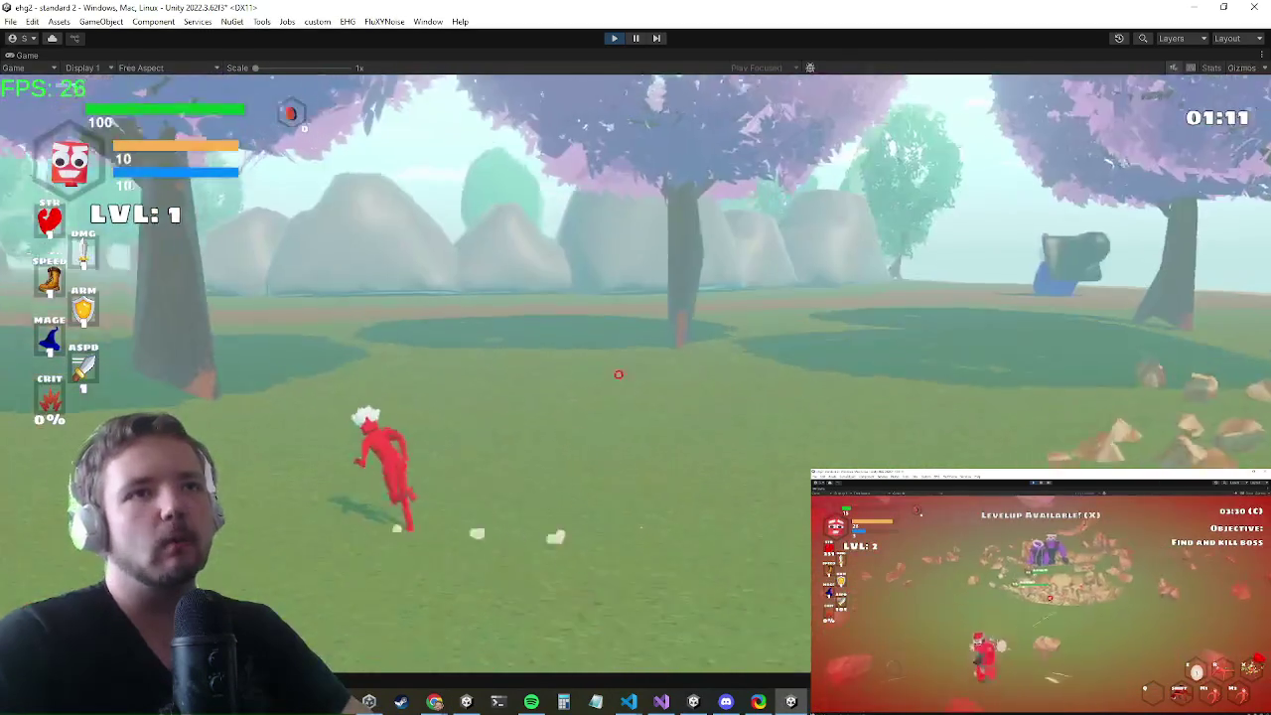
pyautogui.press('w')
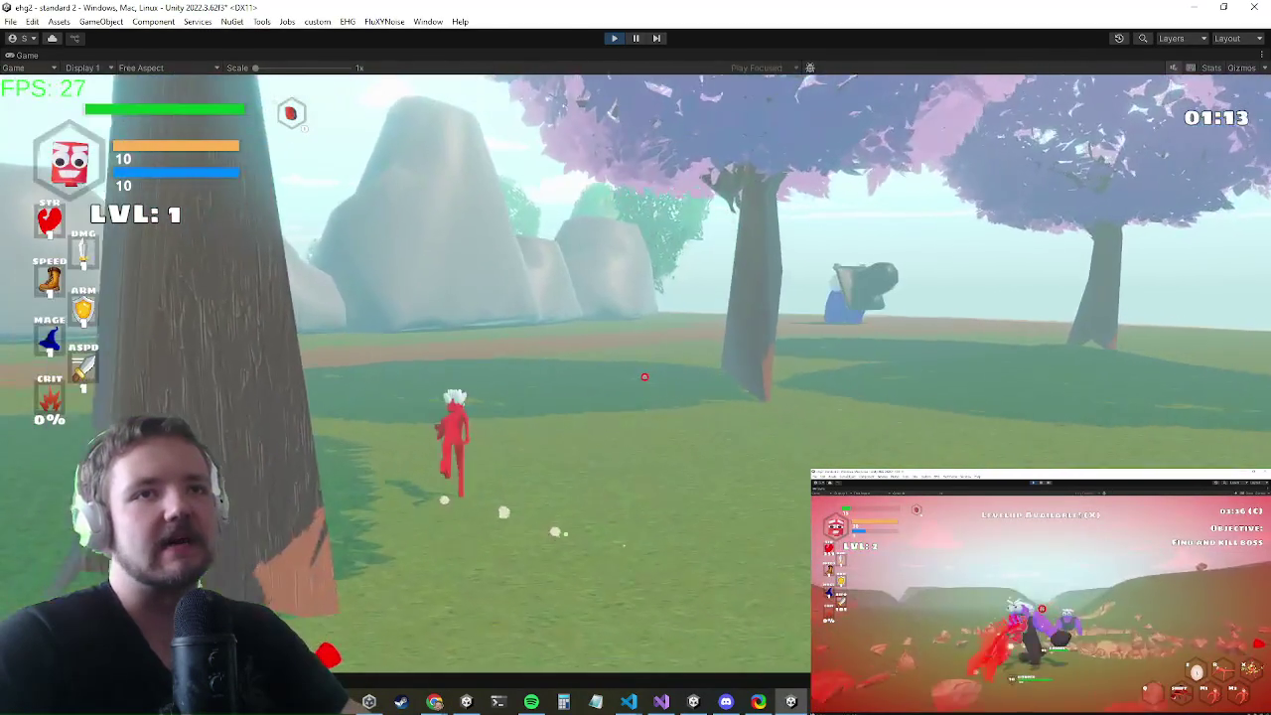
pyautogui.press('w')
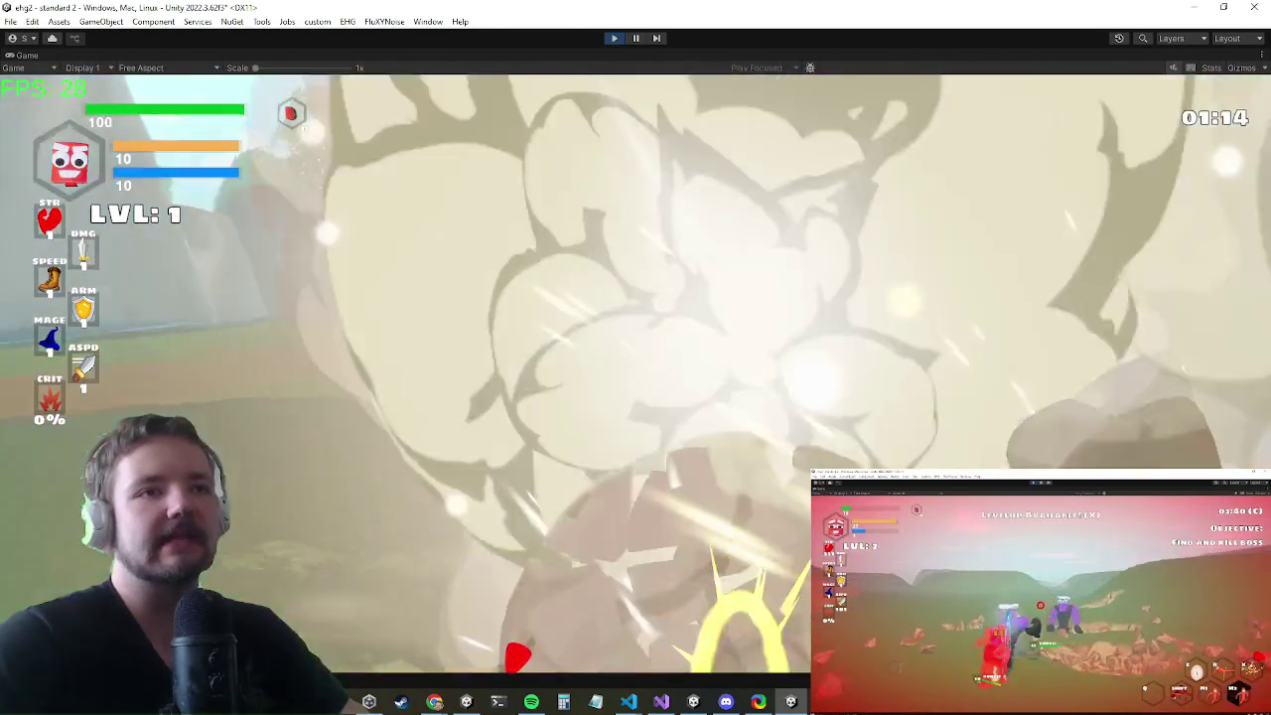
pyautogui.press('w')
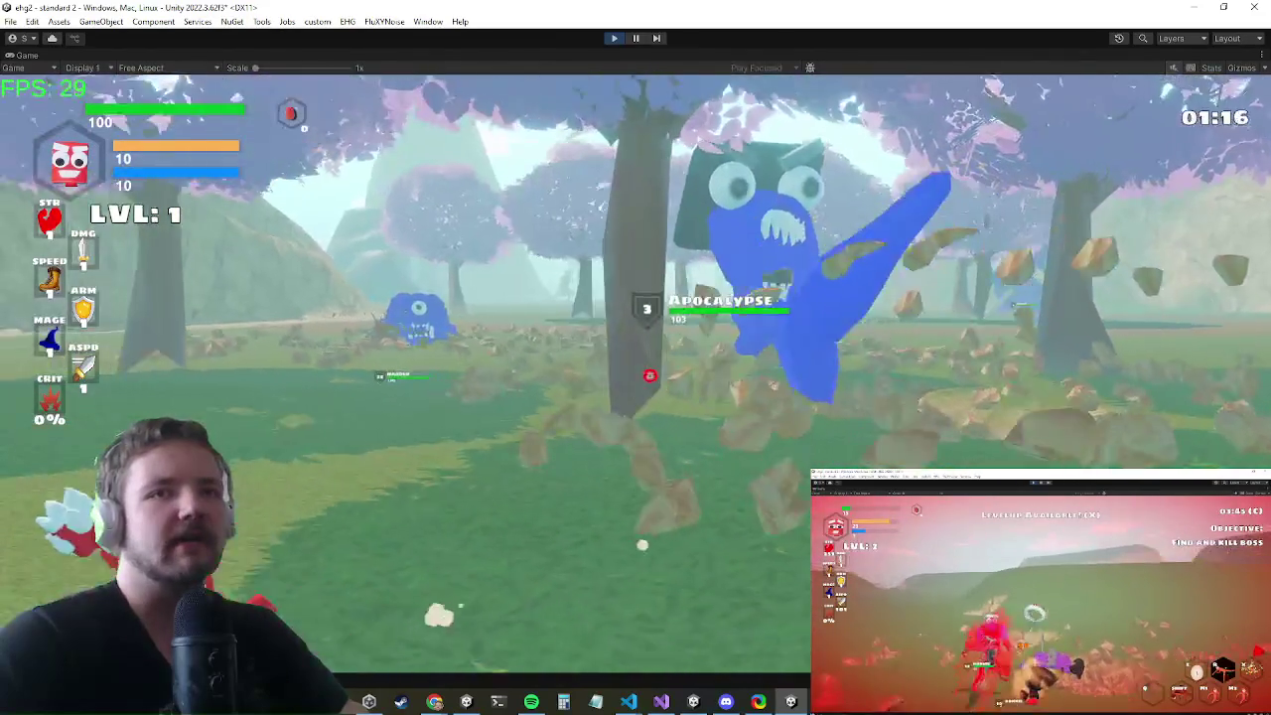
pyautogui.press('w')
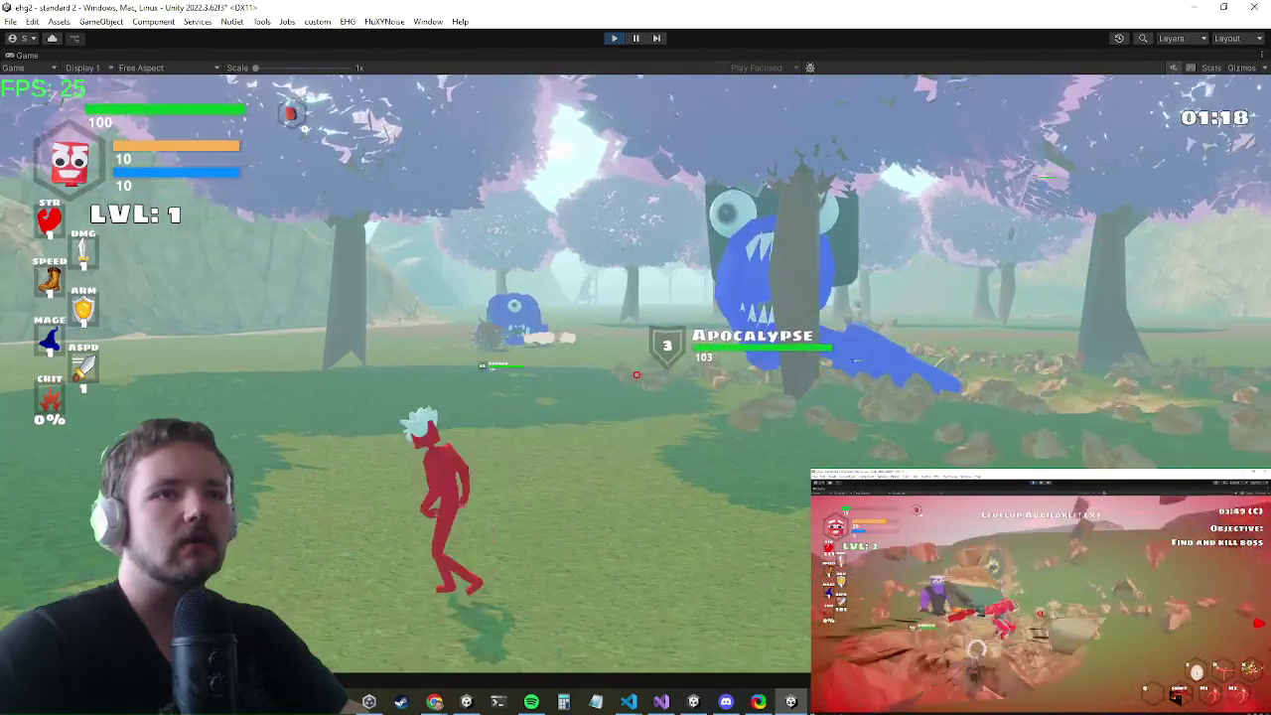
pyautogui.press('w')
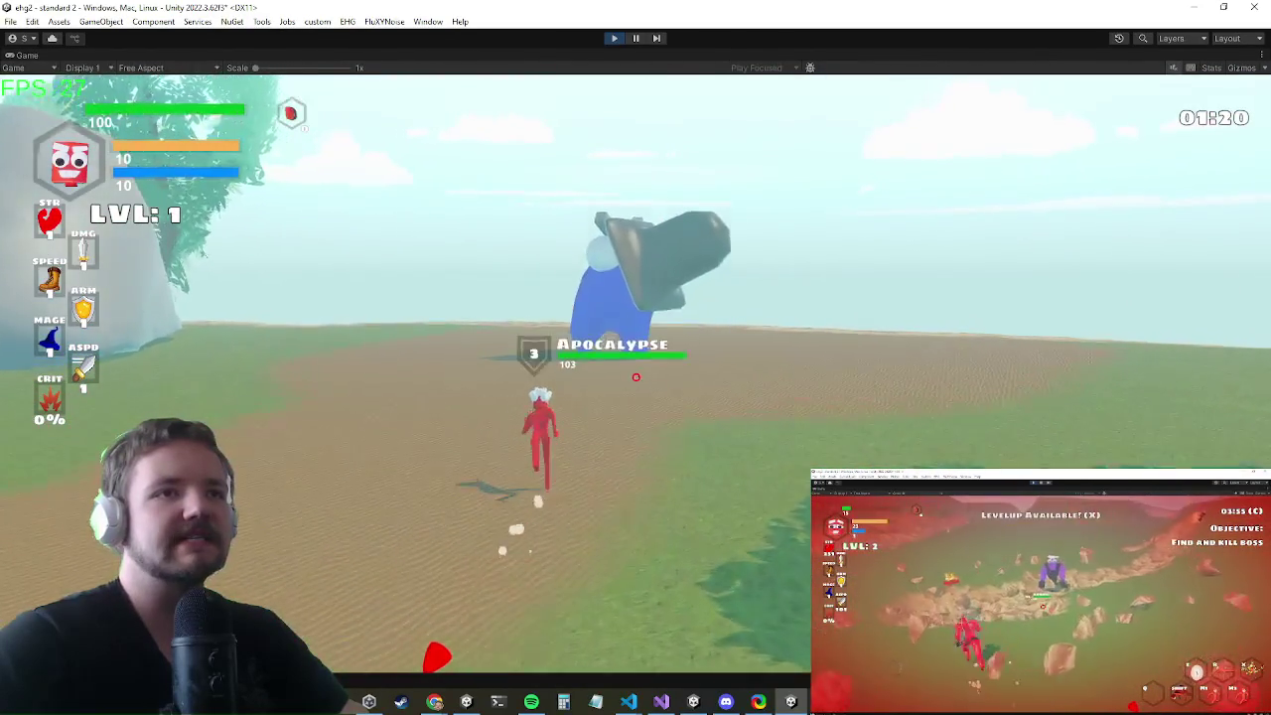
pyautogui.press('w')
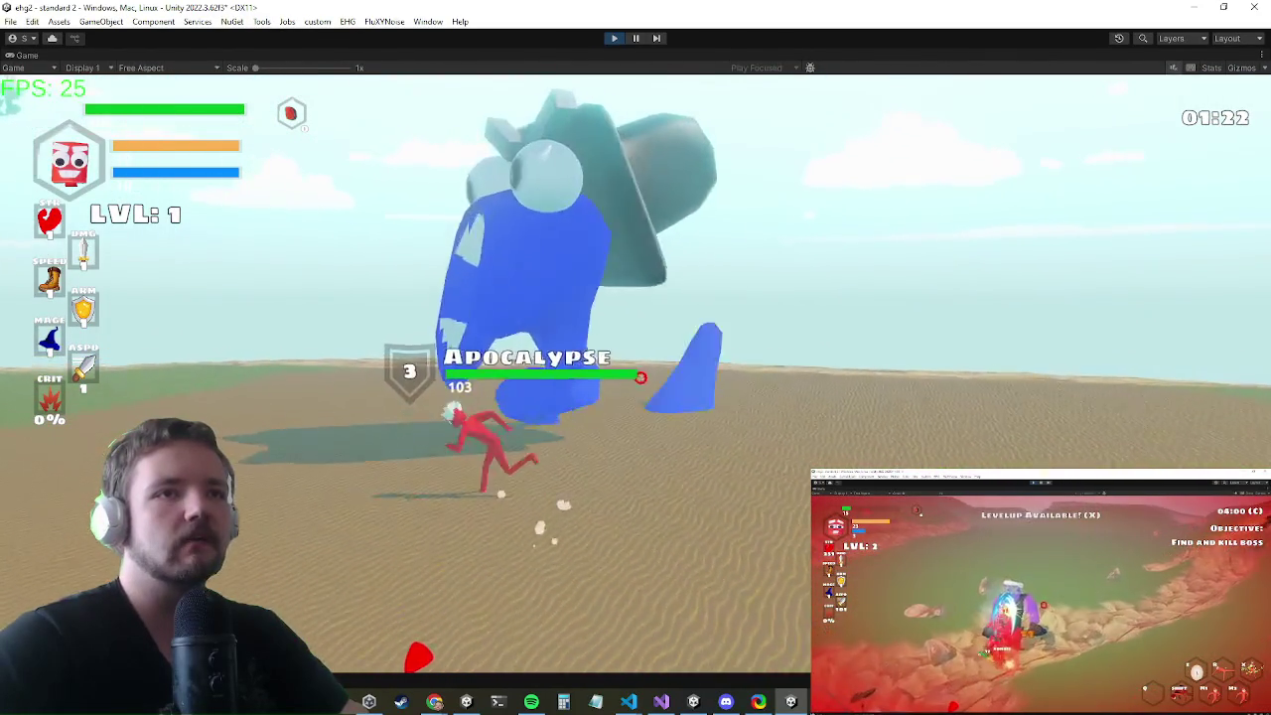
pyautogui.press('w')
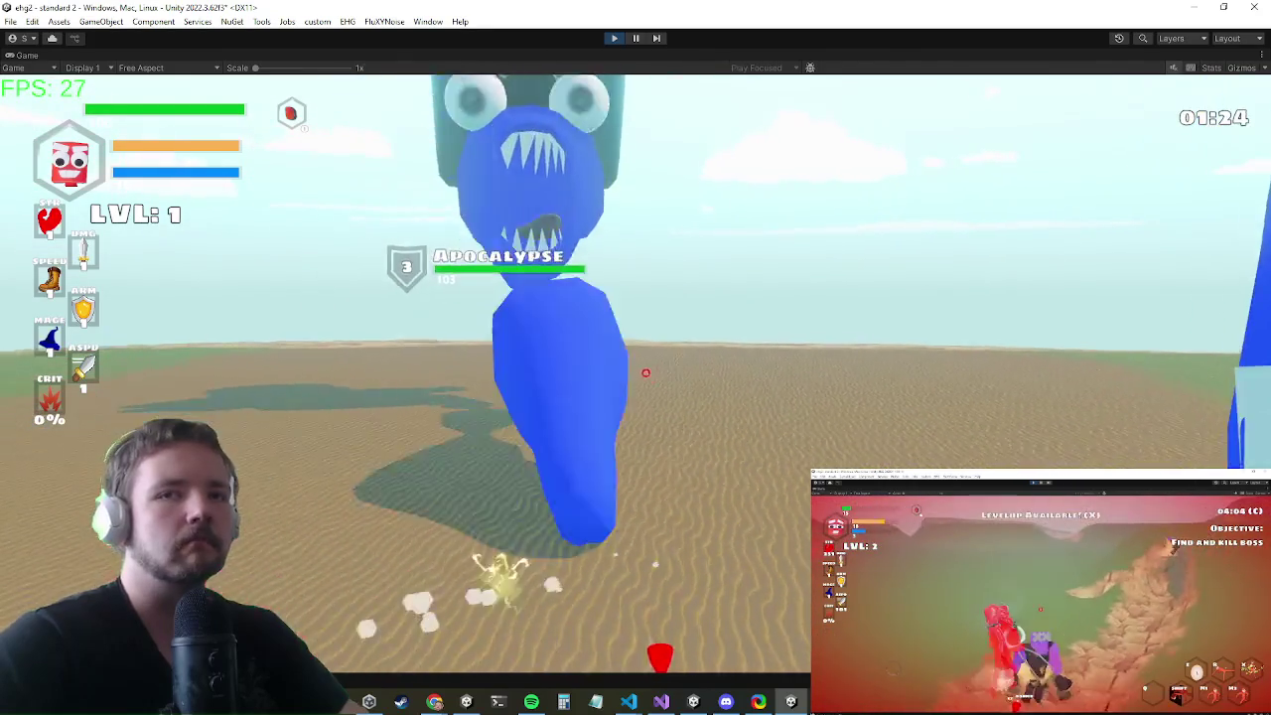
pyautogui.press('w')
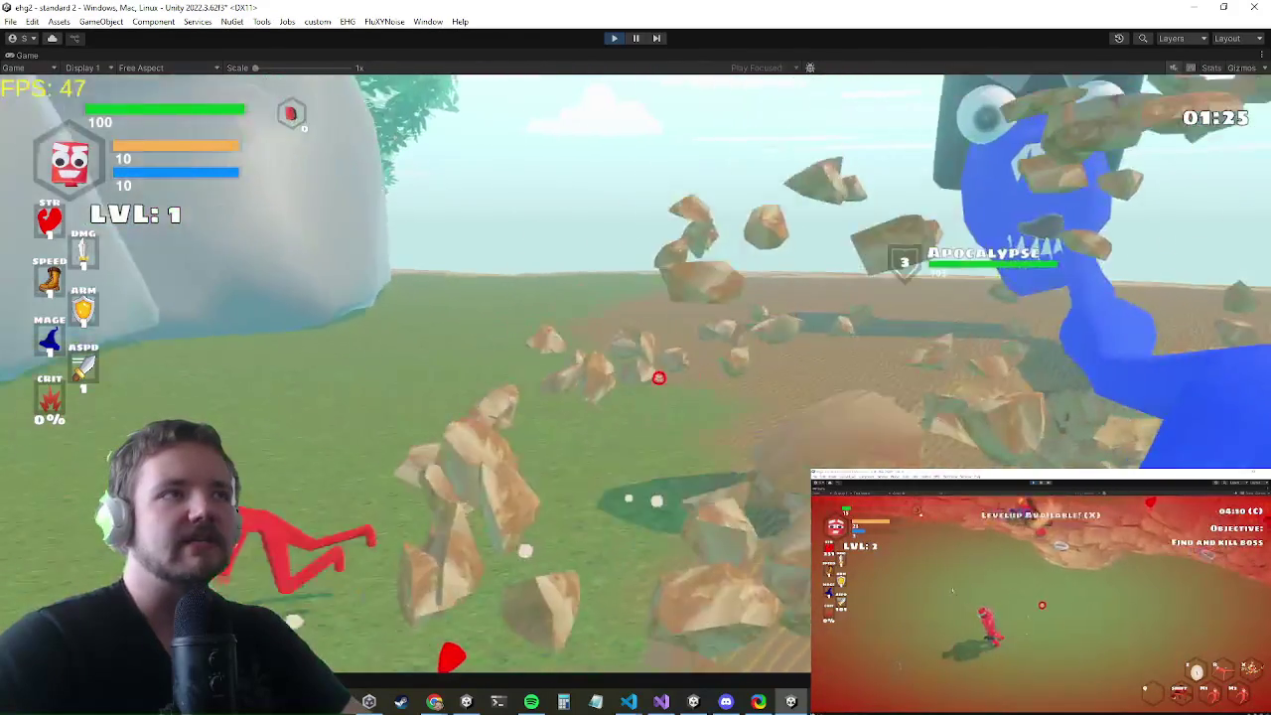
pyautogui.press('w')
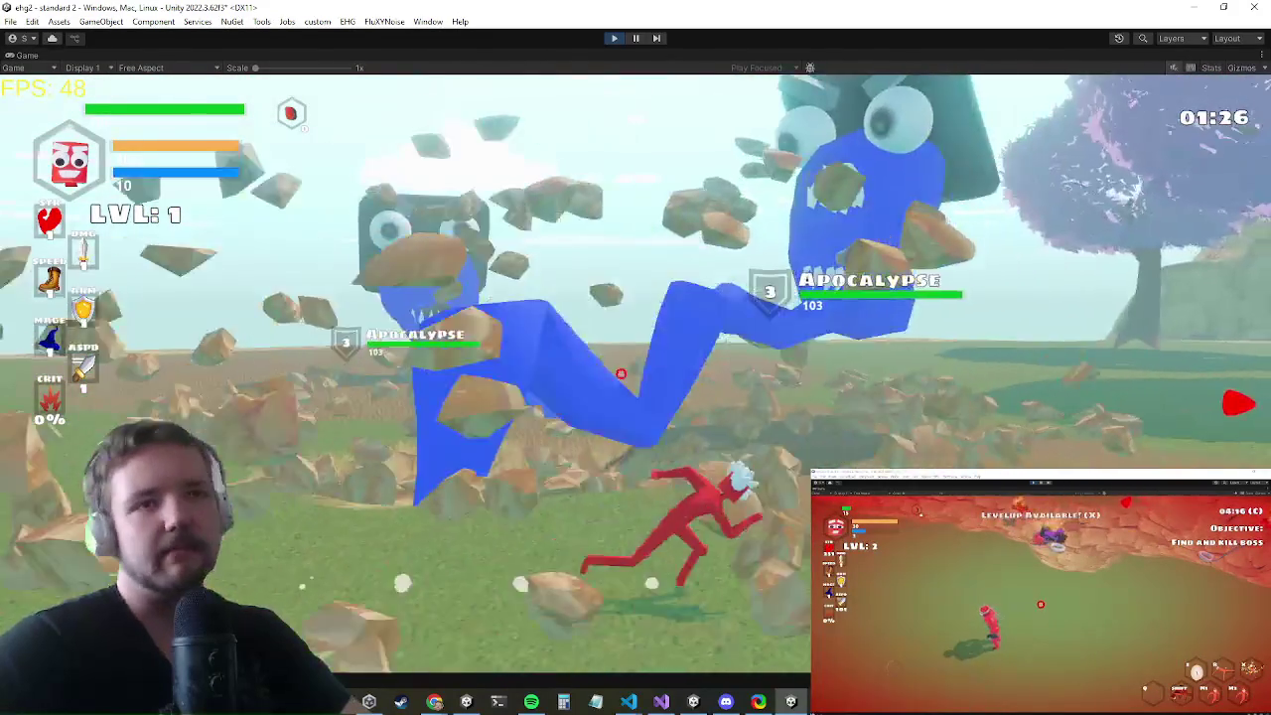
pyautogui.press('w')
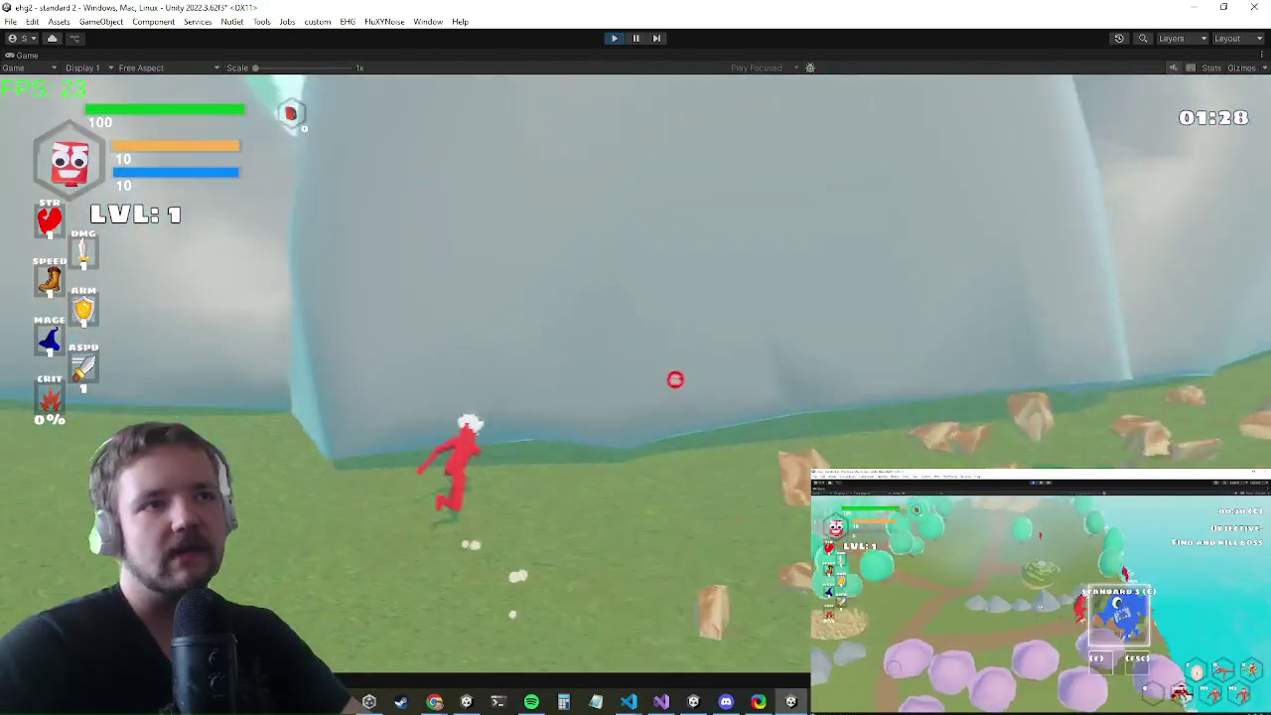
pyautogui.press('w')
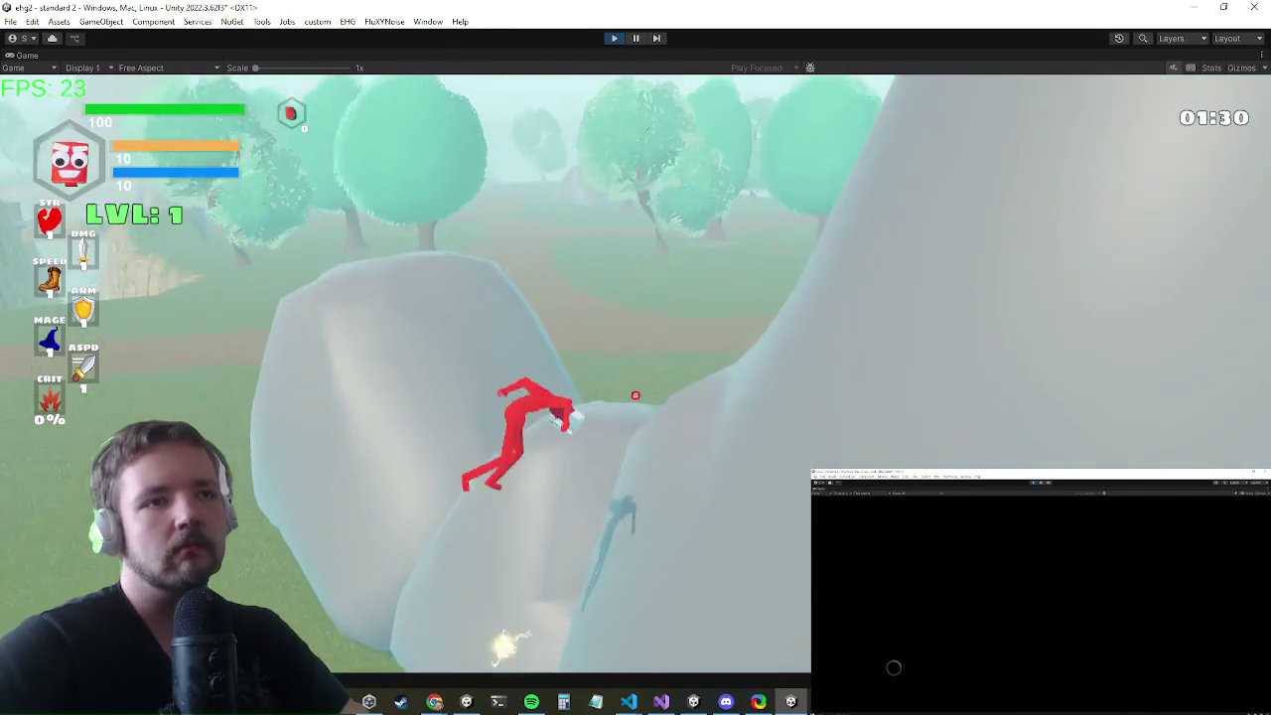
pyautogui.press('w')
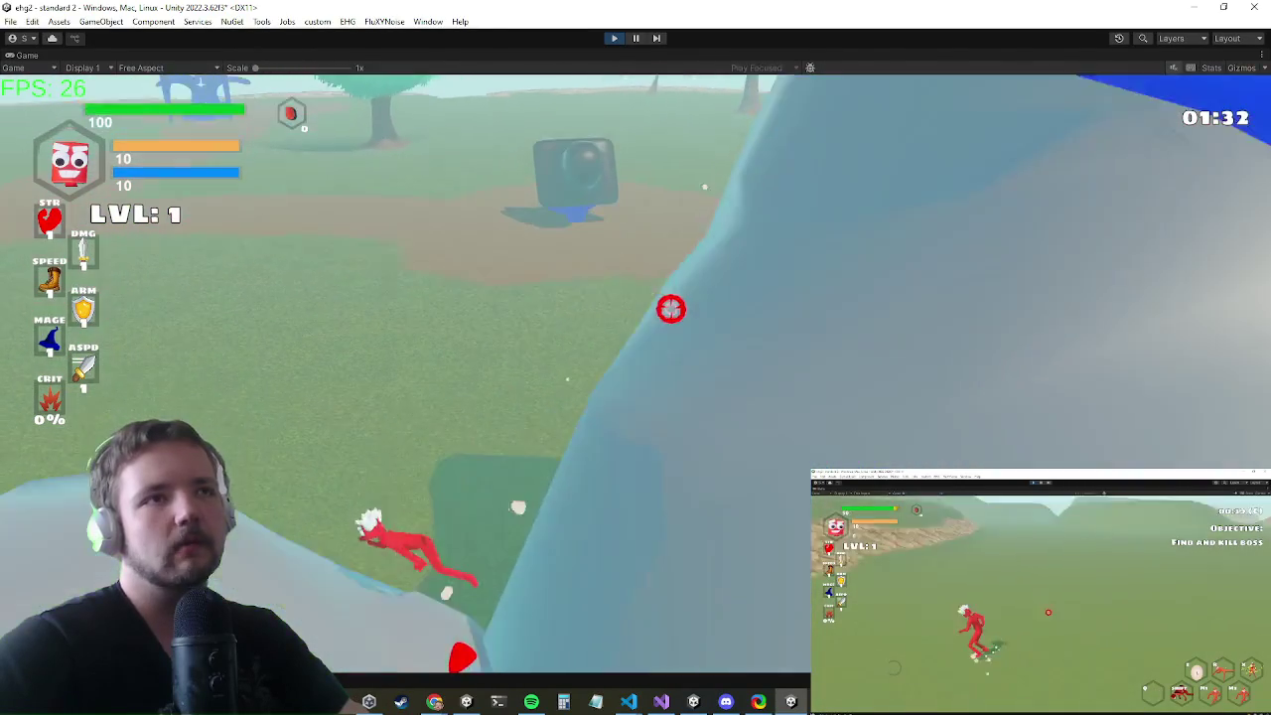
pyautogui.press('w')
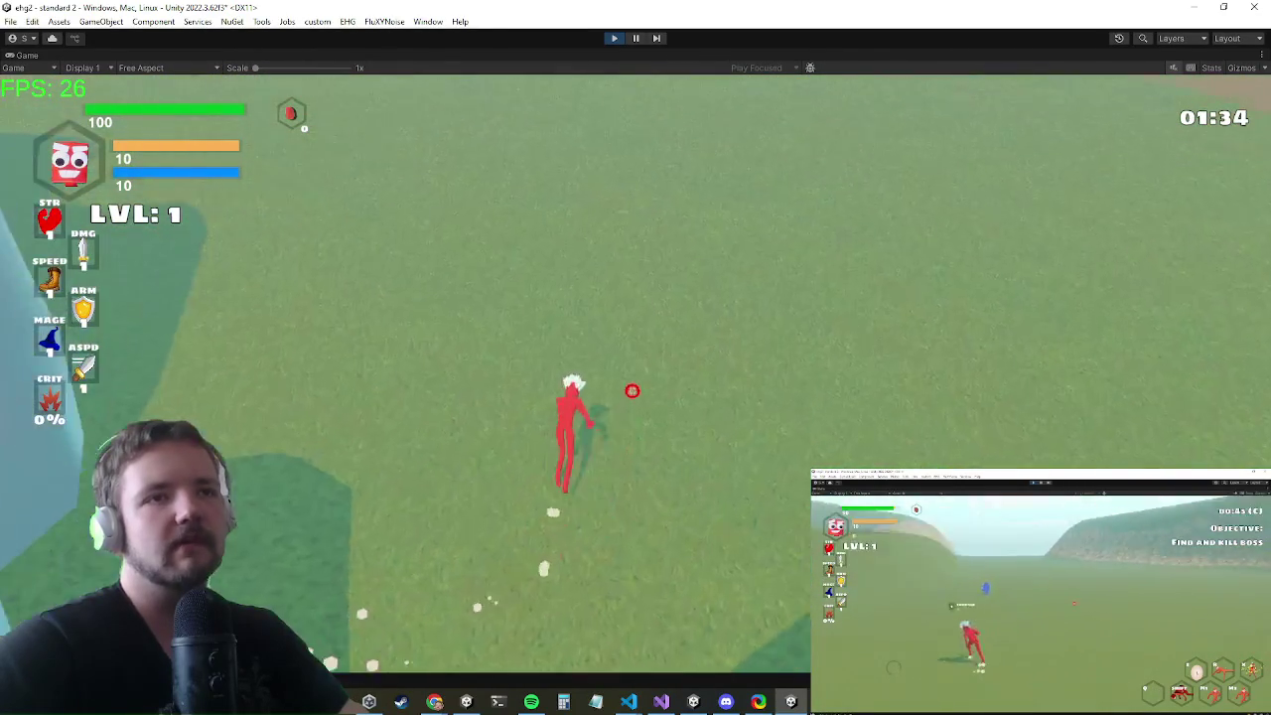
# - Blast rocks, dodge-roll and weave among the blue Apocalypse bosses before charging back in
pyautogui.click(540, 551)
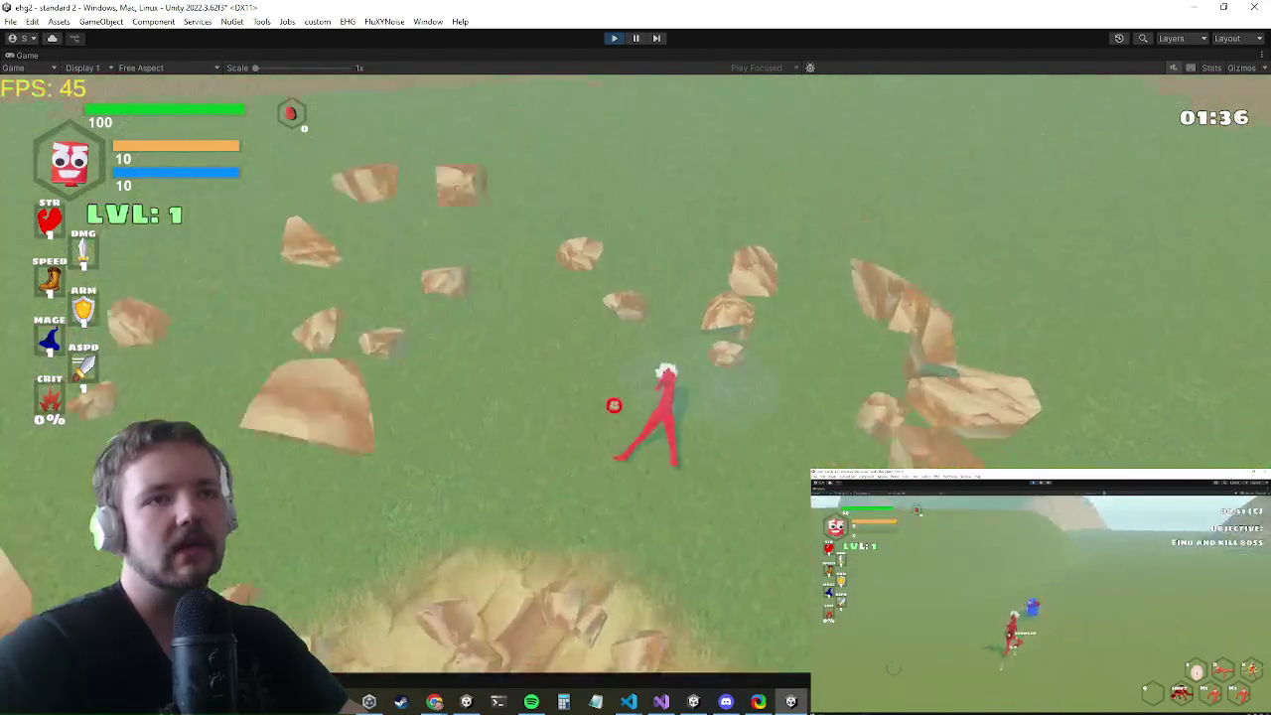
pyautogui.press('a')
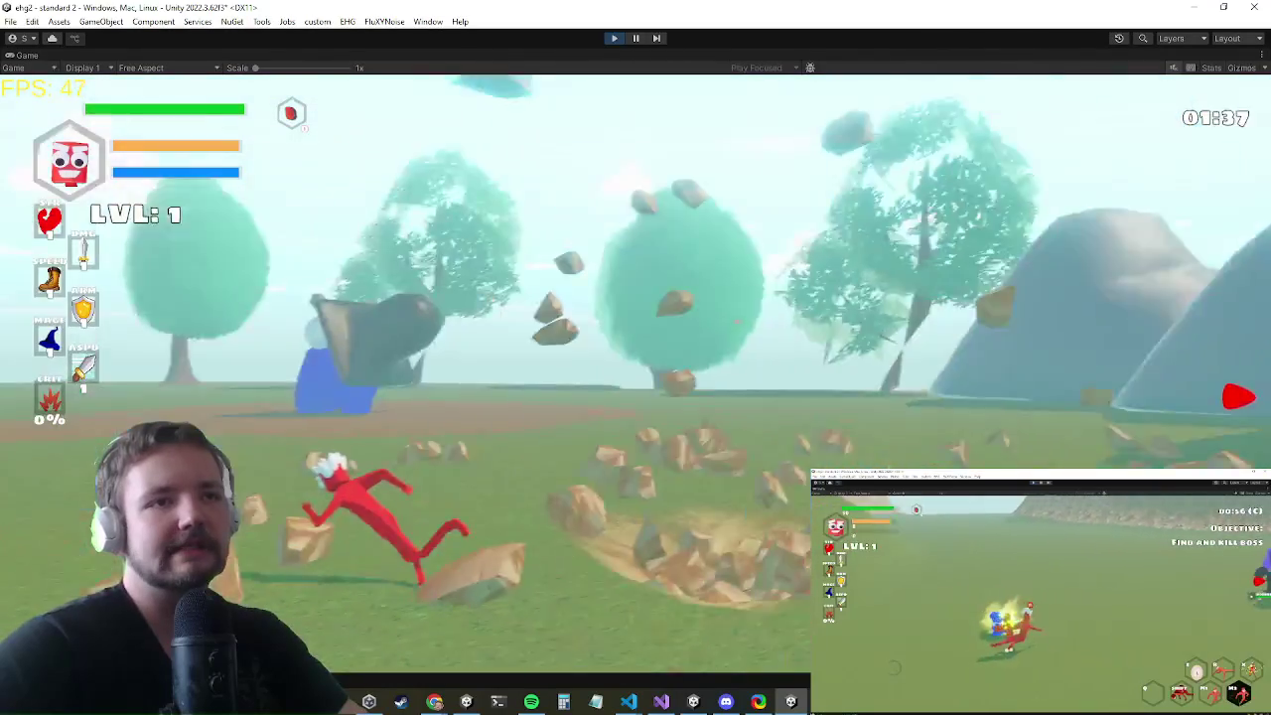
pyautogui.press('d')
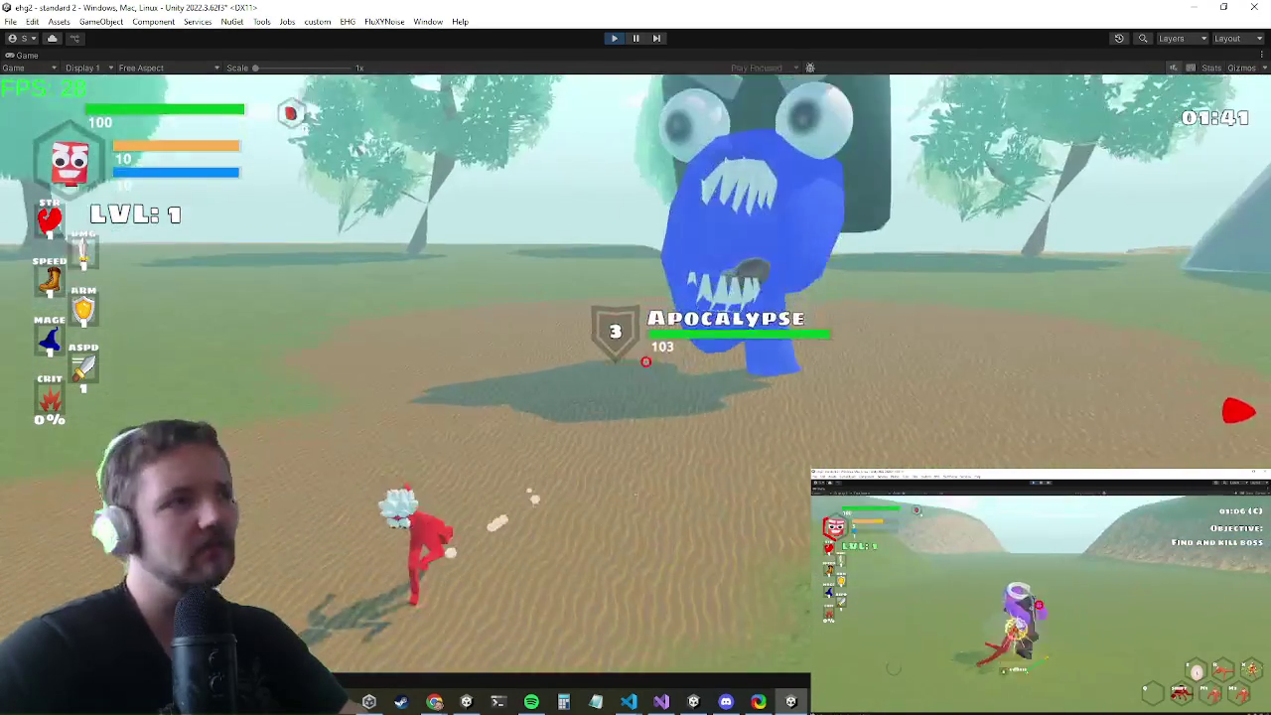
pyautogui.press('w')
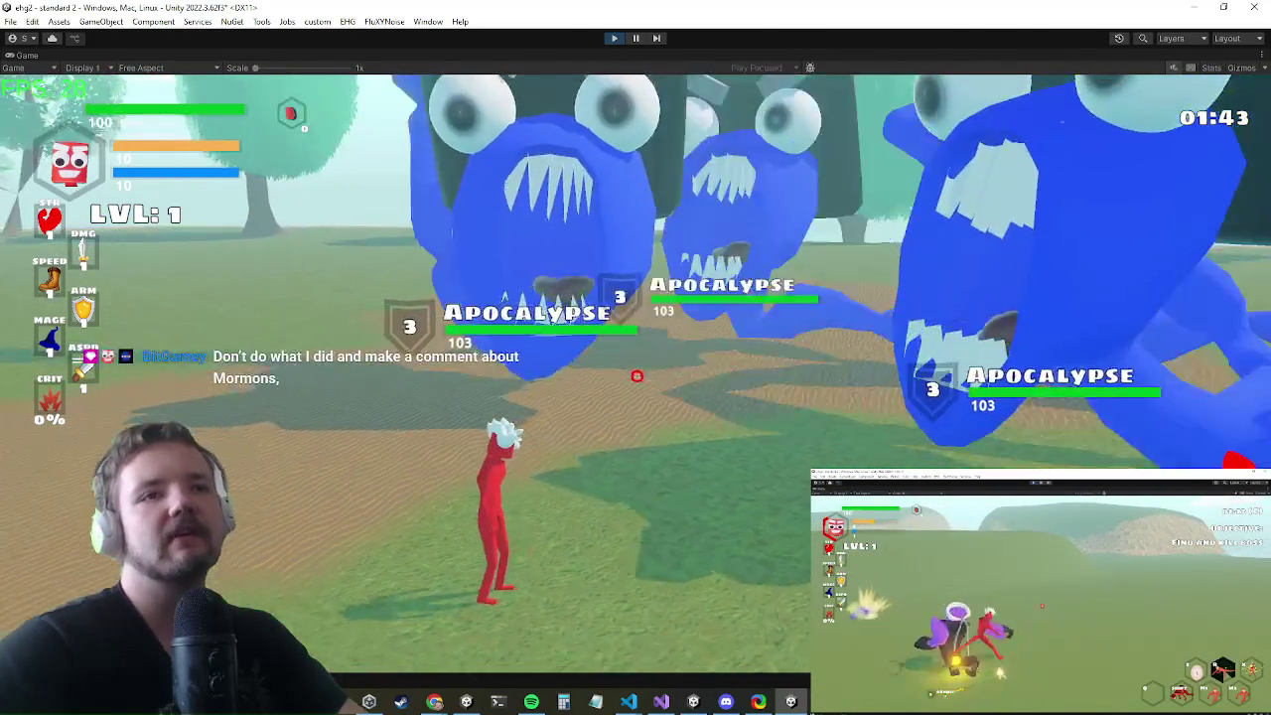
pyautogui.press('space')
pyautogui.press('w')
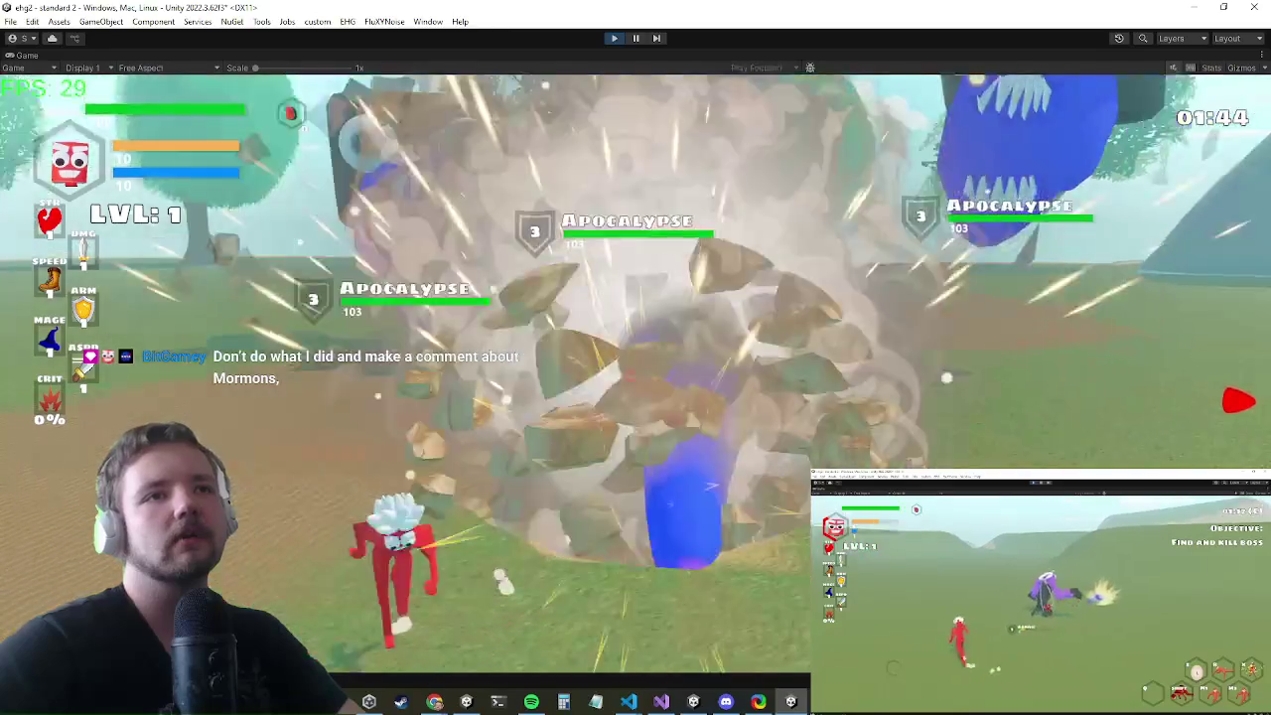
pyautogui.press('a')
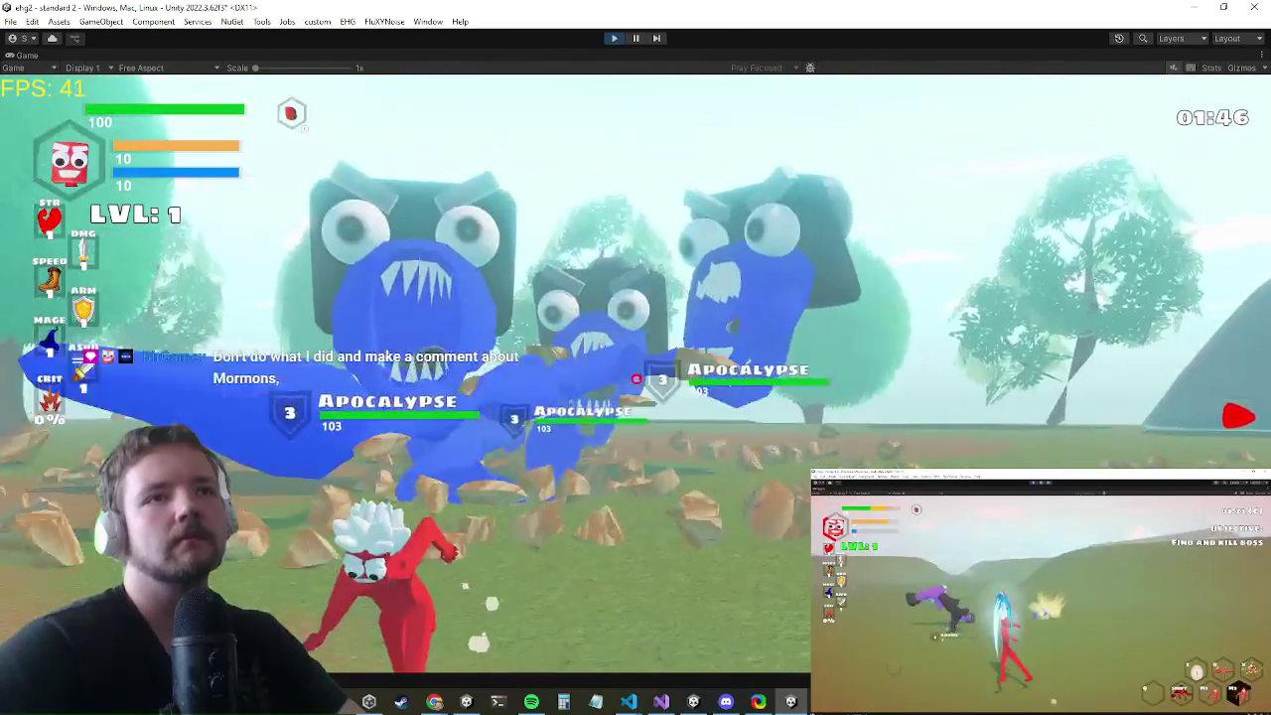
pyautogui.press('a')
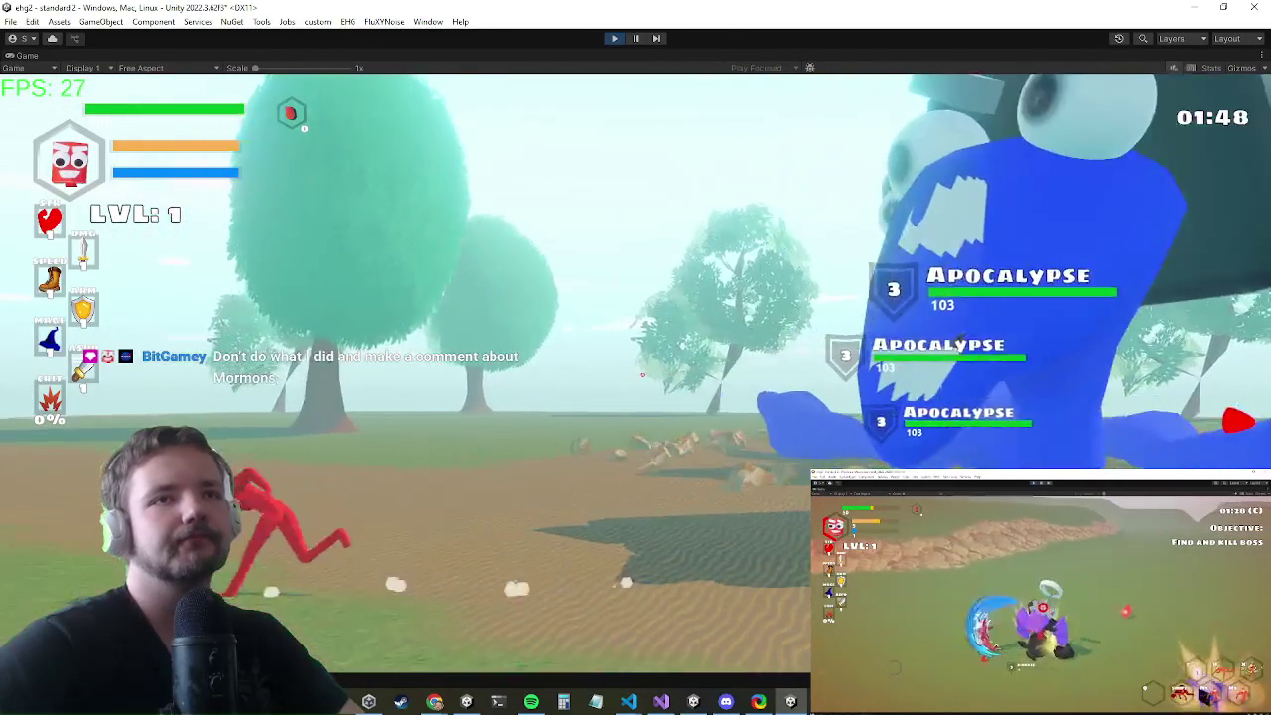
pyautogui.press('d')
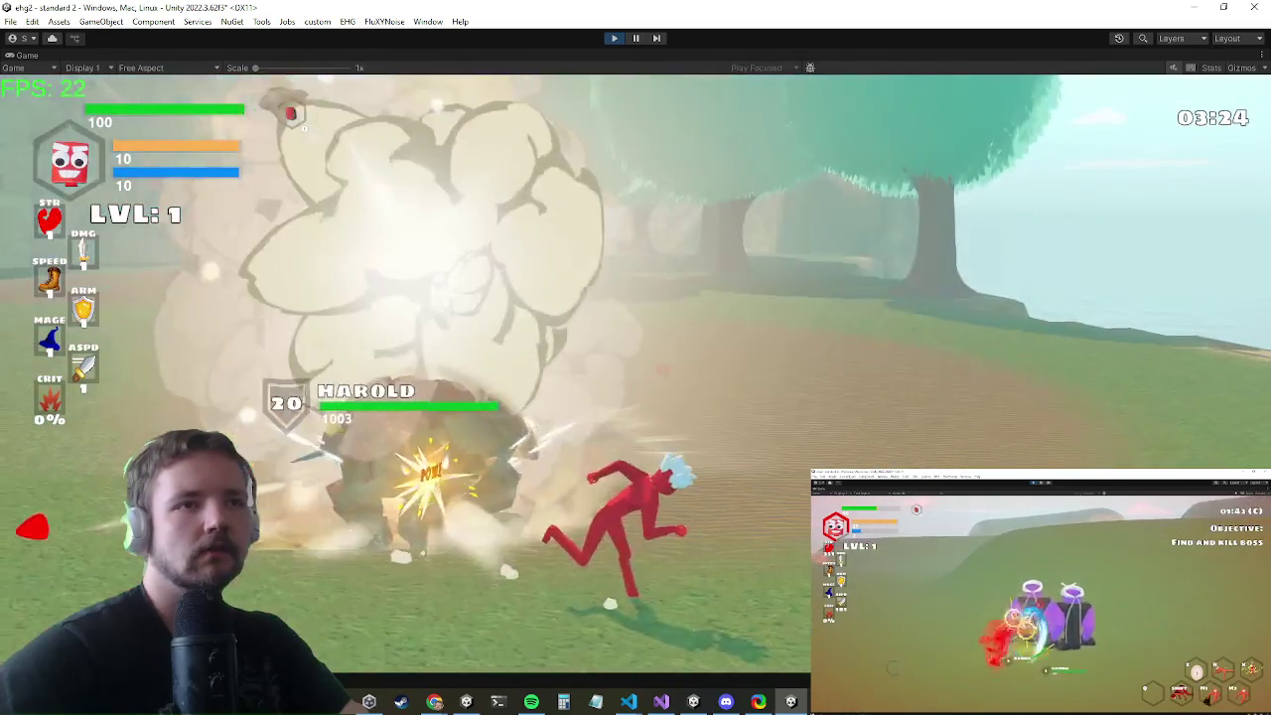
# - Keep fighting Harold and the Dragons, then pause on the Settings menu and switch to the code editor
pyautogui.hotkey('alt', 'Tab')
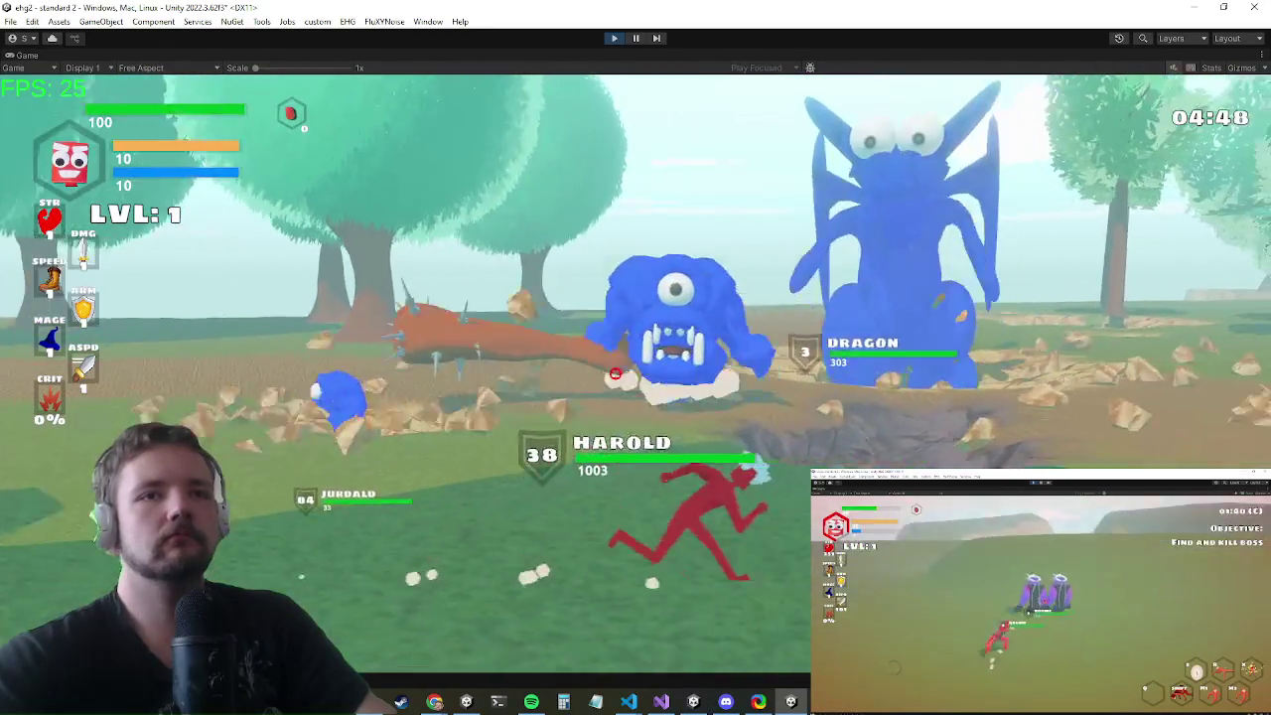
pyautogui.press('Escape')
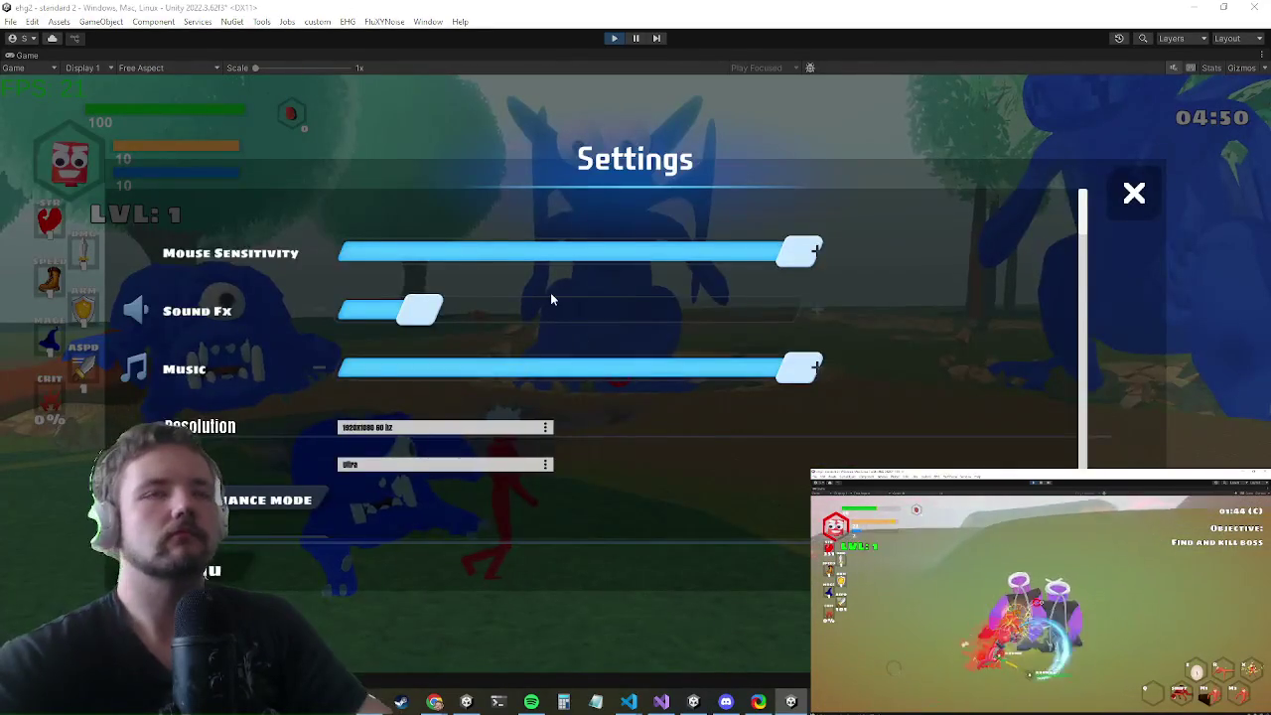
pyautogui.hotkey('alt', 'Tab')
# - Open LevelSelectionTerrain.cs through code search for 'levelsele'
pyautogui.hotkey('ctrl', 't')
pyautogui.write('levelsele')
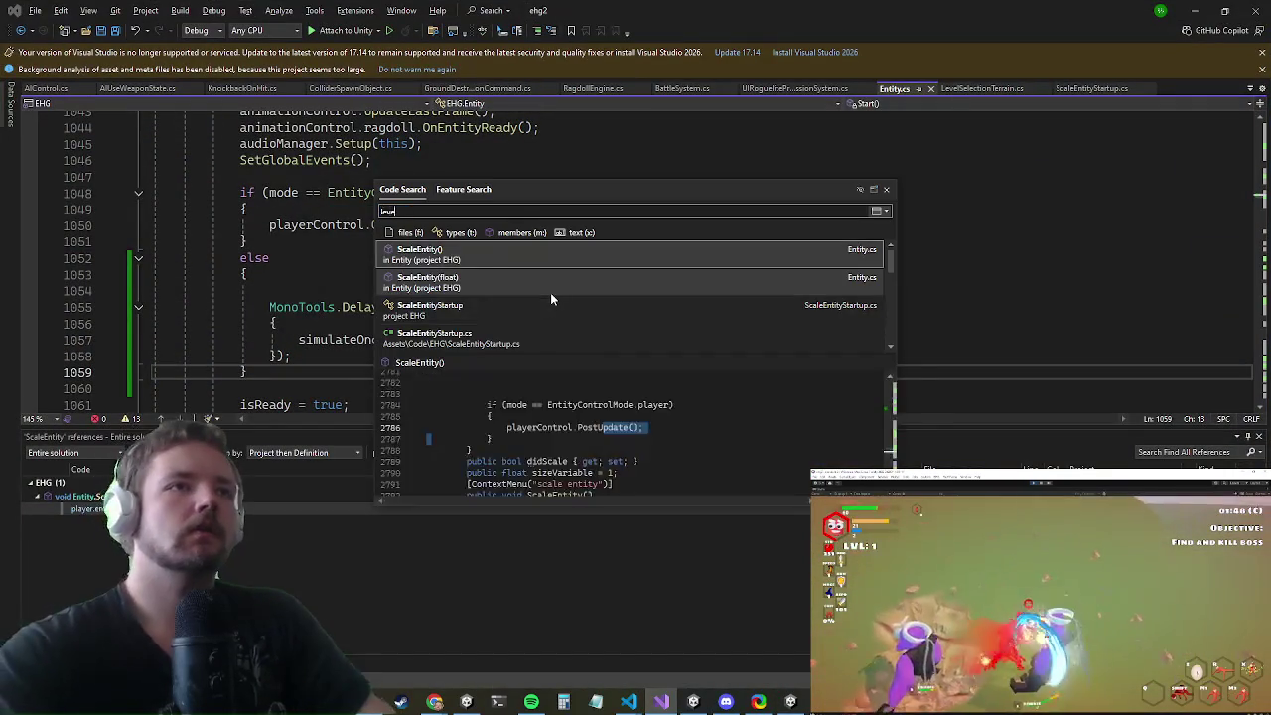
pyautogui.click(550, 288)
pyautogui.press('Return')
pyautogui.scroll(-7, 552, 294)
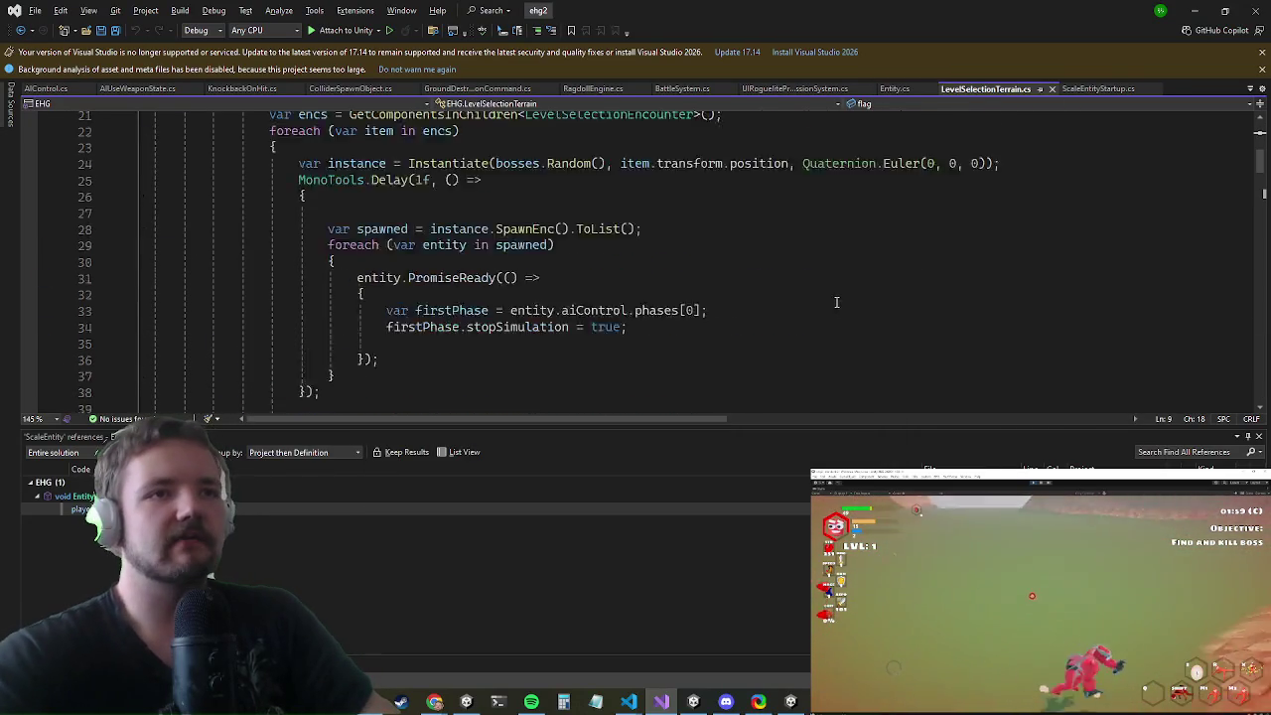
pyautogui.scroll(3, 510, 173)
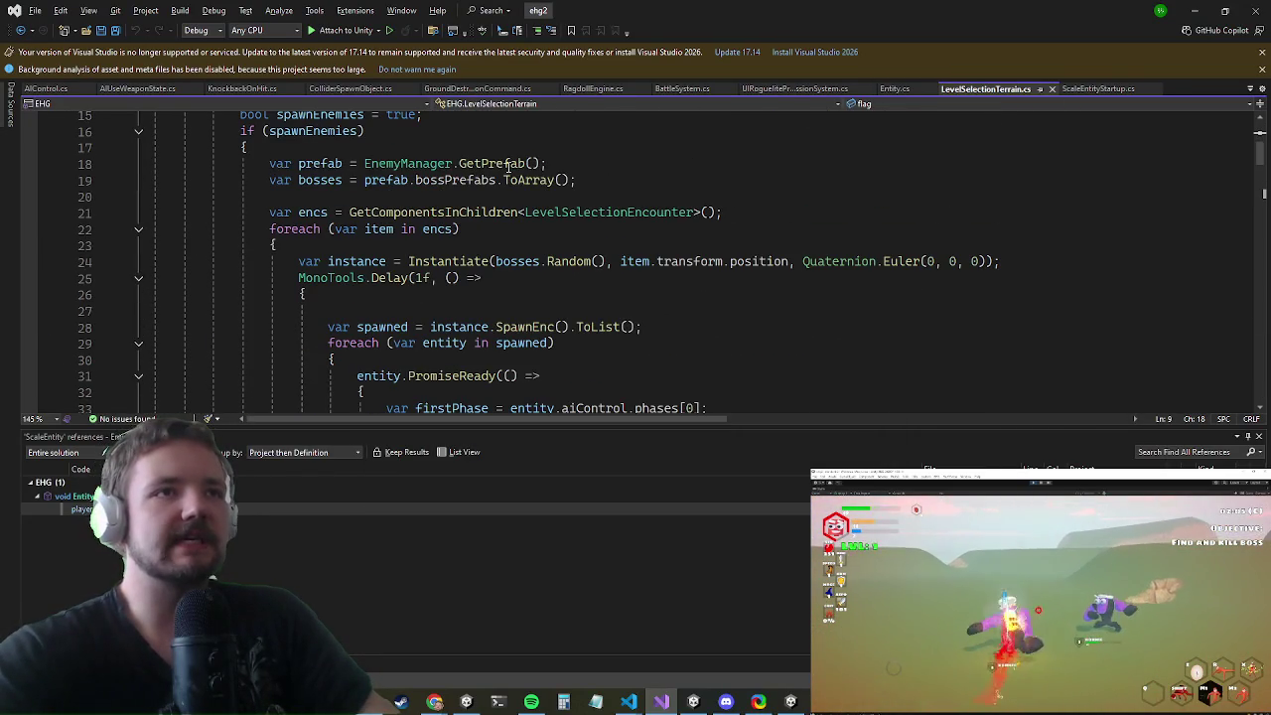
pyautogui.scroll(-1, 480, 166)
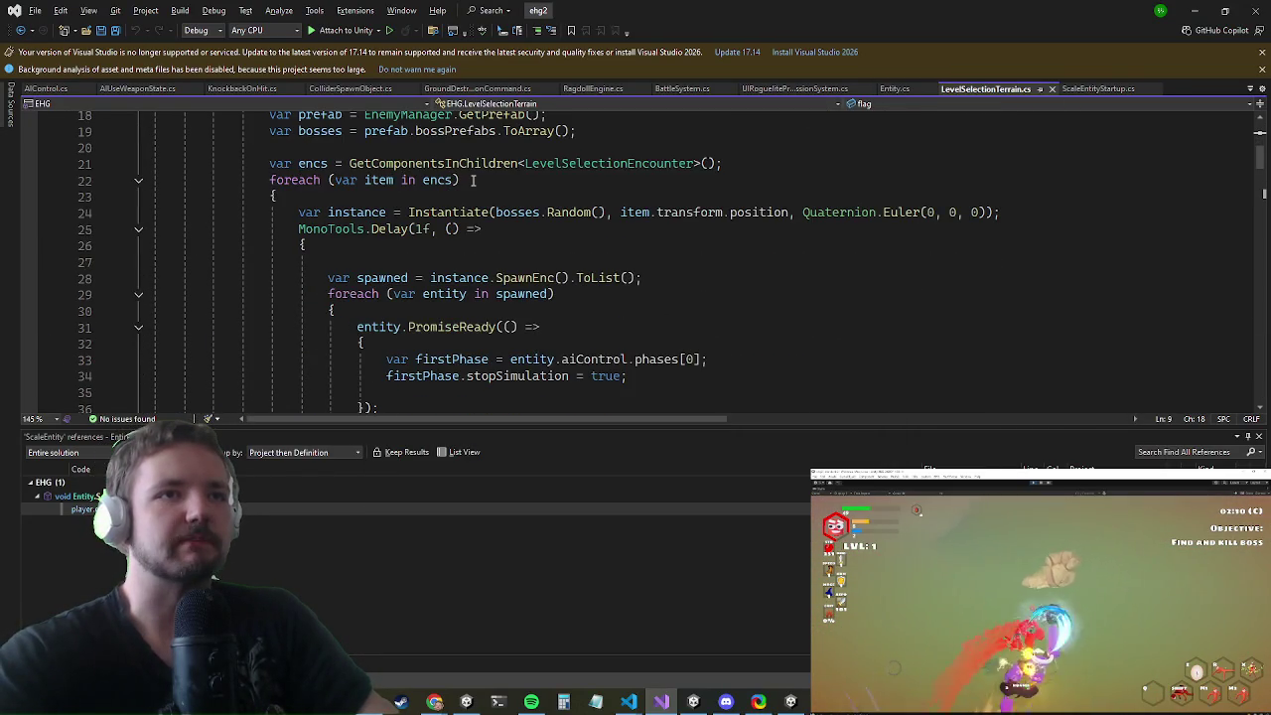
pyautogui.scroll(-1, 406, 212)
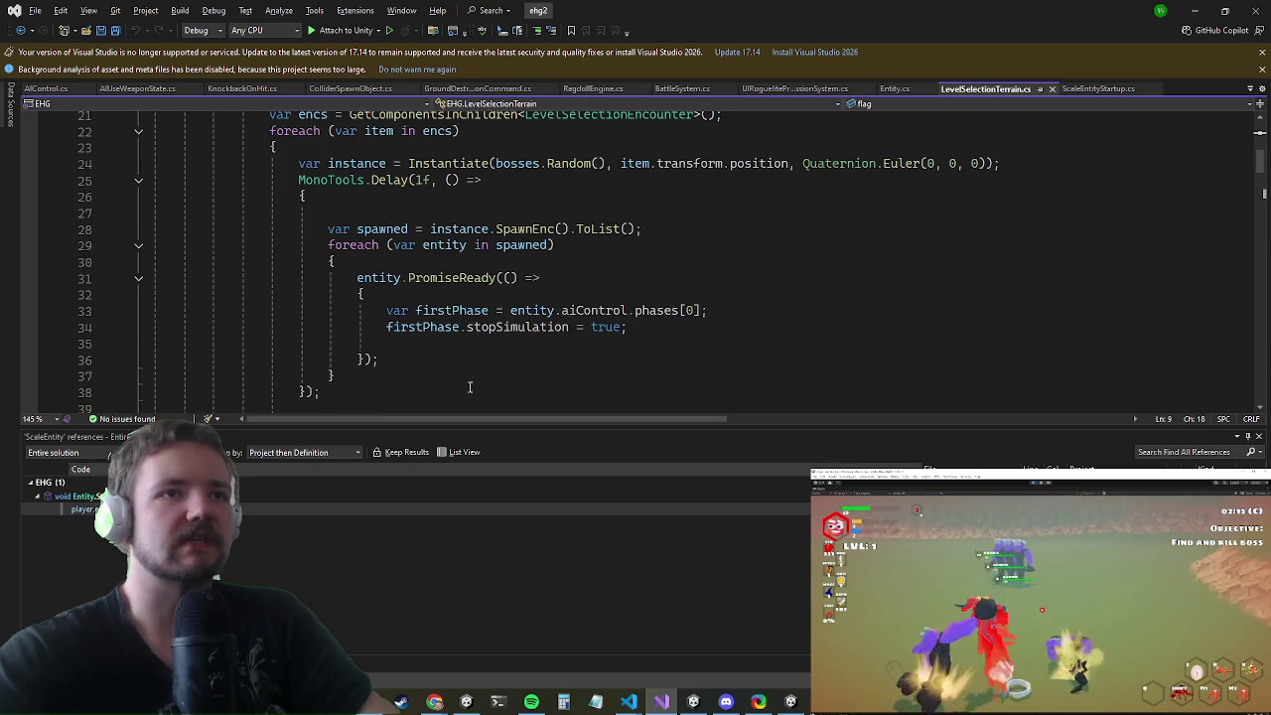
# - Start an entity.isBoss line inside the foreach over spawned entities
pyautogui.click(473, 344)
pyautogui.scroll(1, 407, 258)
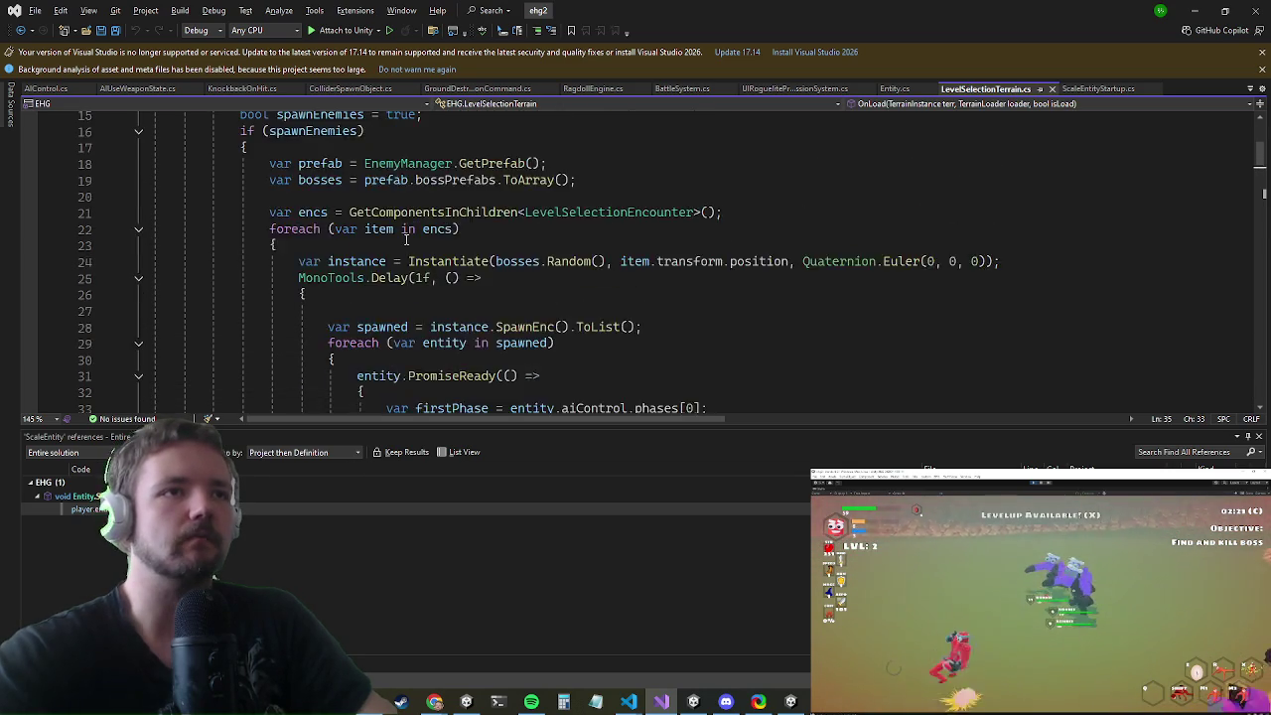
pyautogui.scroll(-1, 403, 249)
pyautogui.scroll(1, 400, 250)
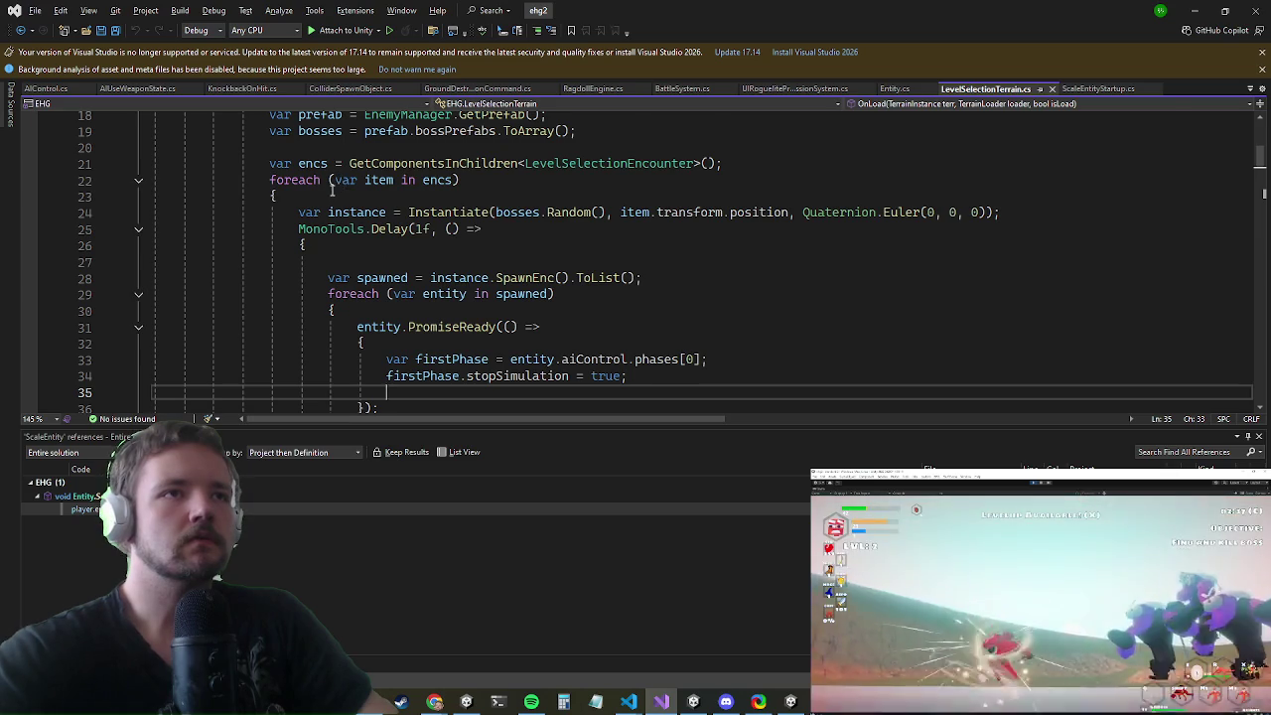
pyautogui.scroll(-1, 333, 186)
pyautogui.moveTo(395, 245); pyautogui.dragTo(390, 270)
pyautogui.click(390, 270)
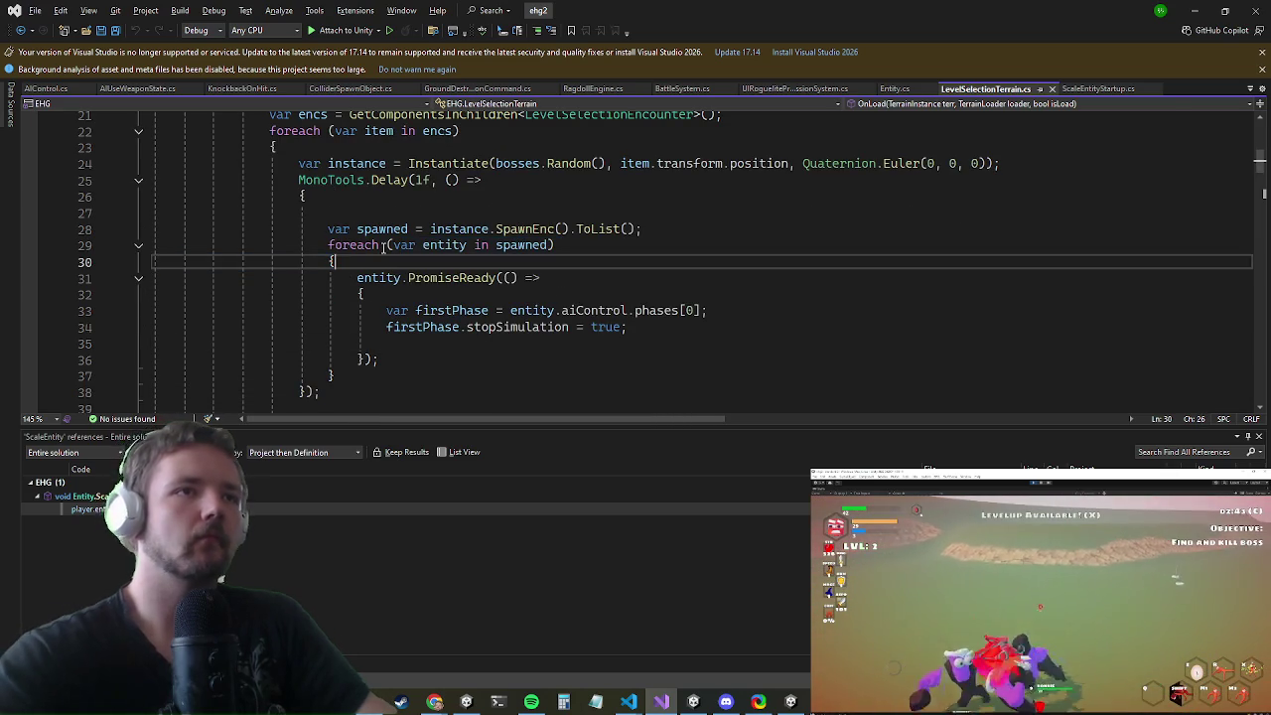
pyautogui.press('Return')
pyautogui.write('entity.')
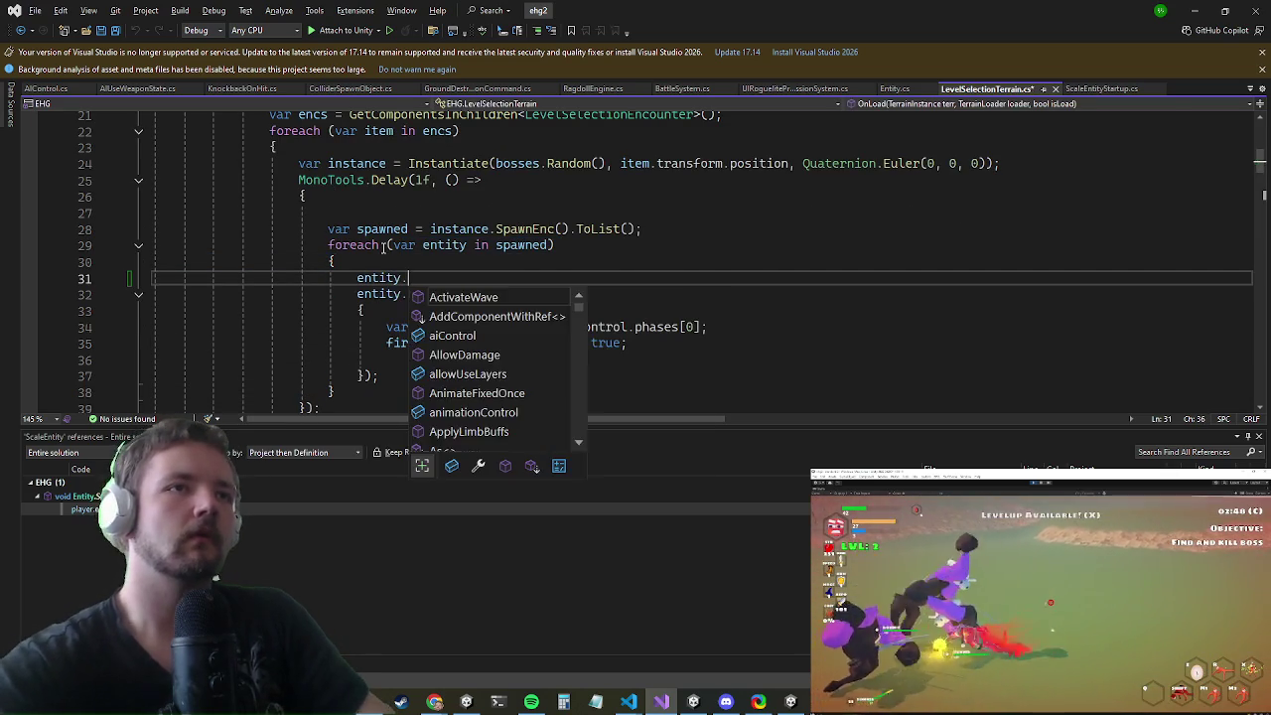
pyautogui.write('isBoss')
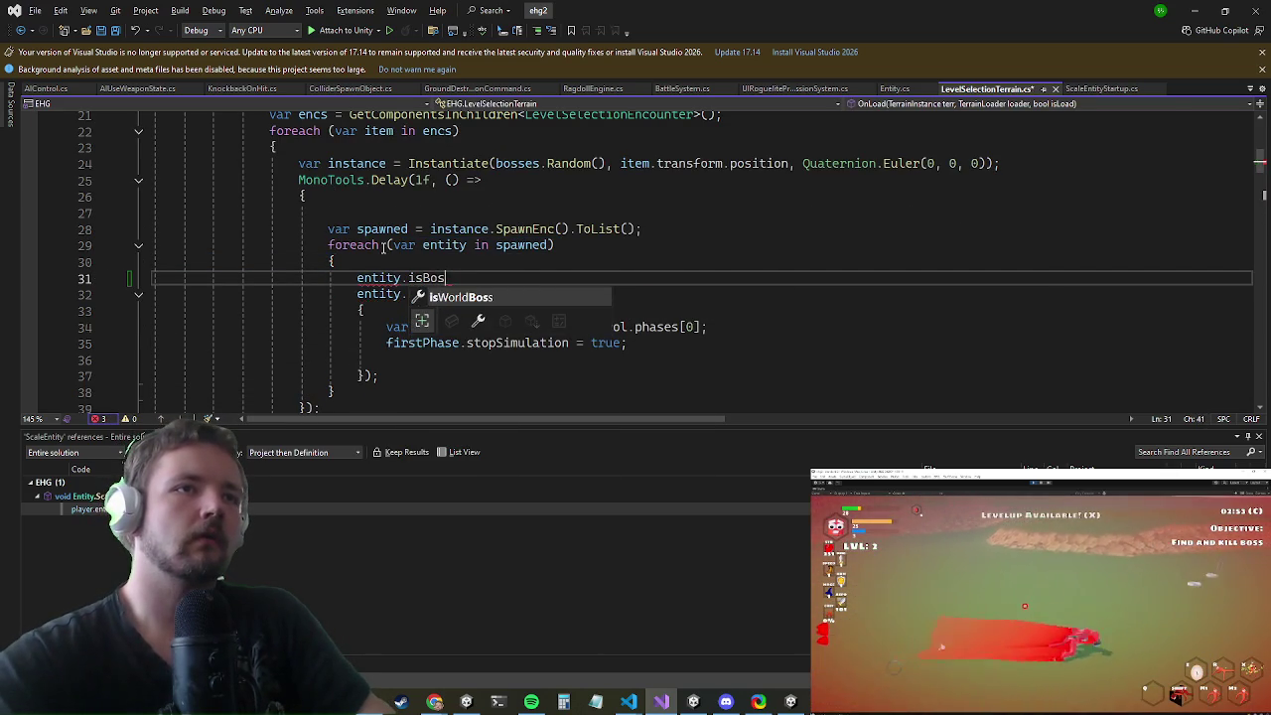
# - Write entity.isBoss = true;, generate the isBoss property on Entity, and bring Unity back to front
pyautogui.press('Escape')
pyautogui.write(' = true;')
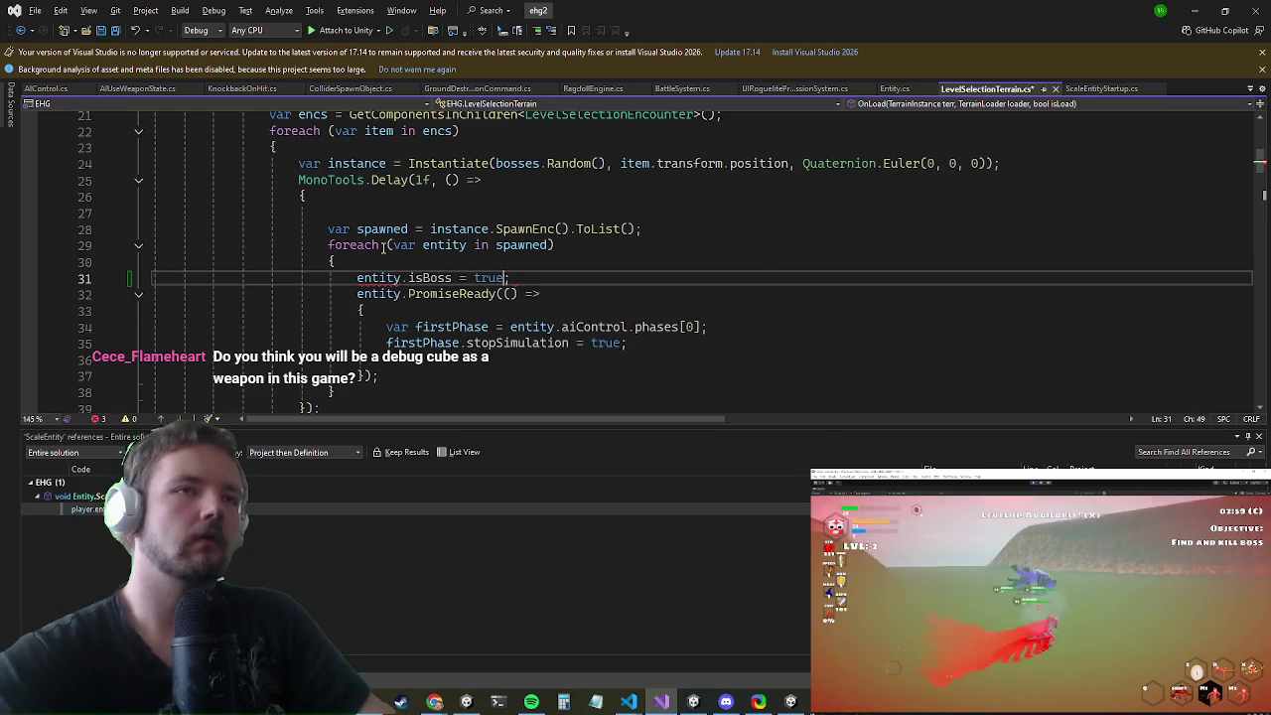
pyautogui.hotkey('ctrl', '.')
pyautogui.press('Return')
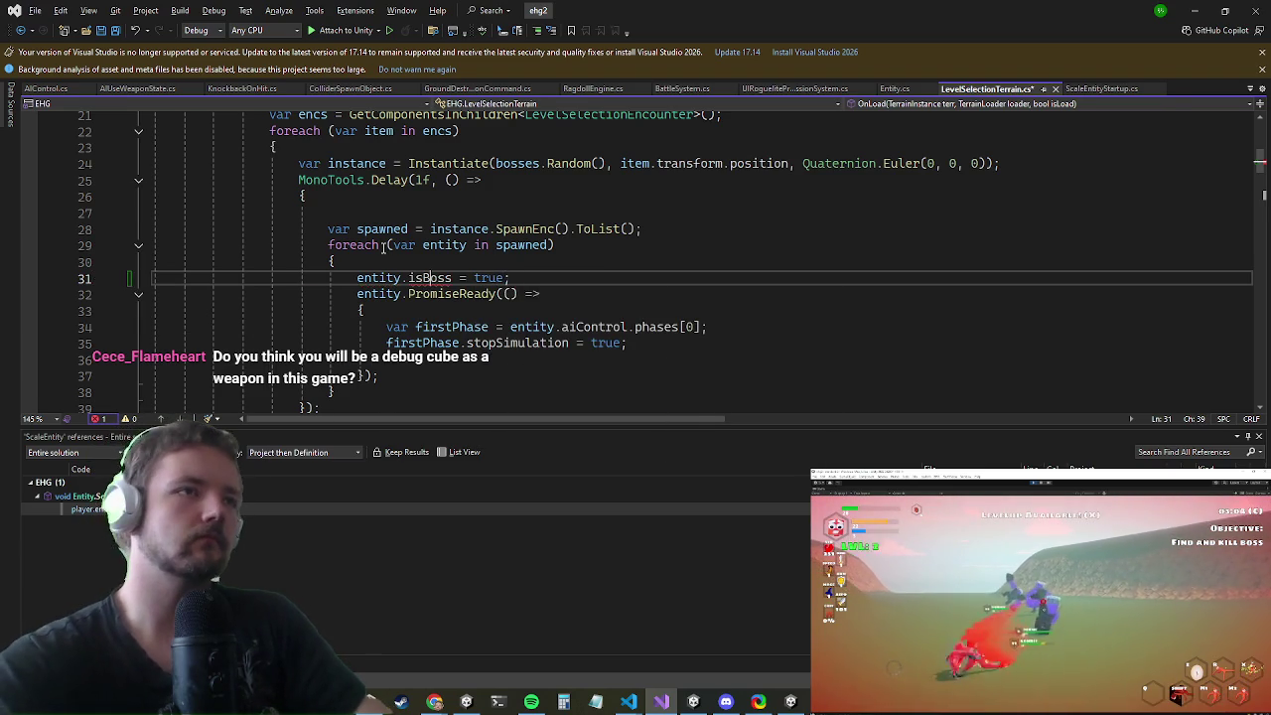
pyautogui.press('Left')
pyautogui.press('Left')
pyautogui.press('Left')
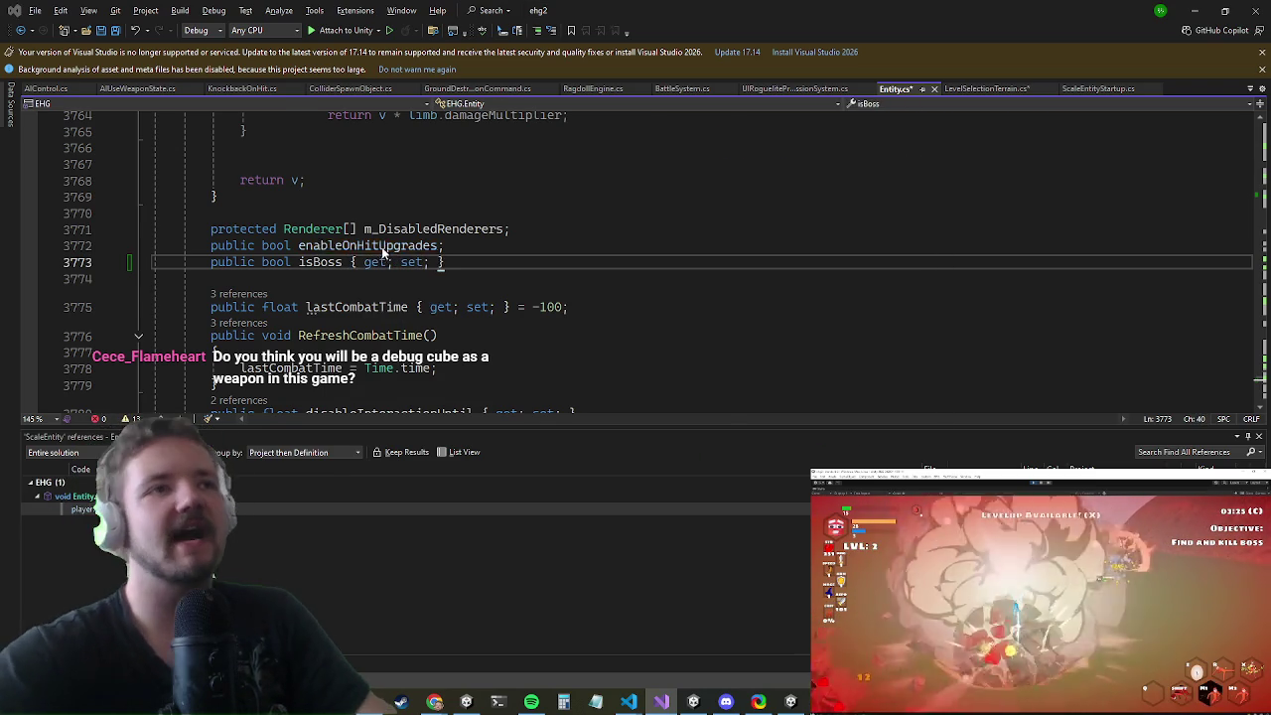
pyautogui.hotkey('ctrl', '-')
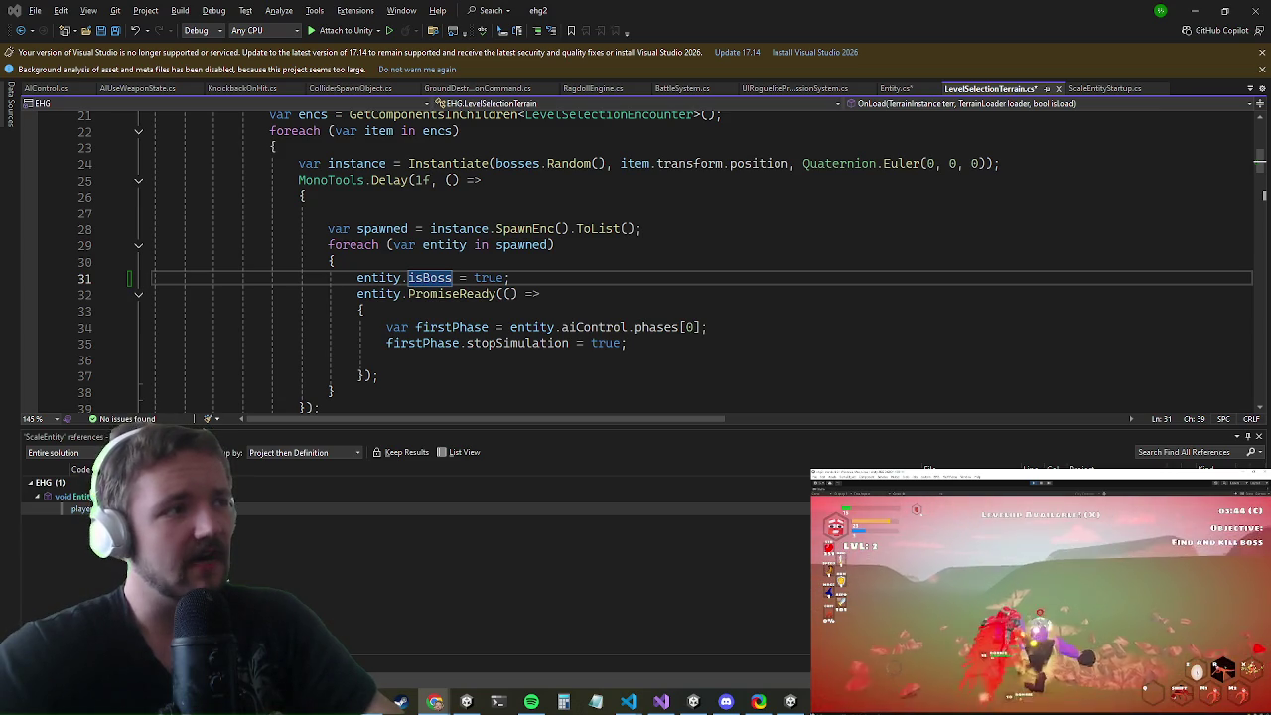
pyautogui.click(1185, 8)
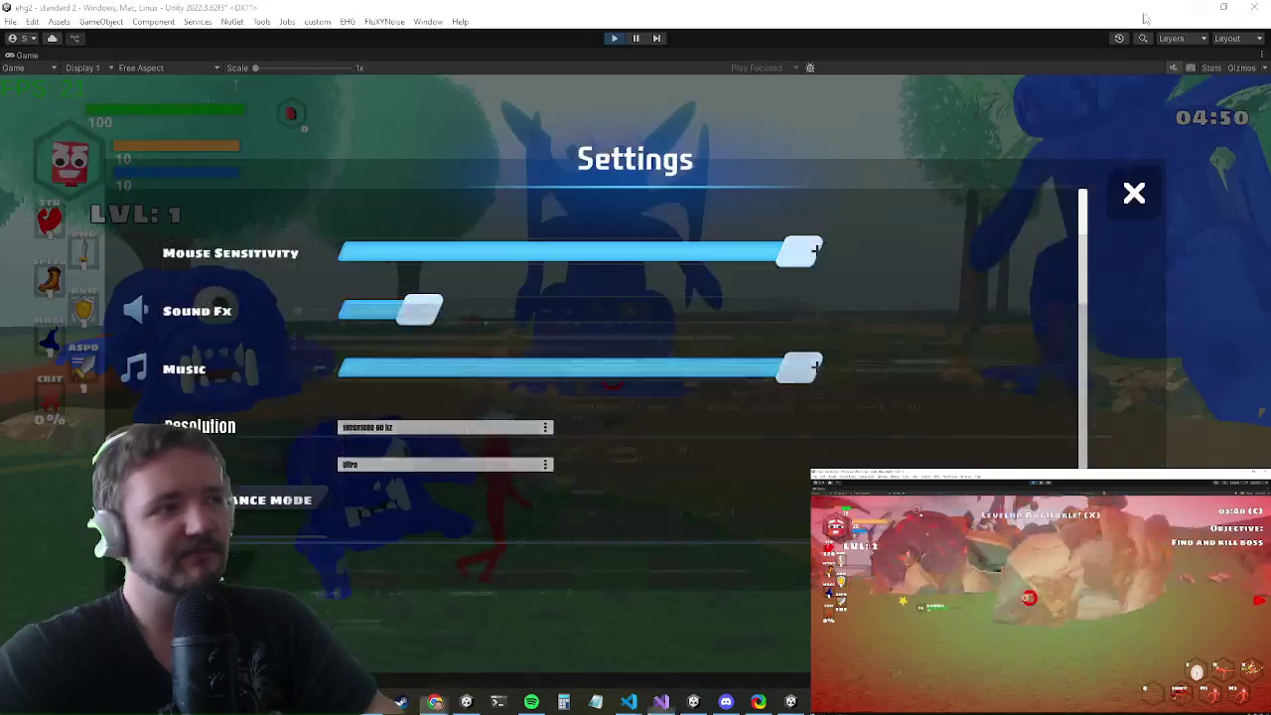
# - Close the Settings menu so the playtest resumes against Harold
pyautogui.press('Escape')
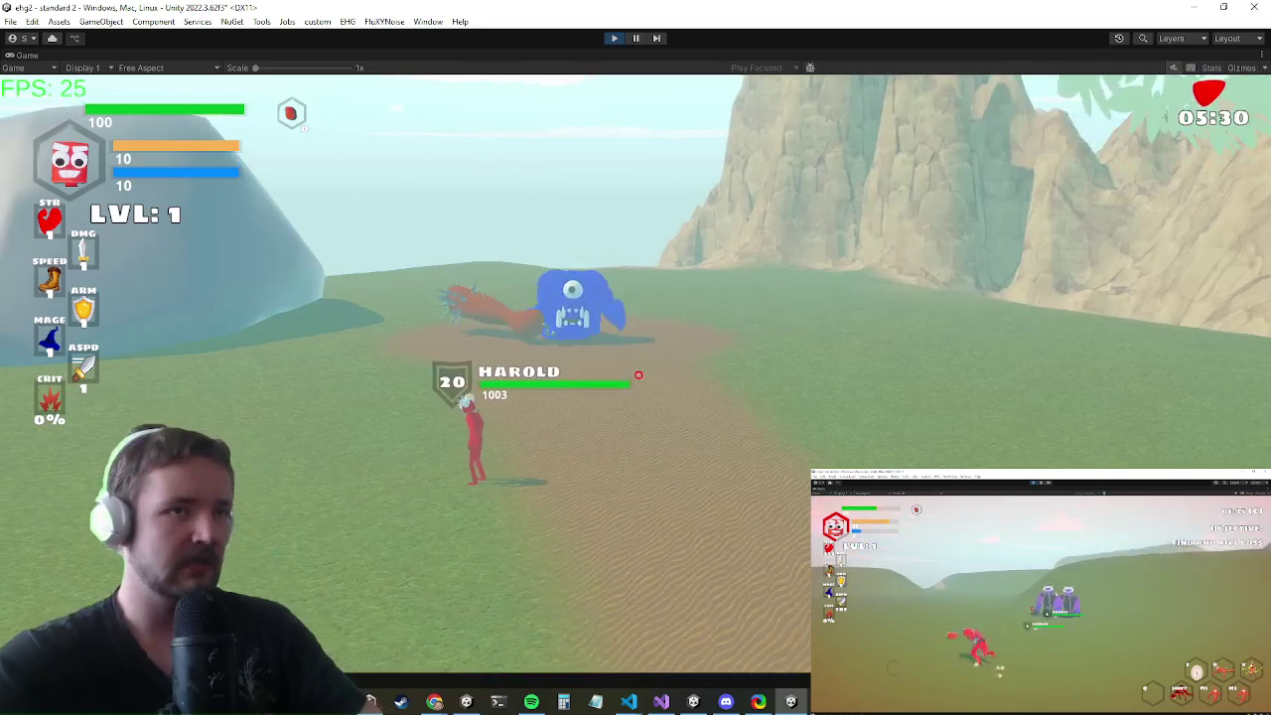
# - Play on through the Dragon boss fight, then switch over to Visual Studio
pyautogui.hotkey('alt', 'Tab')
pyautogui.press('Escape')
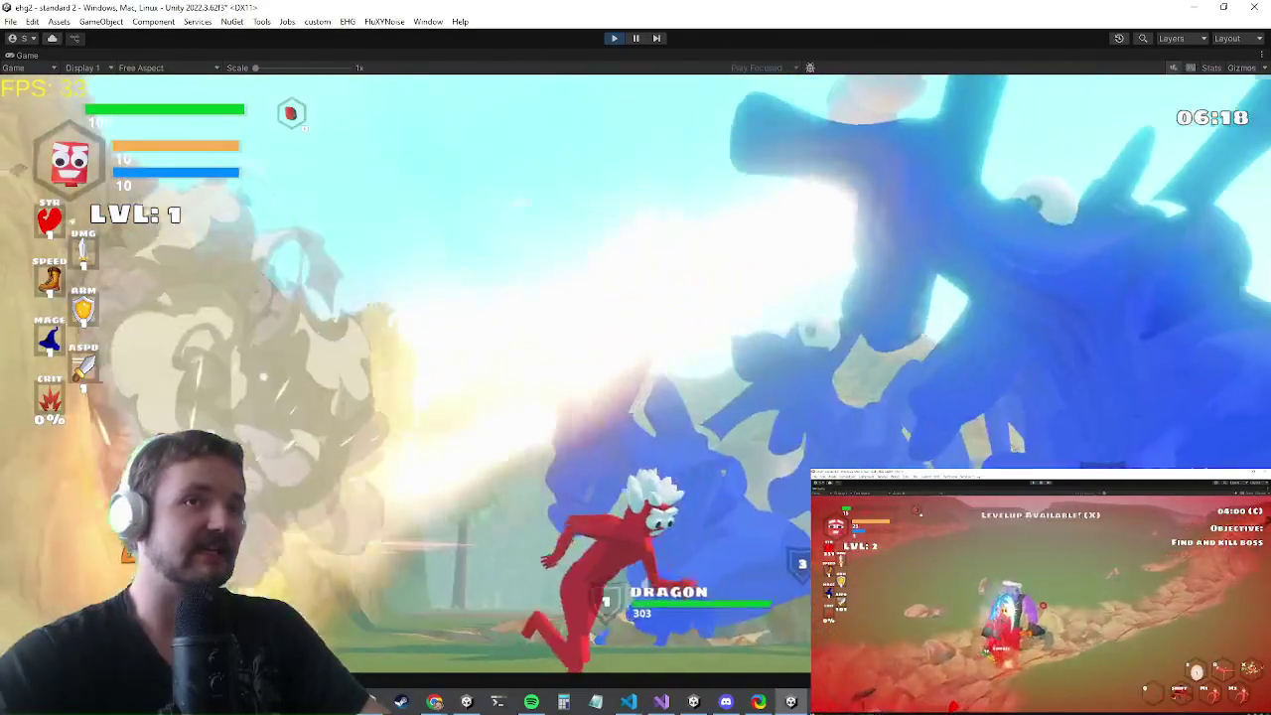
pyautogui.hotkey('alt', 'Tab')
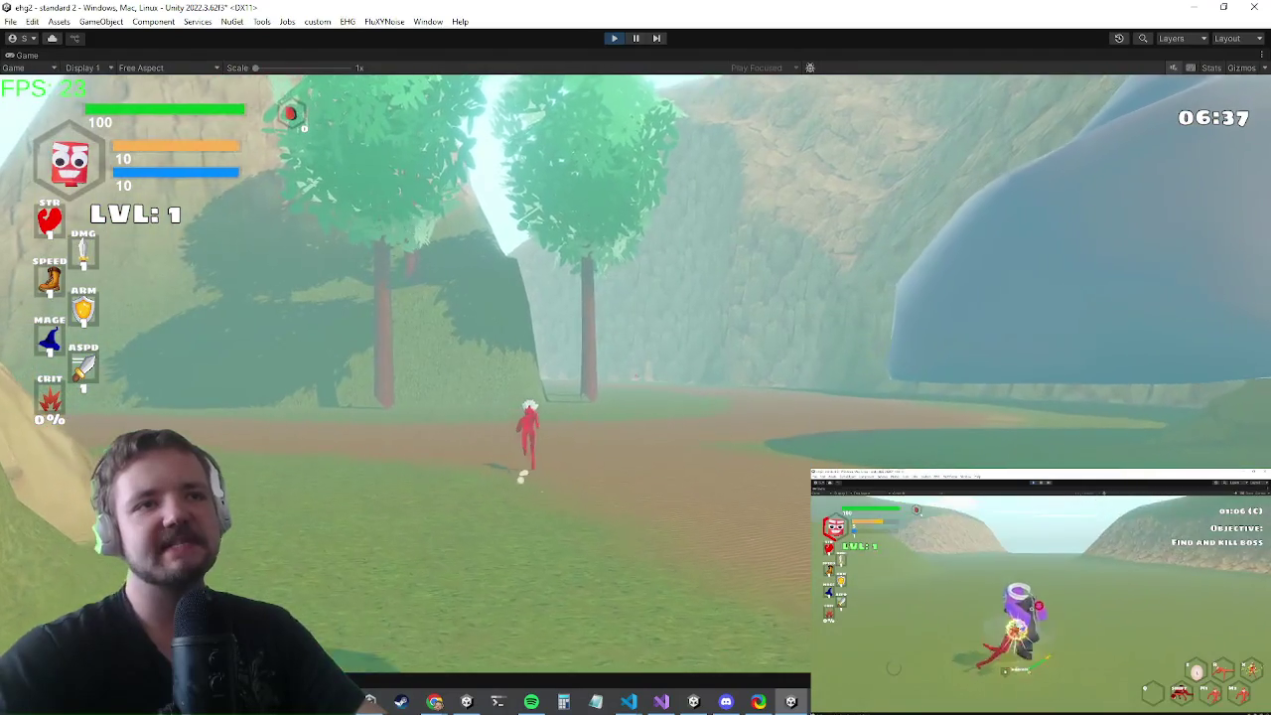
pyautogui.hotkey('alt', 'Tab')
pyautogui.press('Escape')
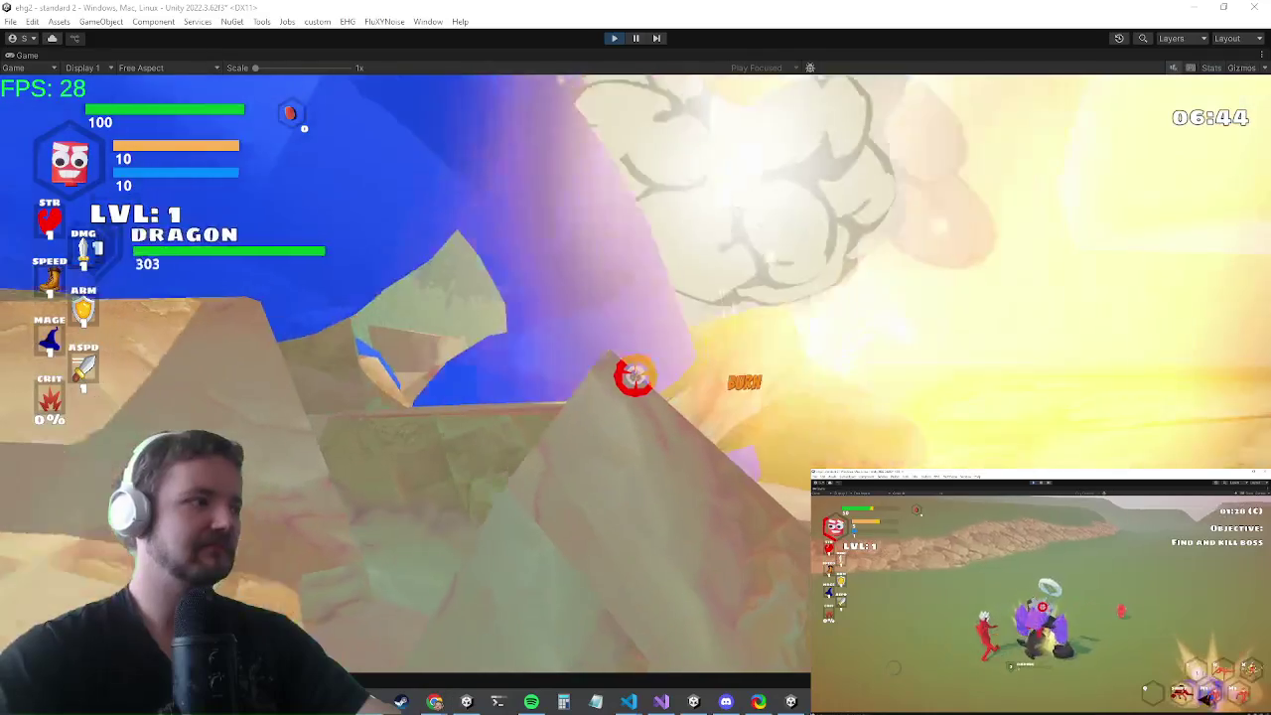
pyautogui.hotkey('alt', 'Tab')
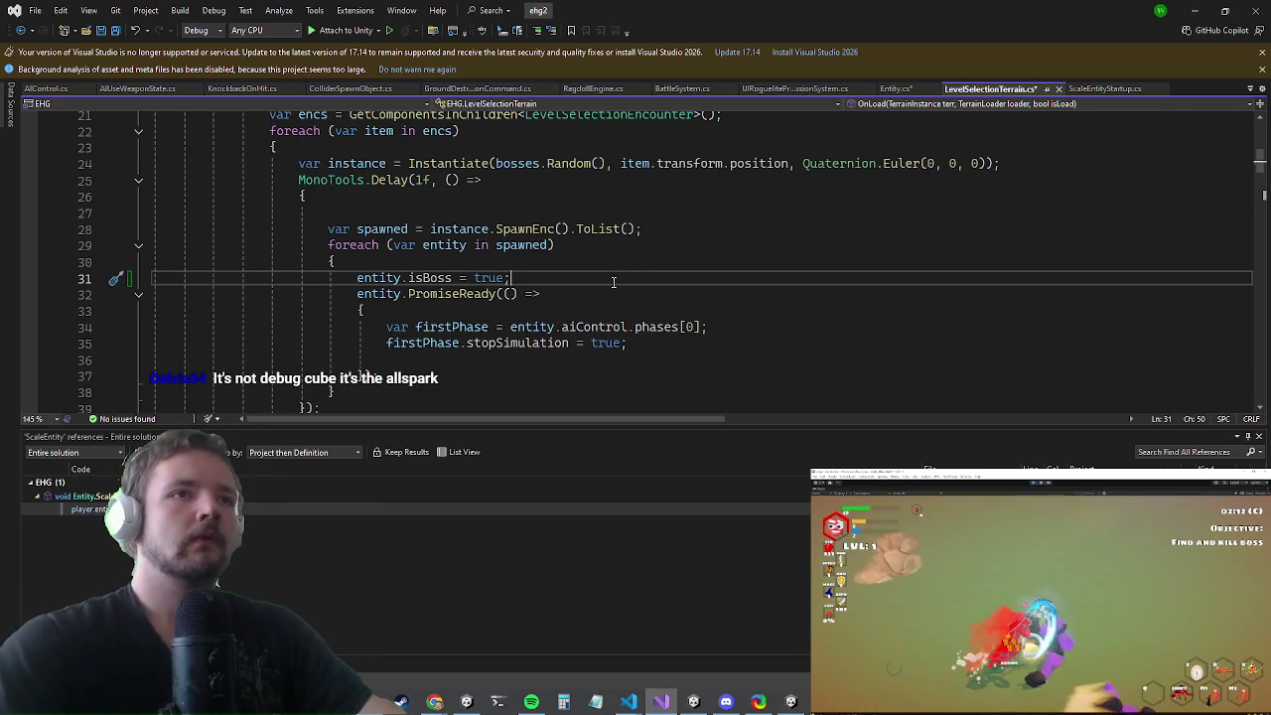
# - Bring up the Entity.cs script in Visual Studio
pyautogui.click(429, 294)
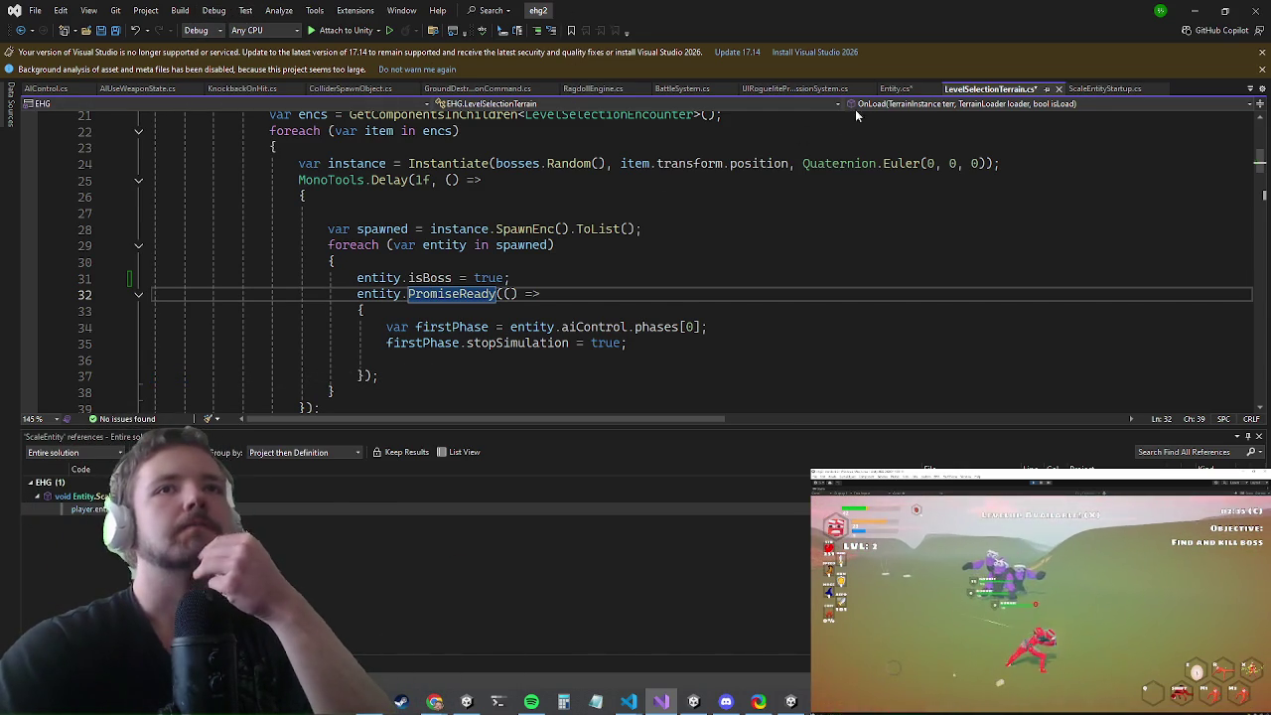
pyautogui.click(885, 88)
pyautogui.click(605, 246)
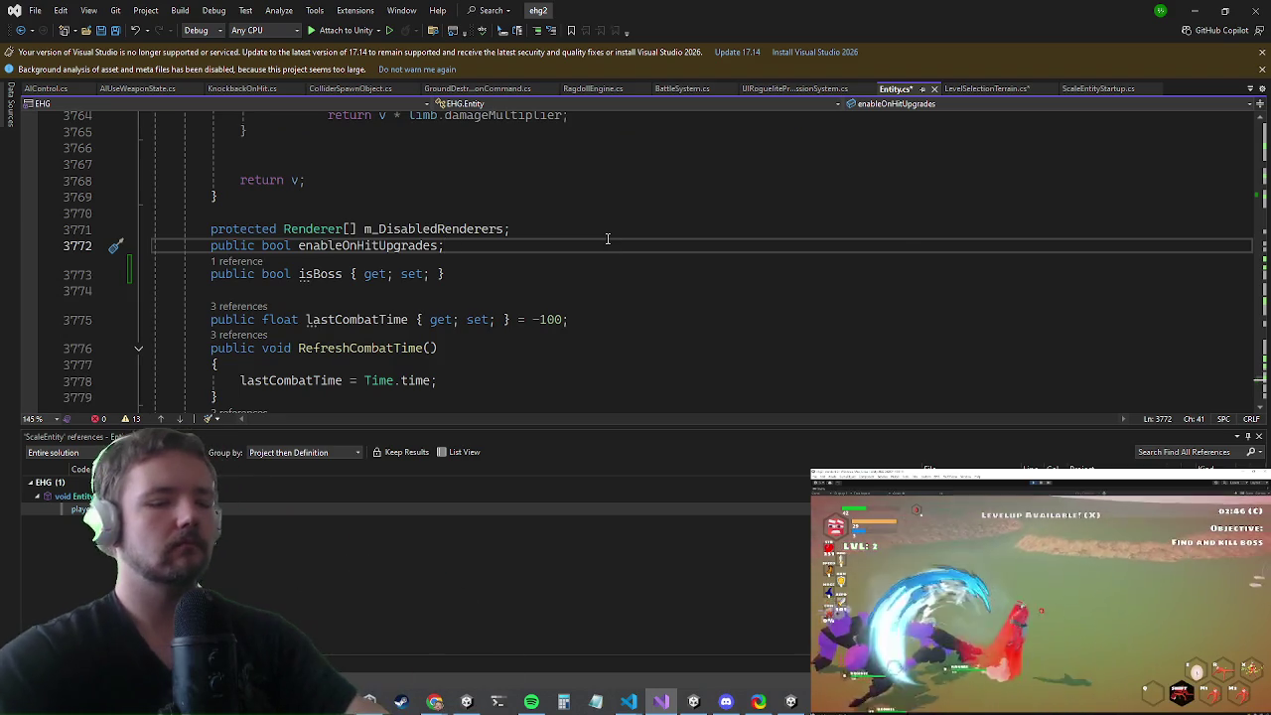
# - Browse the solution-wide SubscribeEvents search results, then start a find within Entity.cs instead
pyautogui.hotkey('ctrl', 't')
pyautogui.write('subscrib')
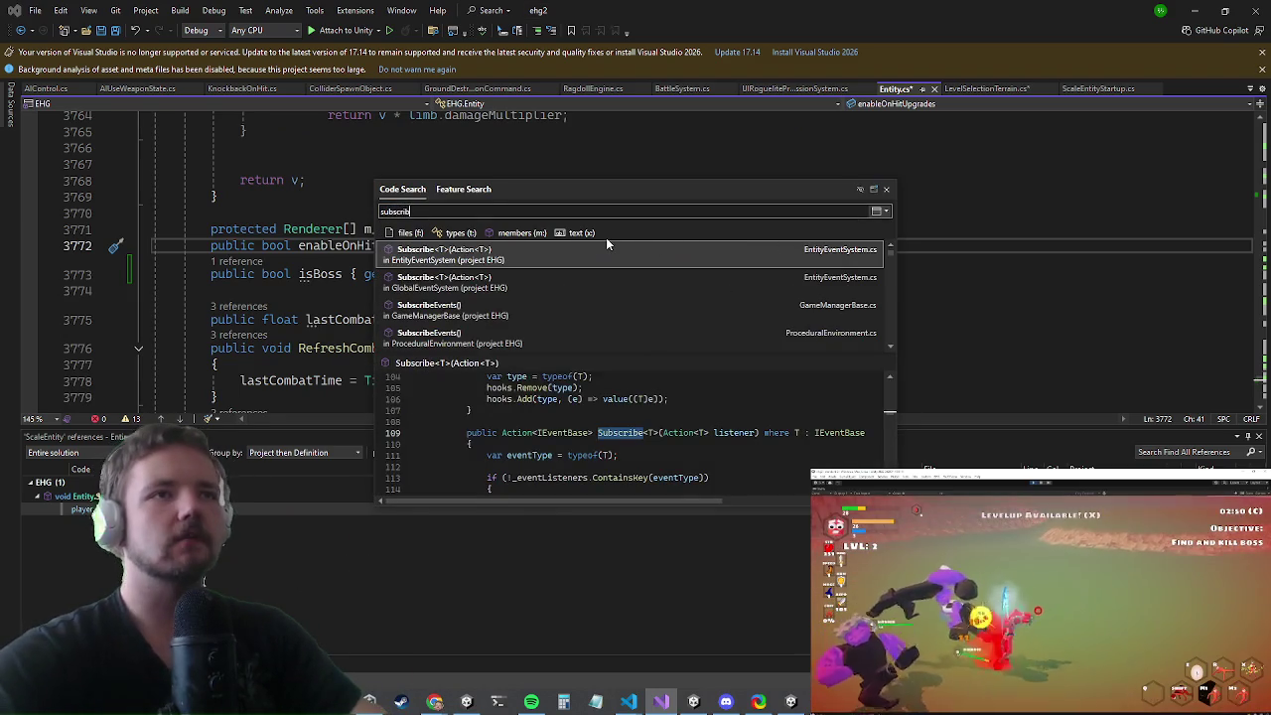
pyautogui.press('Down')
pyautogui.write('ee')
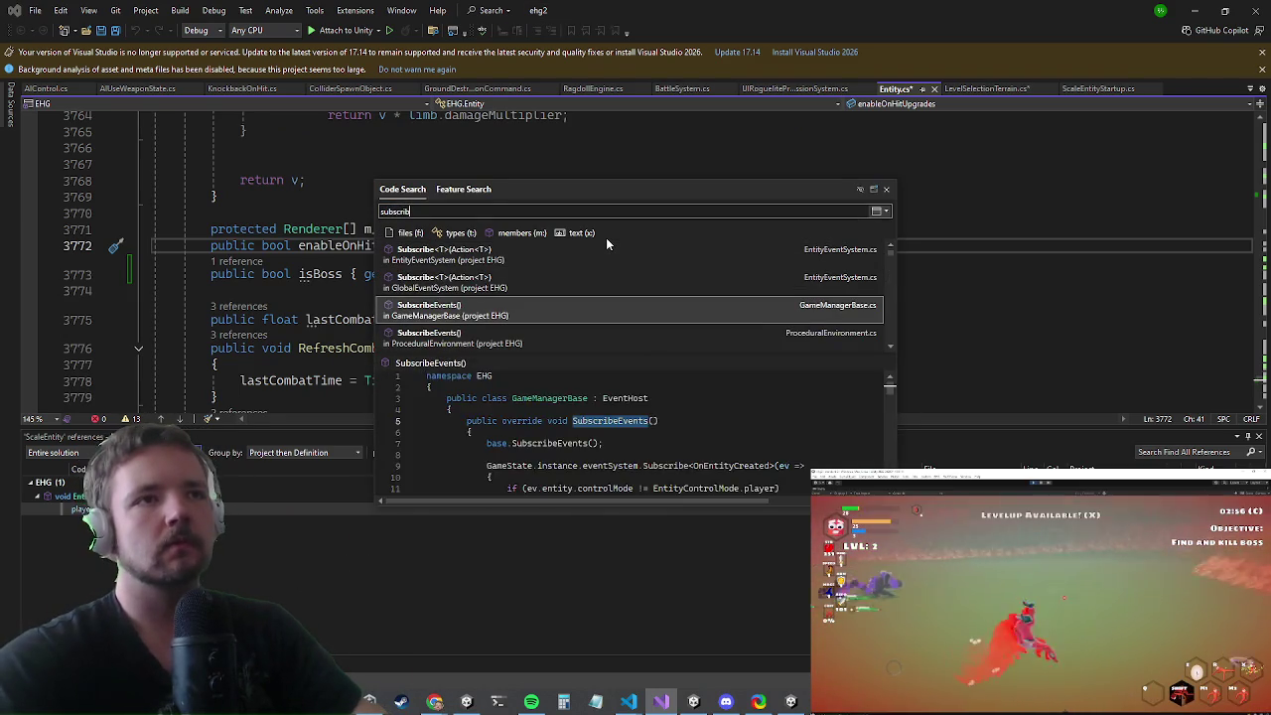
pyautogui.write('ve')
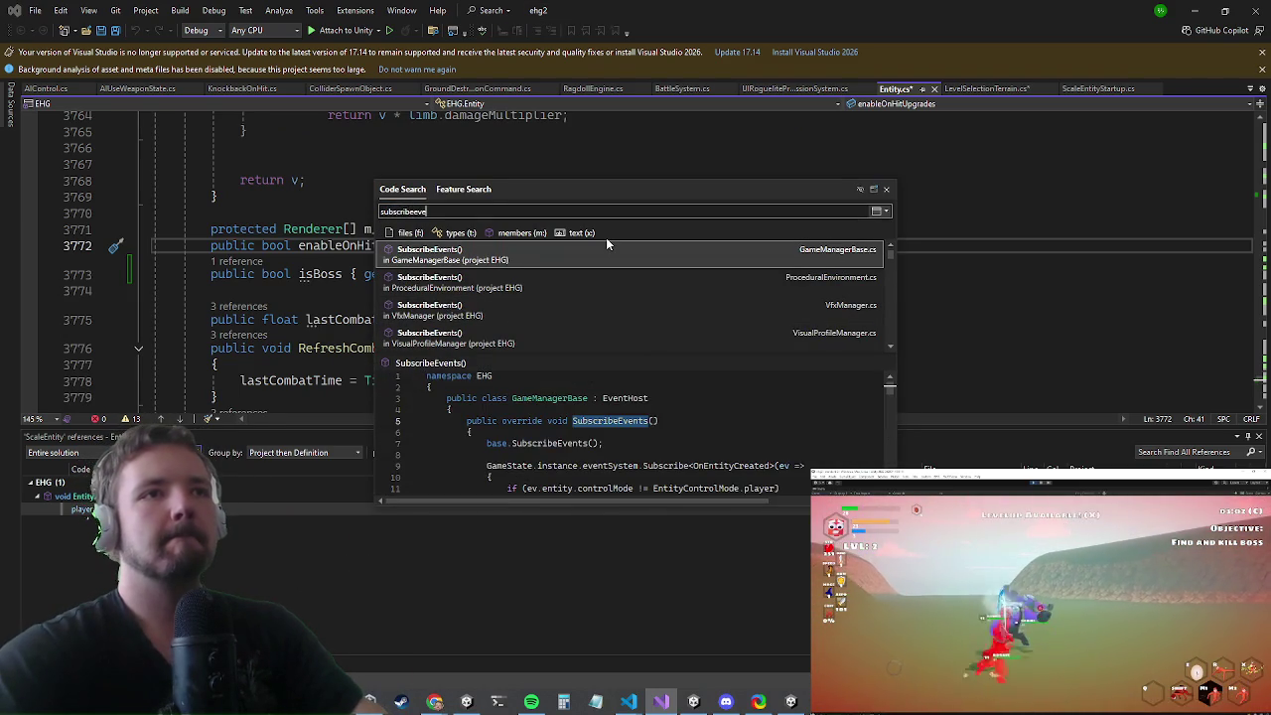
pyautogui.press('Down')
pyautogui.press('Down')
pyautogui.press('Down')
pyautogui.press('Up')
pyautogui.press('Down')
pyautogui.press('Down')
pyautogui.press('Down')
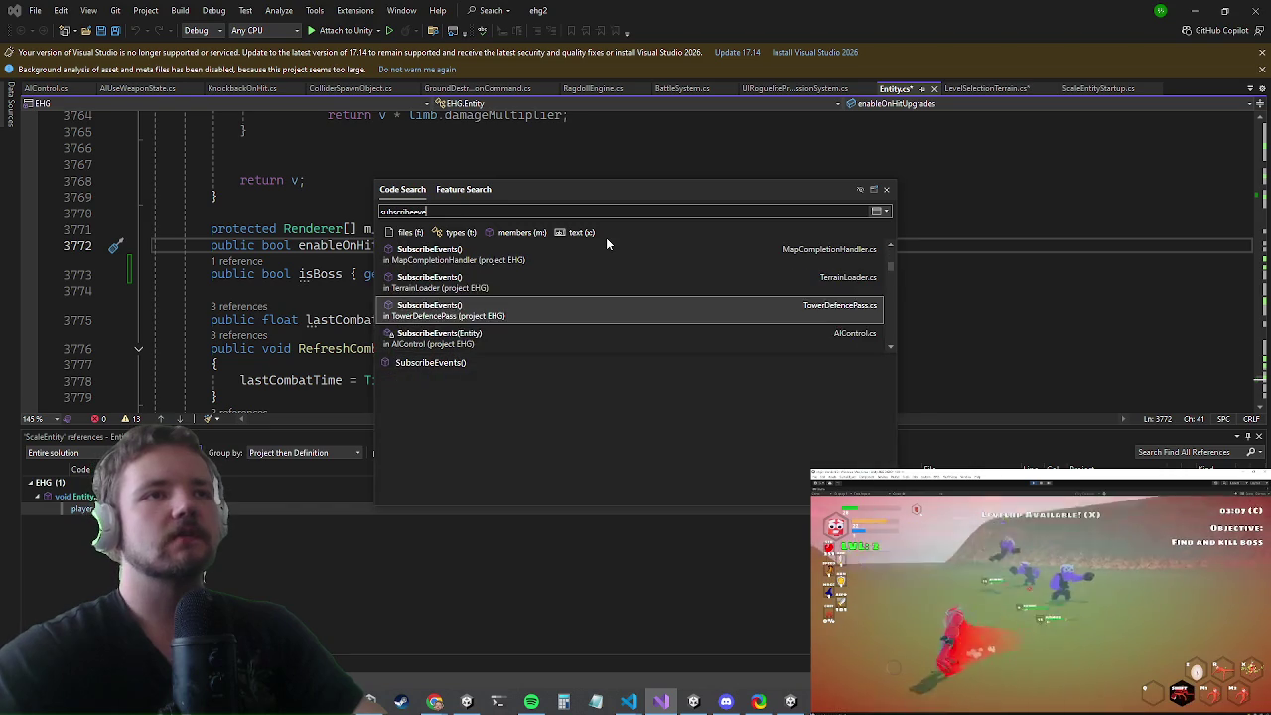
pyautogui.press('Down')
pyautogui.press('Down')
pyautogui.press('Down')
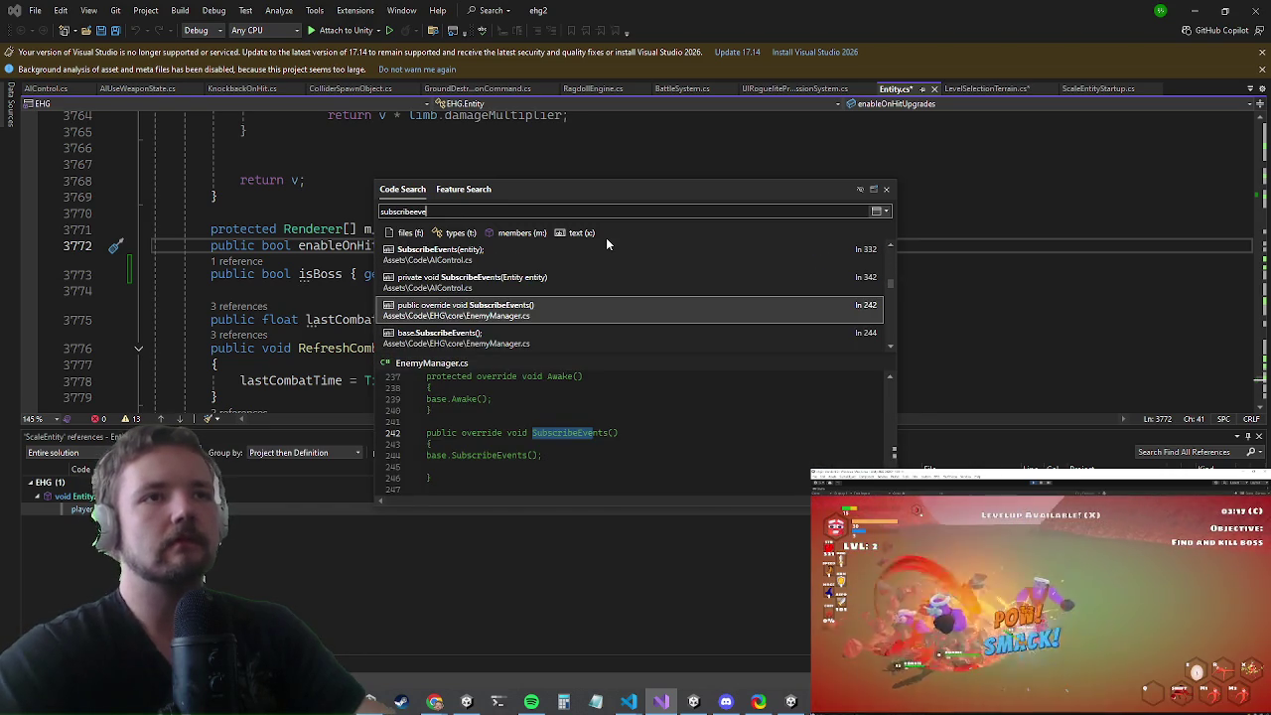
pyautogui.press('Down')
pyautogui.press('Up')
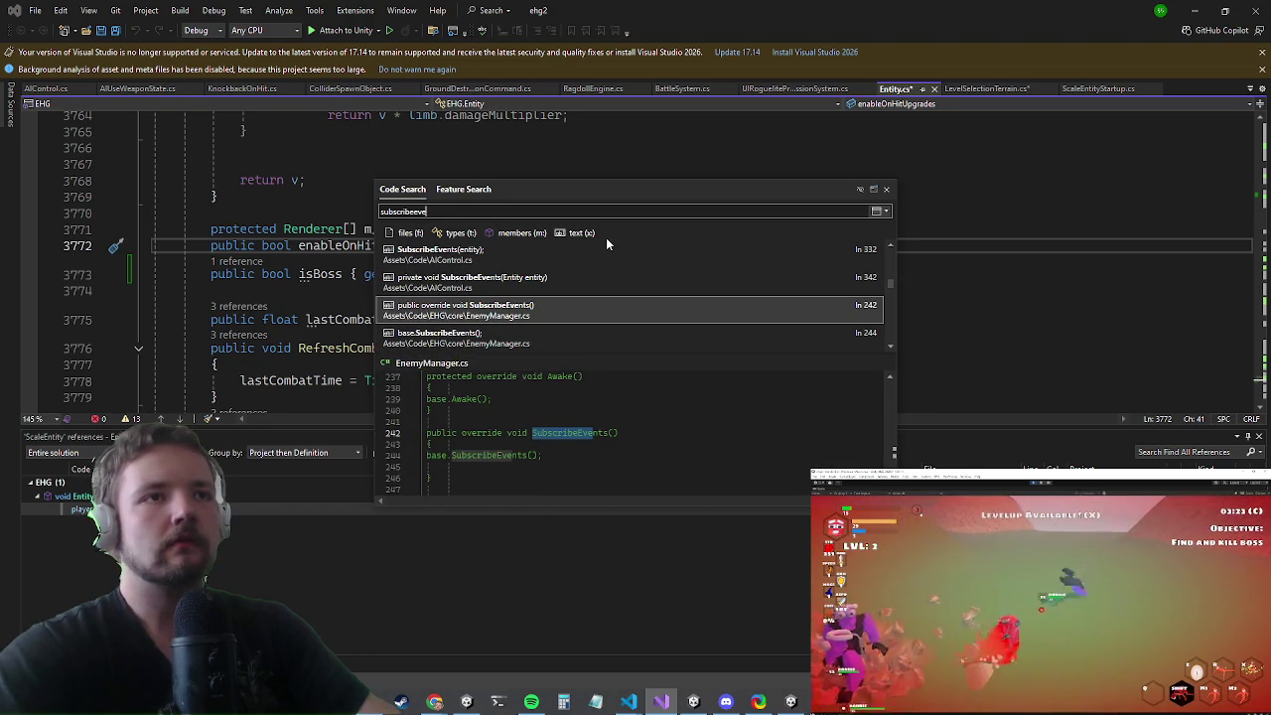
pyautogui.press('Up')
pyautogui.press('Up')
pyautogui.press('Up')
pyautogui.press('Up')
pyautogui.press('Up')
pyautogui.press('Up')
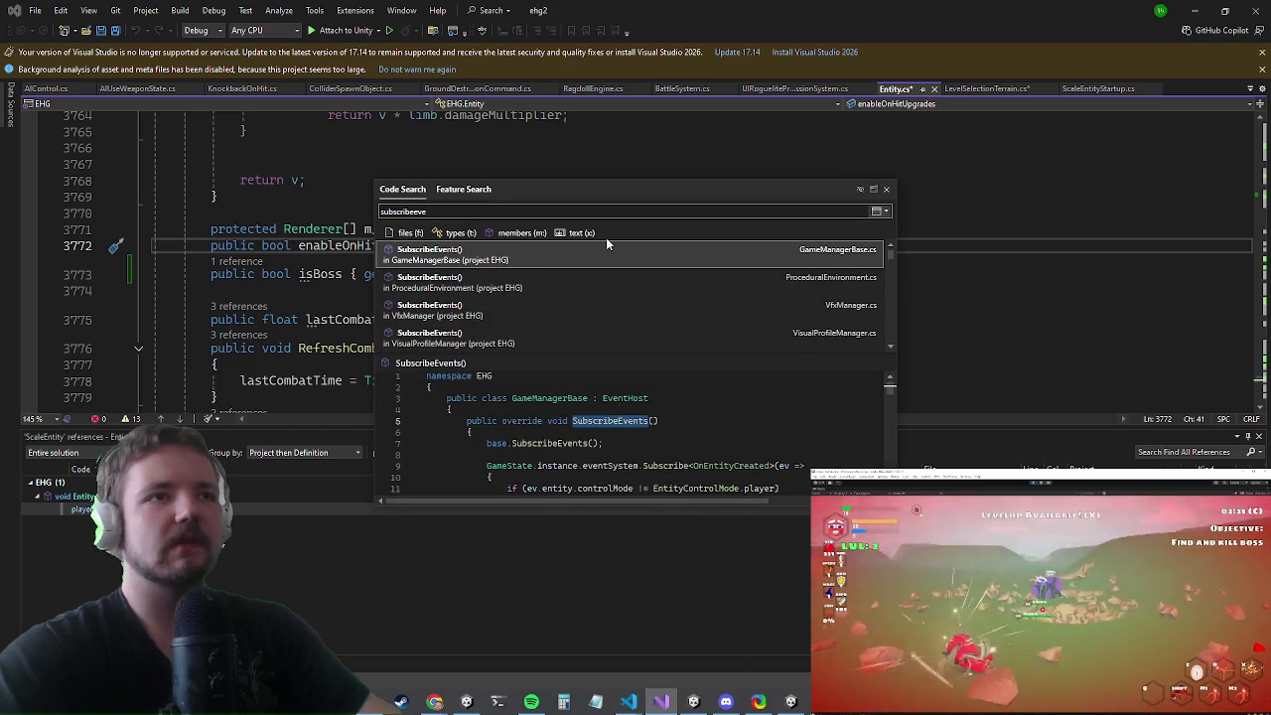
pyautogui.press('Escape')
pyautogui.hotkey('ctrl', 'f')
# - Find the Subscribe calls in Entity.cs and open a blank line above them
pyautogui.write('s')
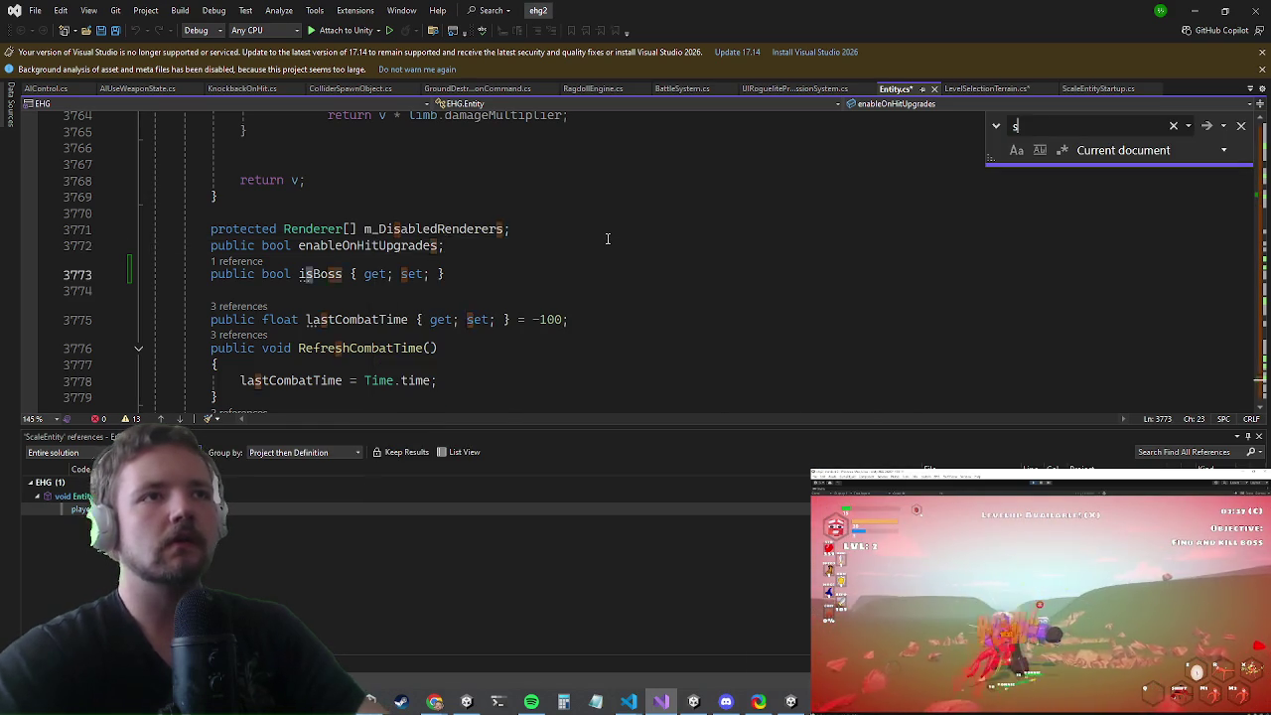
pyautogui.write('ubscri')
pyautogui.press('Return')
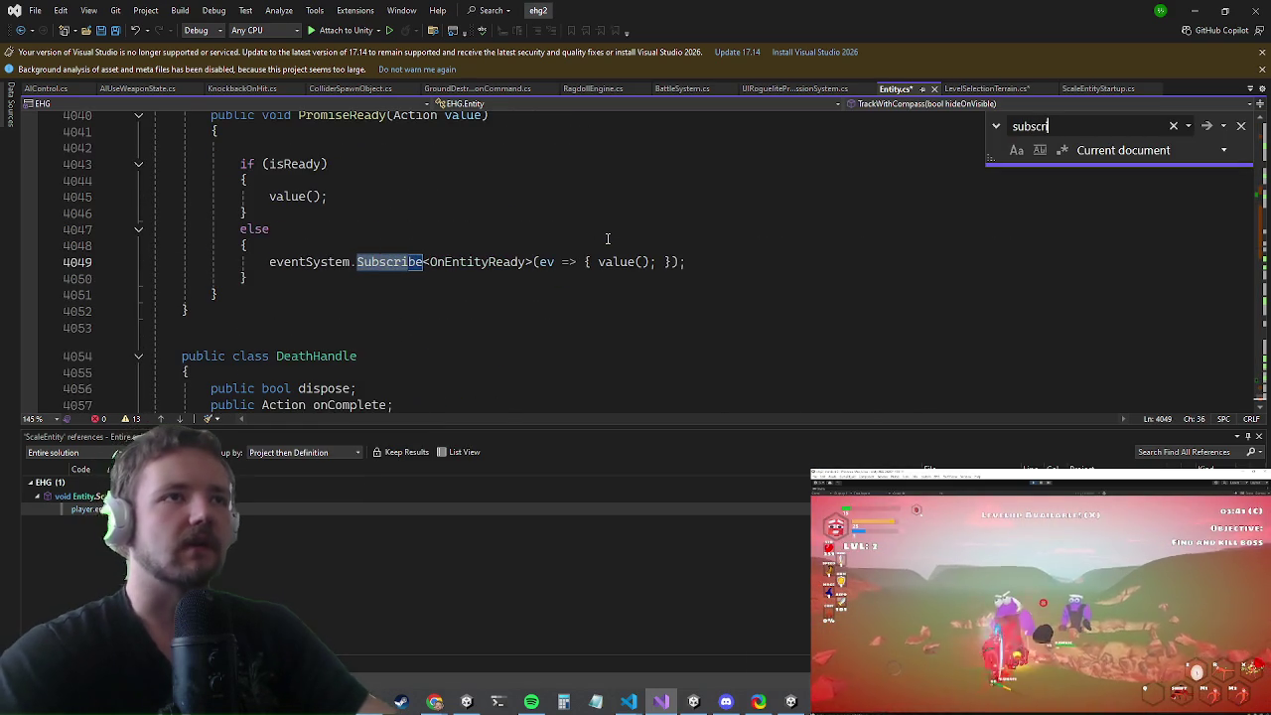
pyautogui.press('Return')
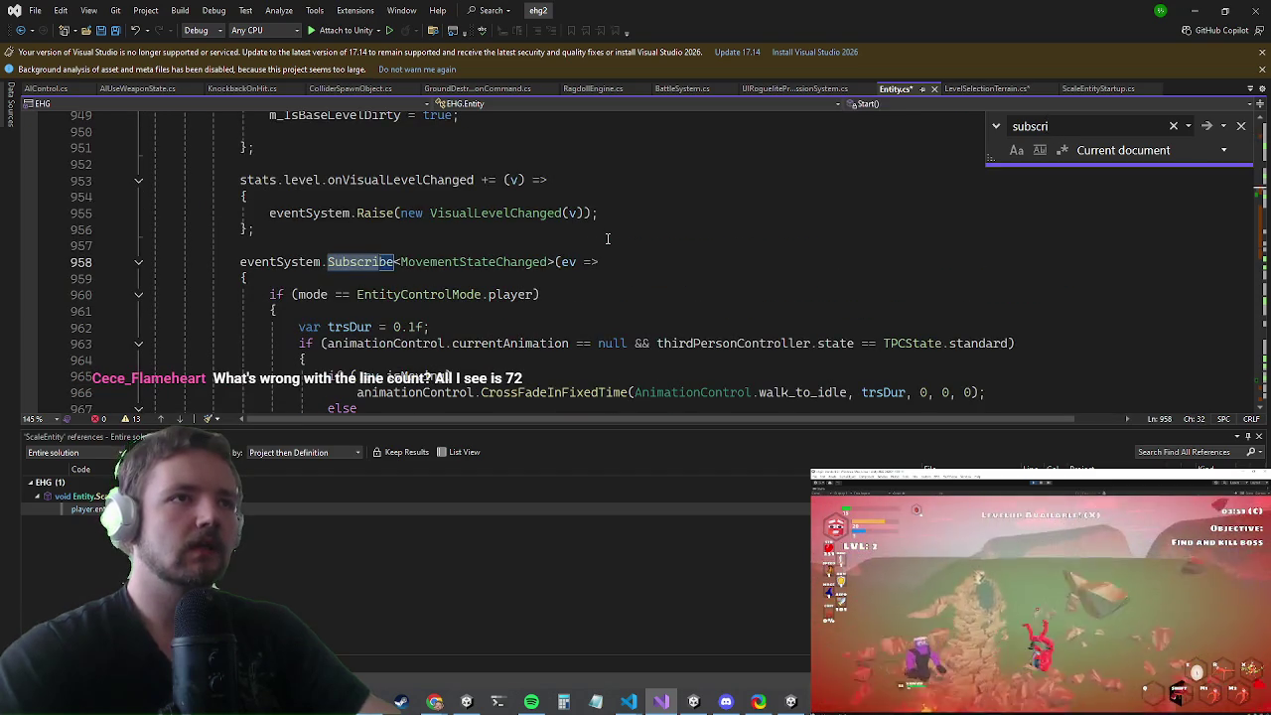
pyautogui.press('Escape')
pyautogui.press('Up')
pyautogui.press('Return')
pyautogui.press('Return')
pyautogui.press('Up')
# - Write an eventSystem.Subscribe<OnSimChanged> handler with an if (ev.simulate) / else structure
pyautogui.write('e')
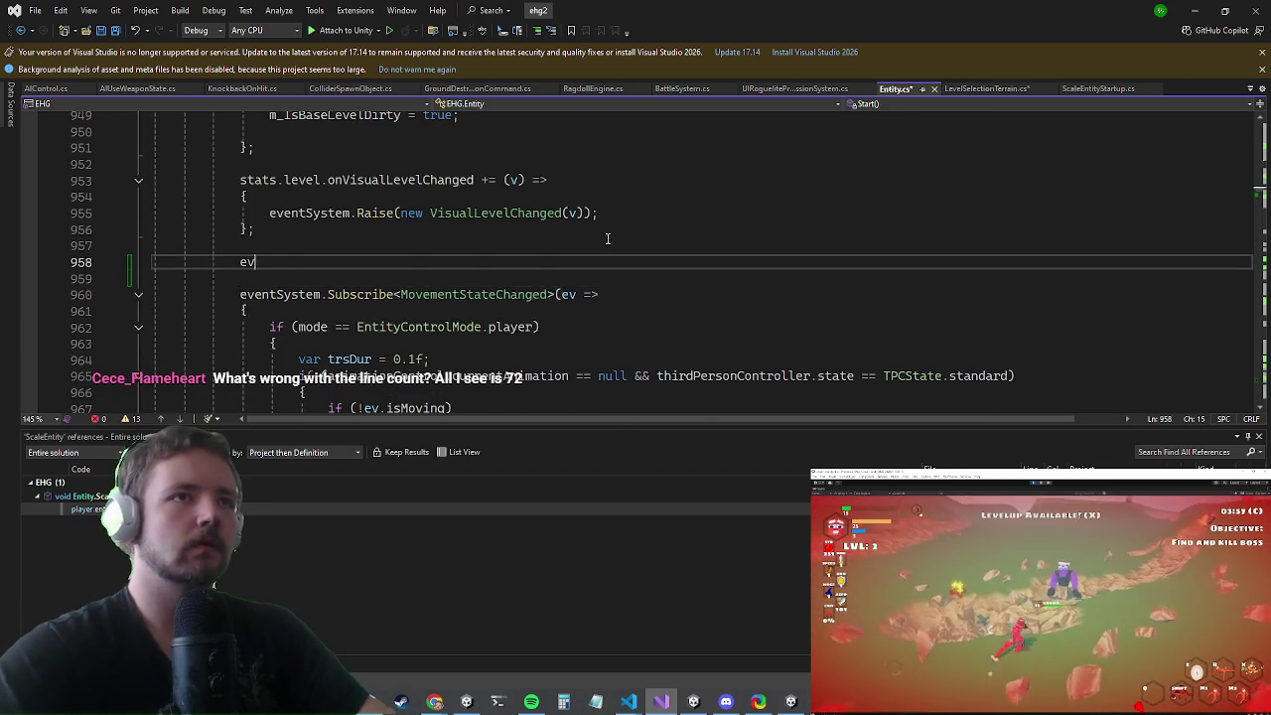
pyautogui.write('ve.sub<')
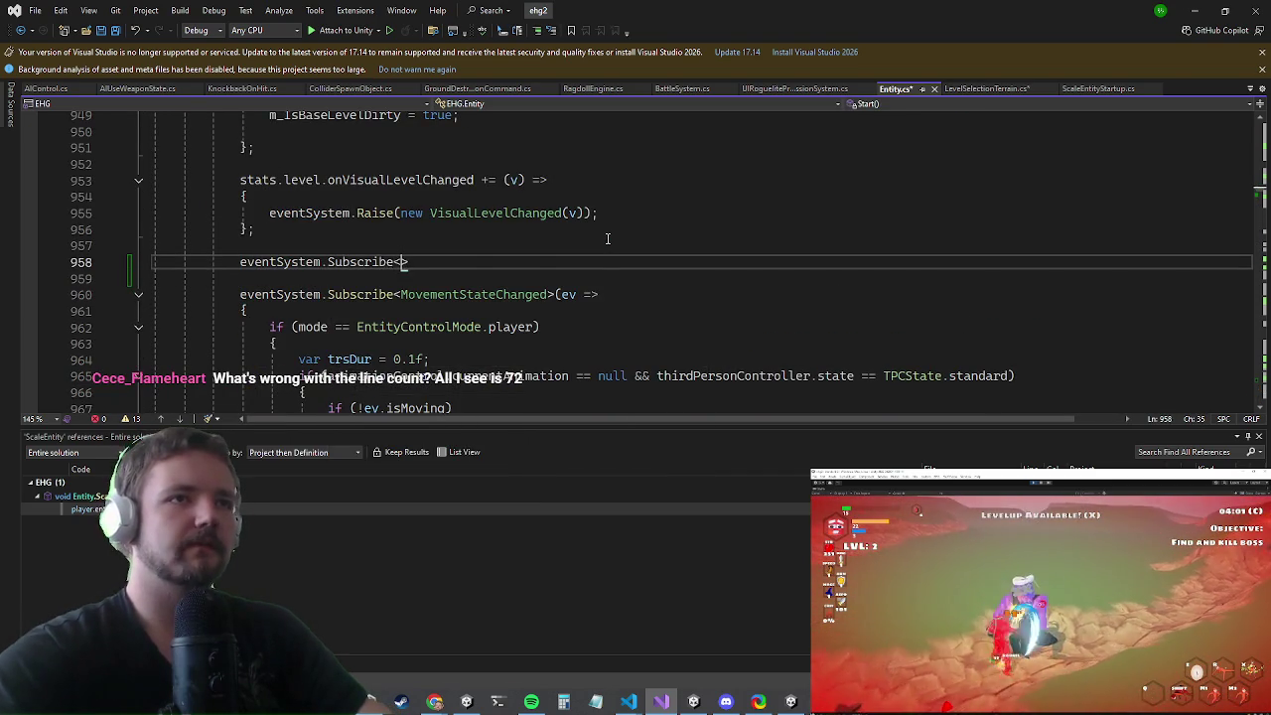
pyautogui.write('on')
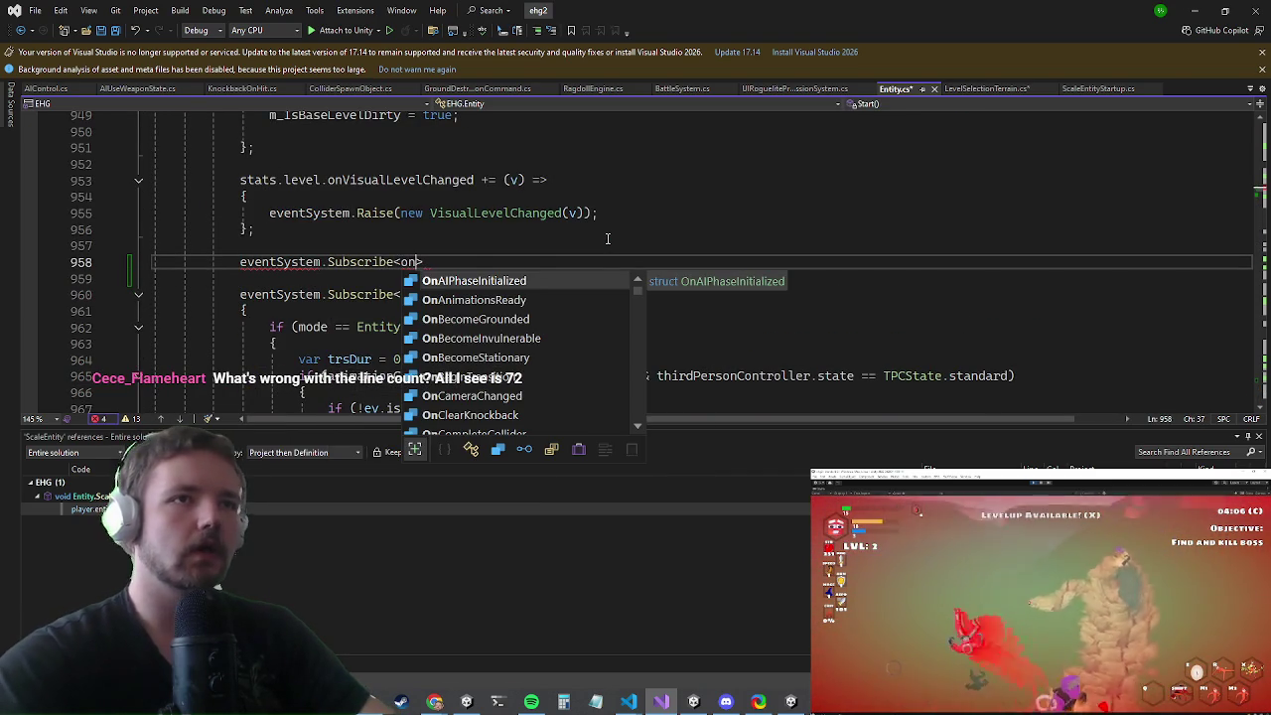
pyautogui.write('sim>(')
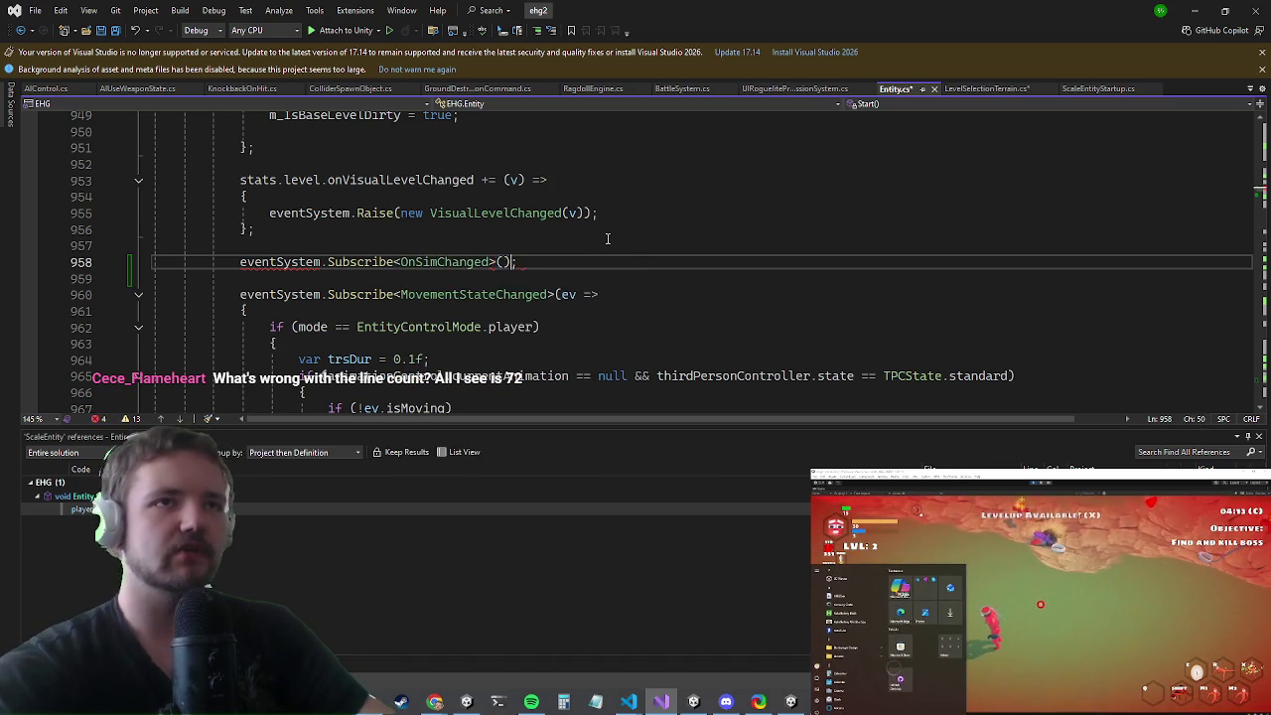
pyautogui.press('Left')
pyautogui.write('ev => { }')
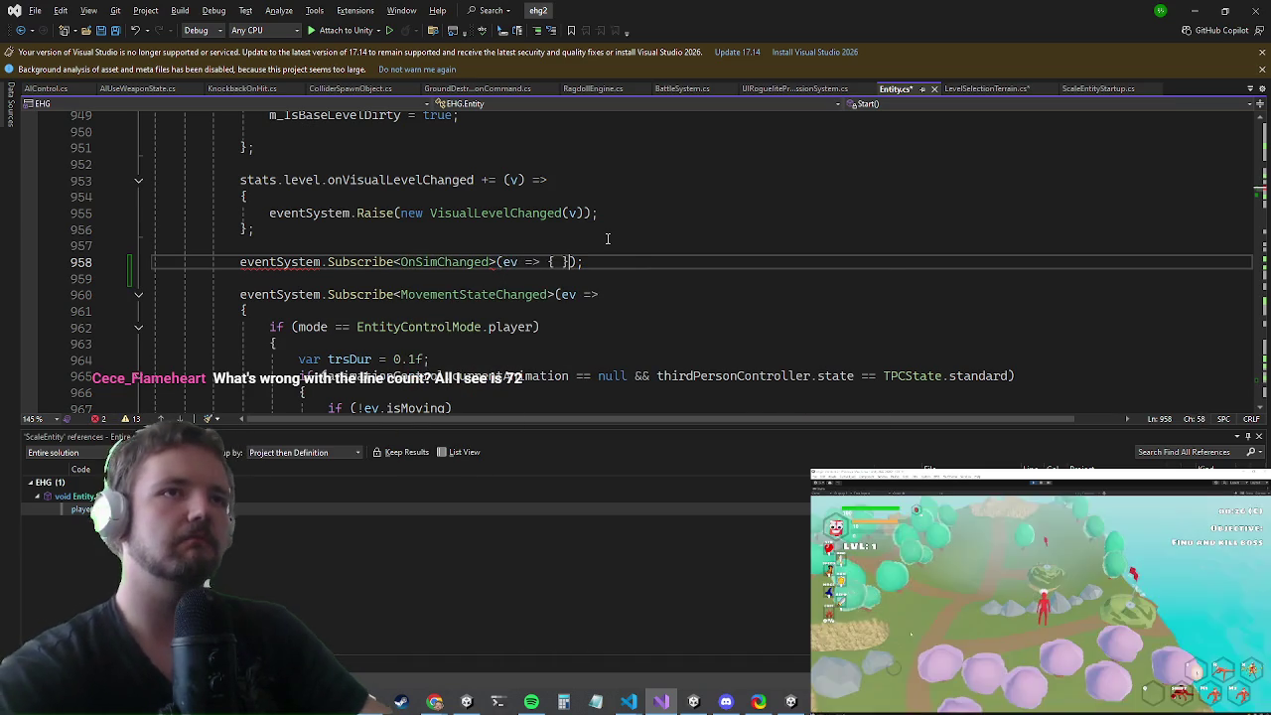
pyautogui.press('Return')
pyautogui.write('if(ev.')
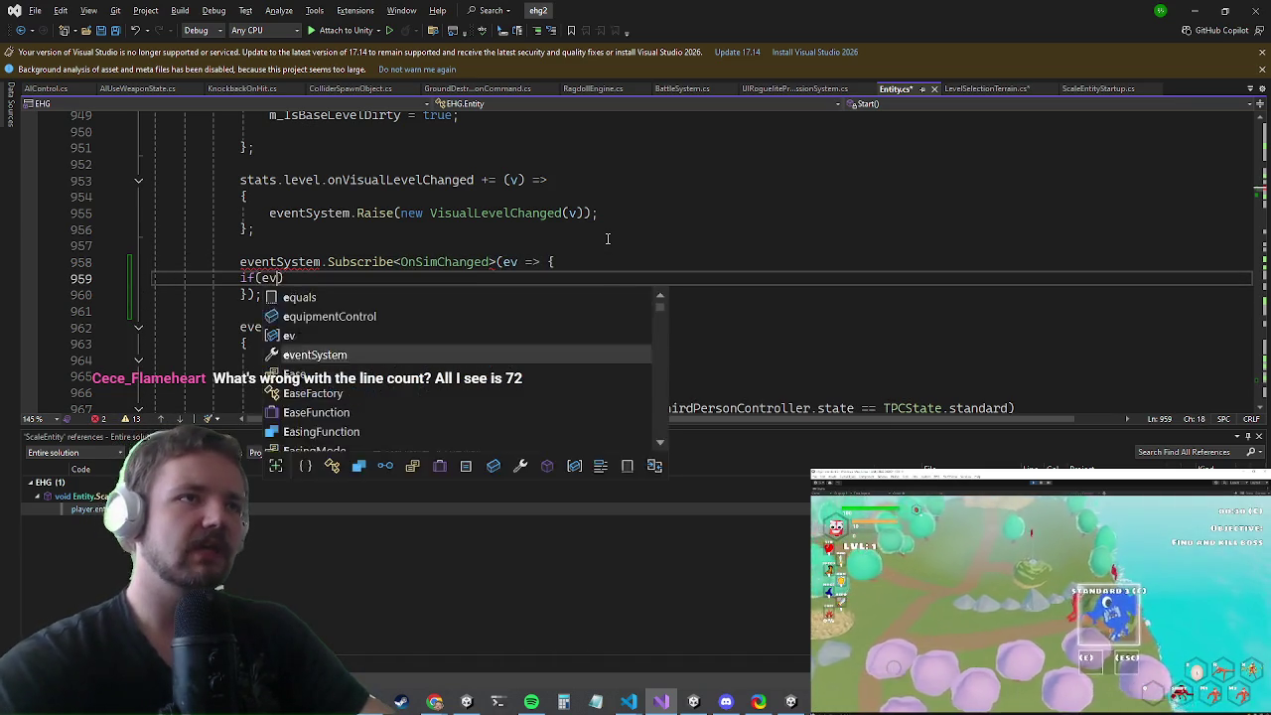
pyautogui.write('s')
pyautogui.press('Tab')
pyautogui.write(') {')
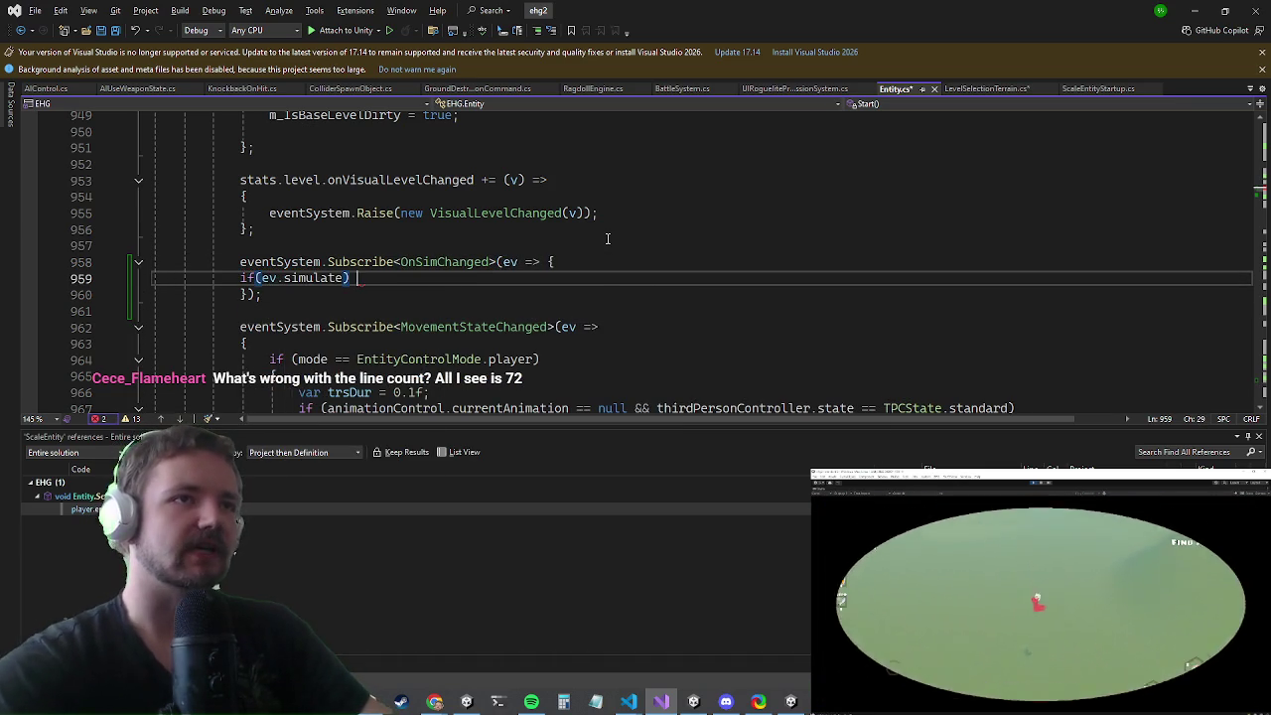
pyautogui.press('Return')
pyautogui.write('}')
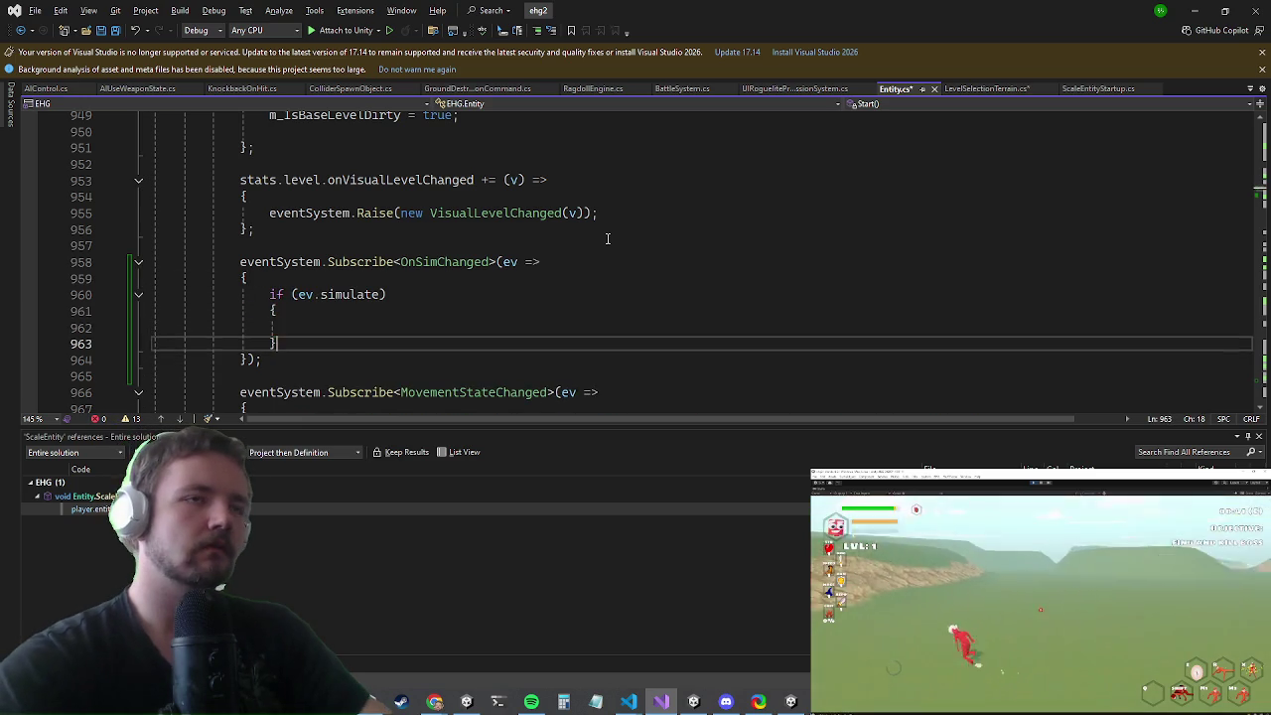
pyautogui.press('Down')
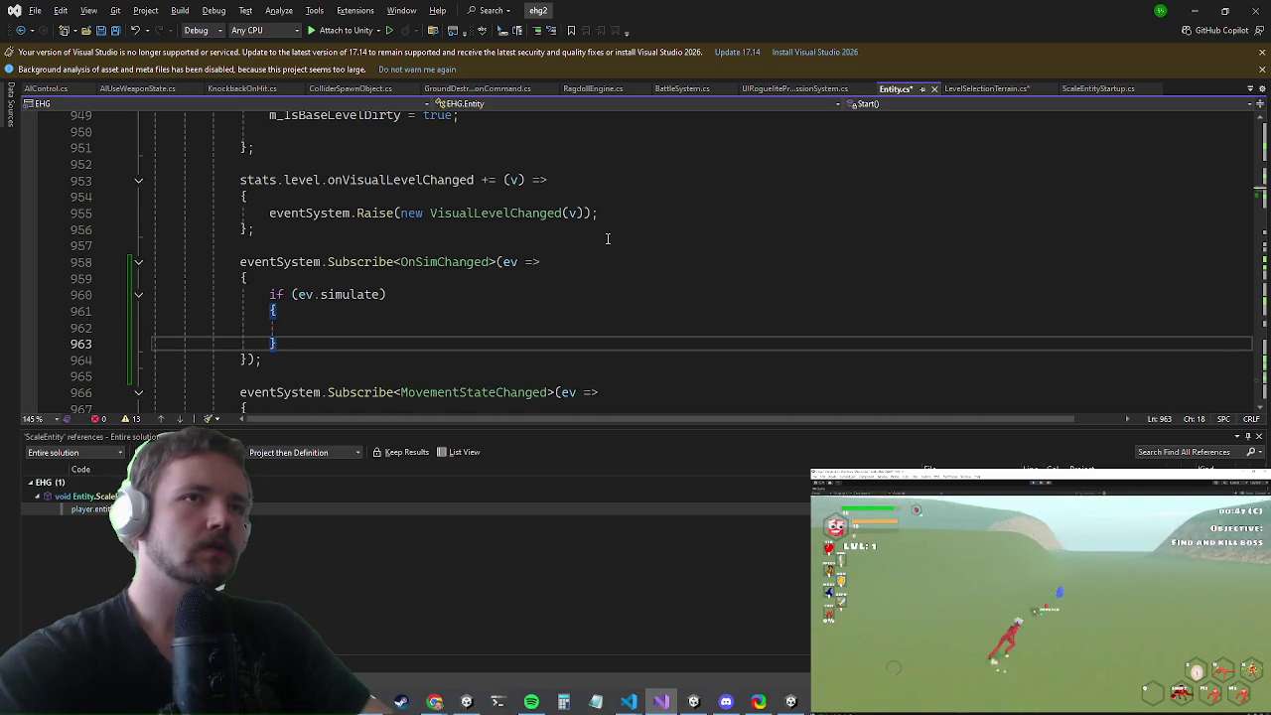
pyautogui.write('else')
pyautogui.press('Return')
pyautogui.write('{')
pyautogui.press('Return')
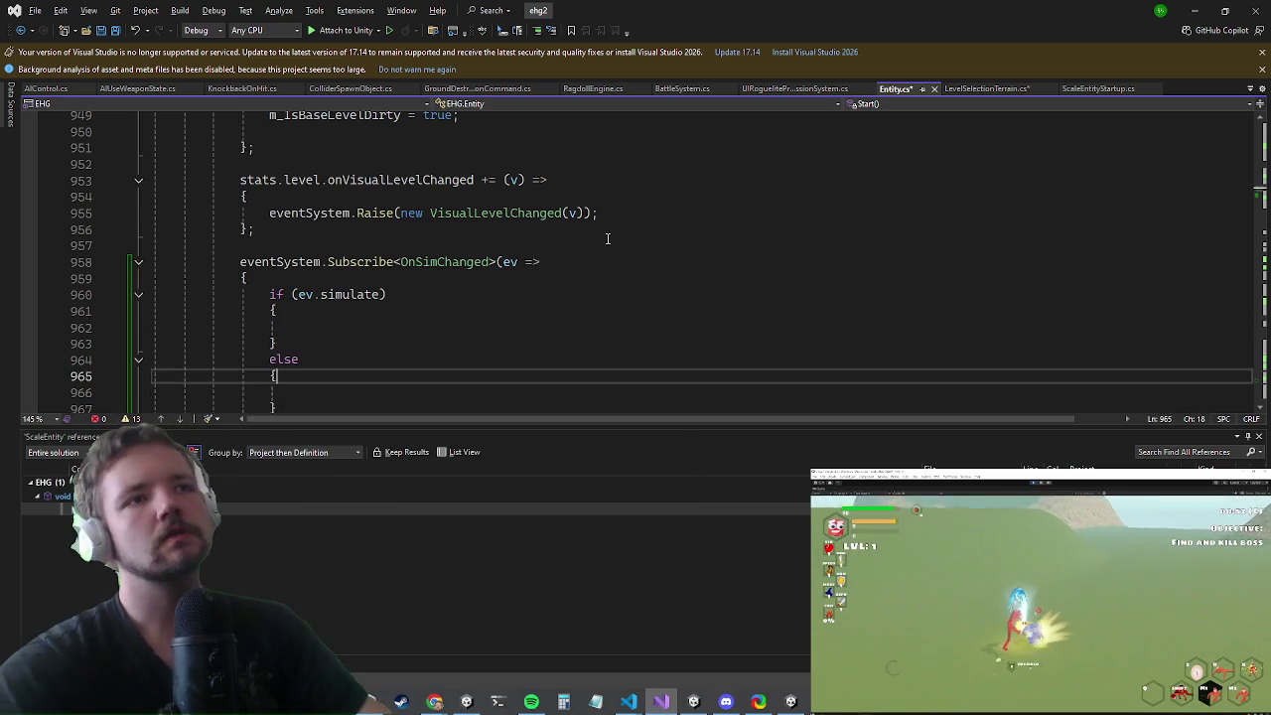
# - Put GameState.instance.bossCount++ in the if branch and copy the line into the else branch
pyautogui.press('Up')
pyautogui.press('Up')
pyautogui.press('Up')
pyautogui.write('GameState.in')
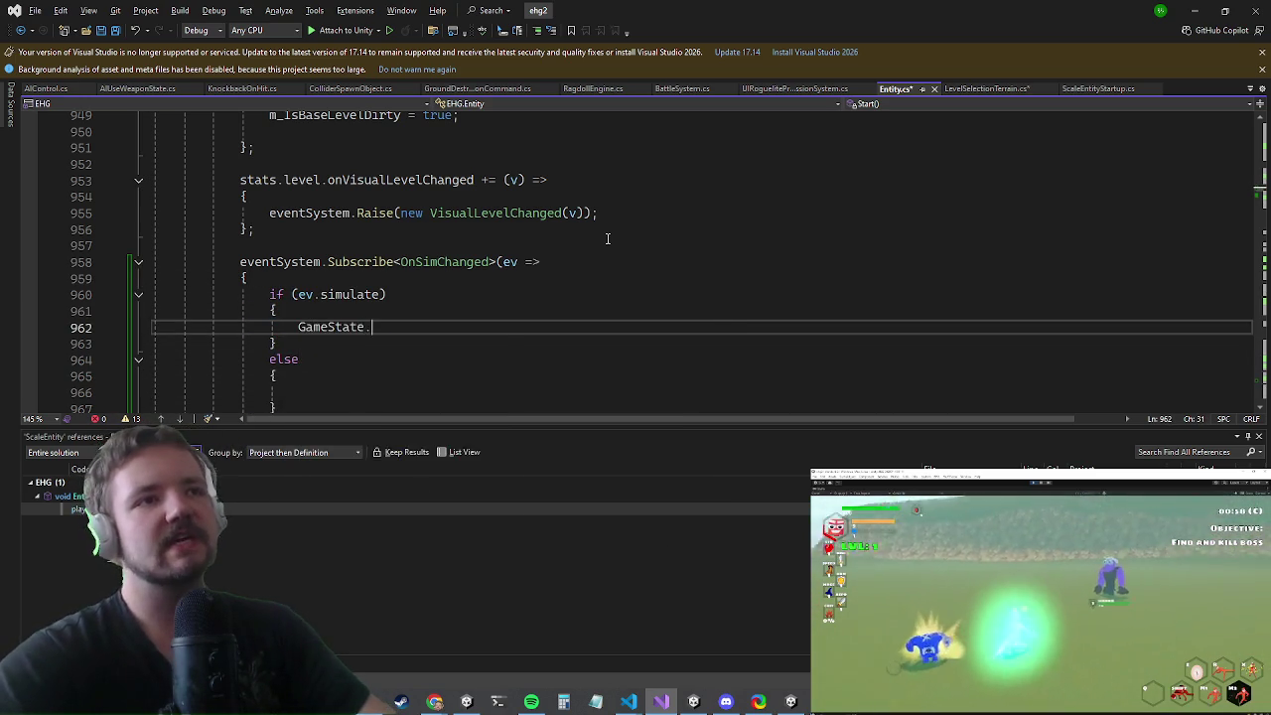
pyautogui.press('Tab')
pyautogui.write('.boss')
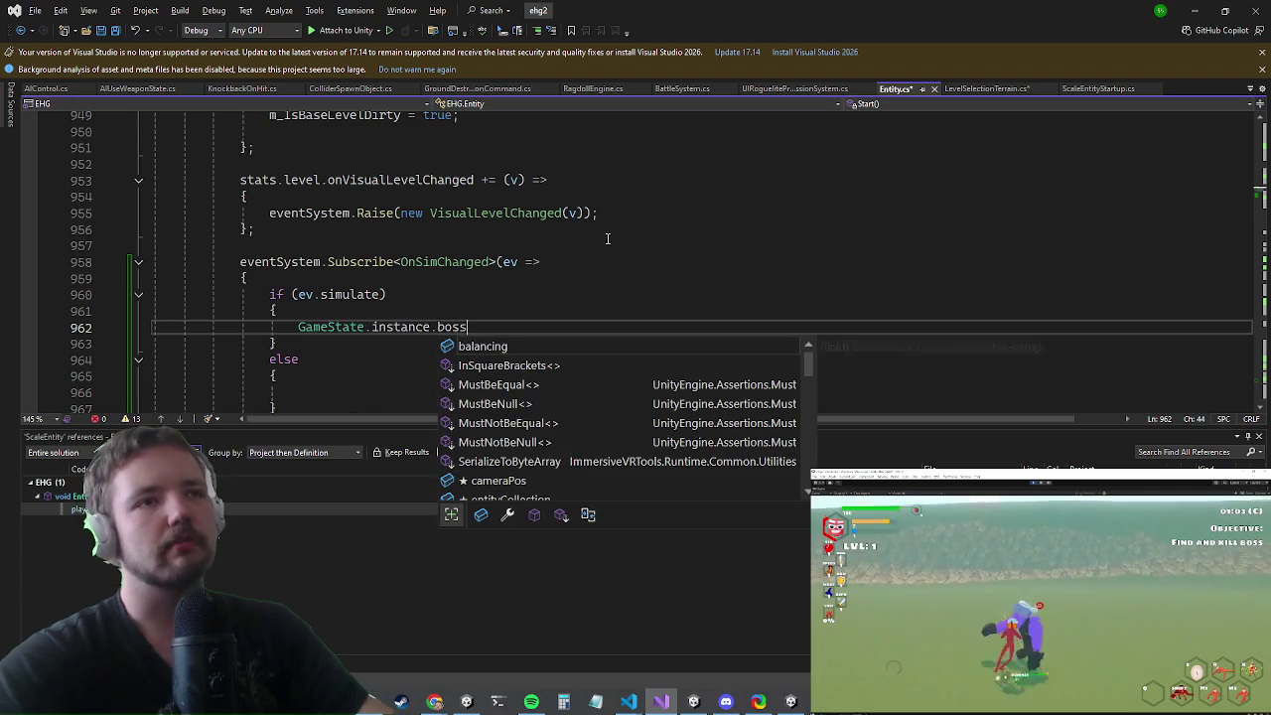
pyautogui.write('Count++;')
pyautogui.hotkey('shift', 'Up')
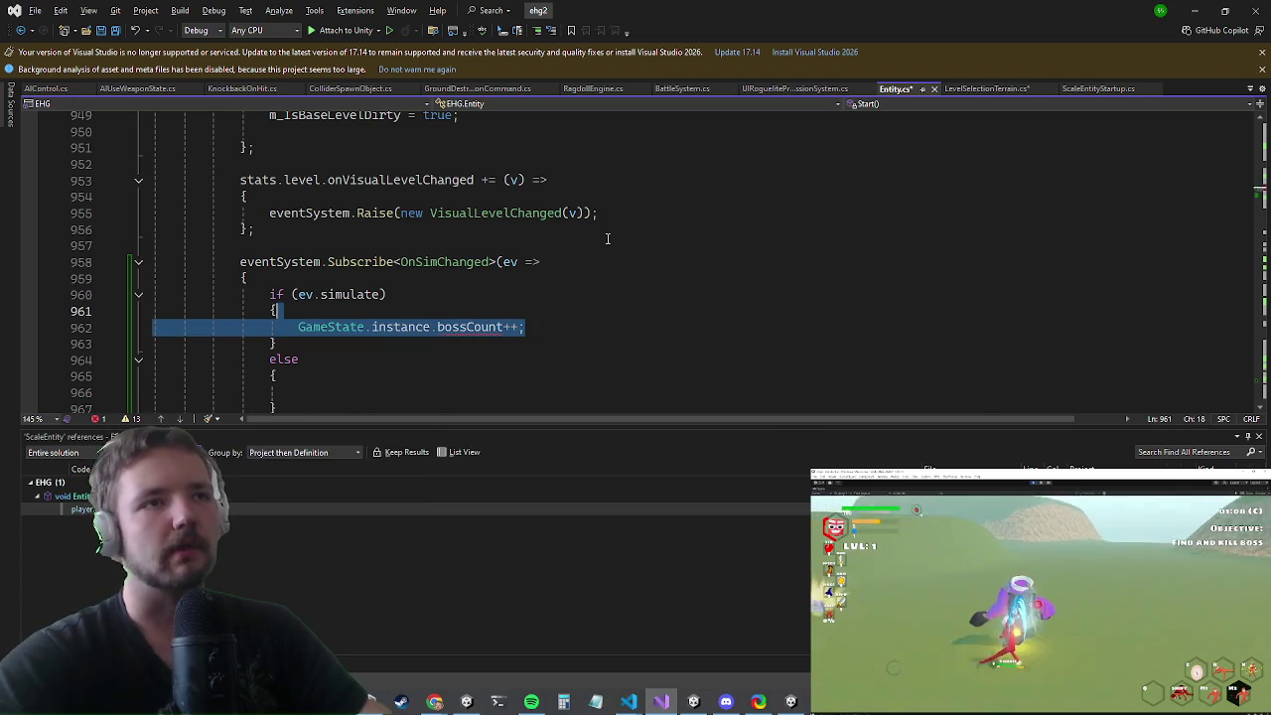
pyautogui.hotkey('ctrl', 'c')
pyautogui.press('Down')
pyautogui.press('Down')
pyautogui.press('Down')
pyautogui.hotkey('ctrl', 'v')
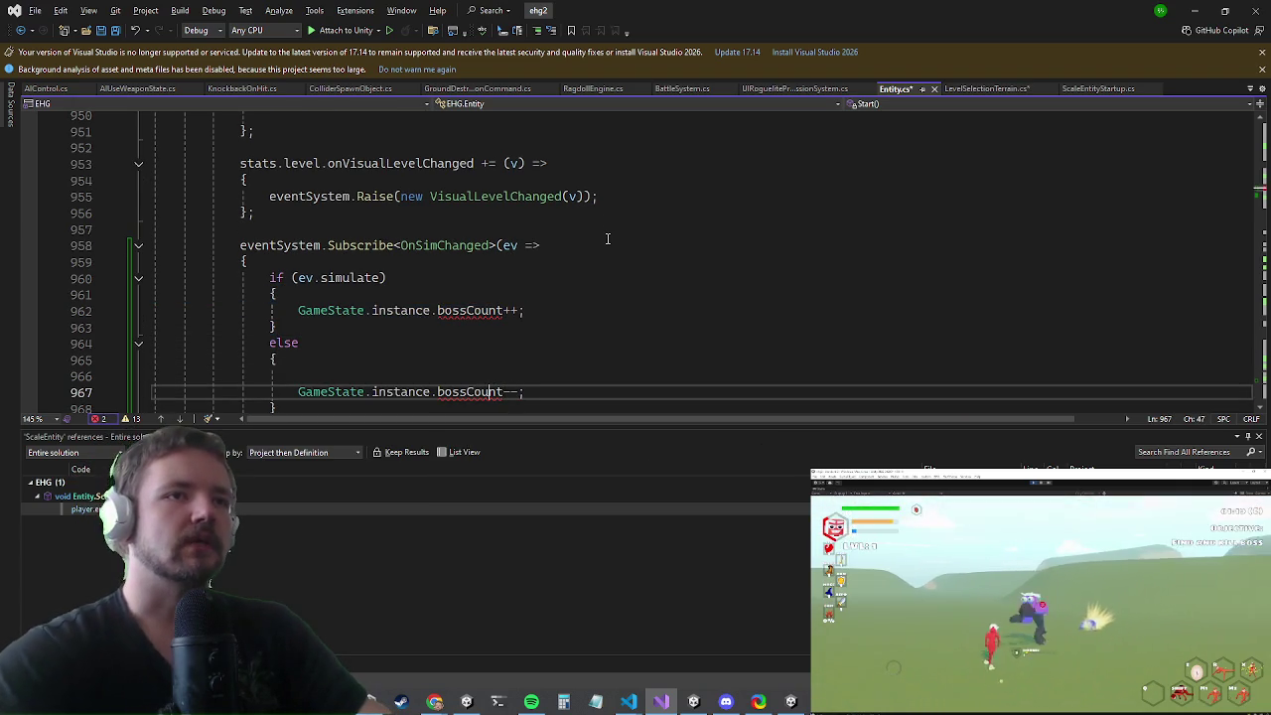
# - Generate the missing bossCount field in GameState with a quick fix
pyautogui.hotkey('ctrl', '.')
pyautogui.press('Return')
pyautogui.press('F12')
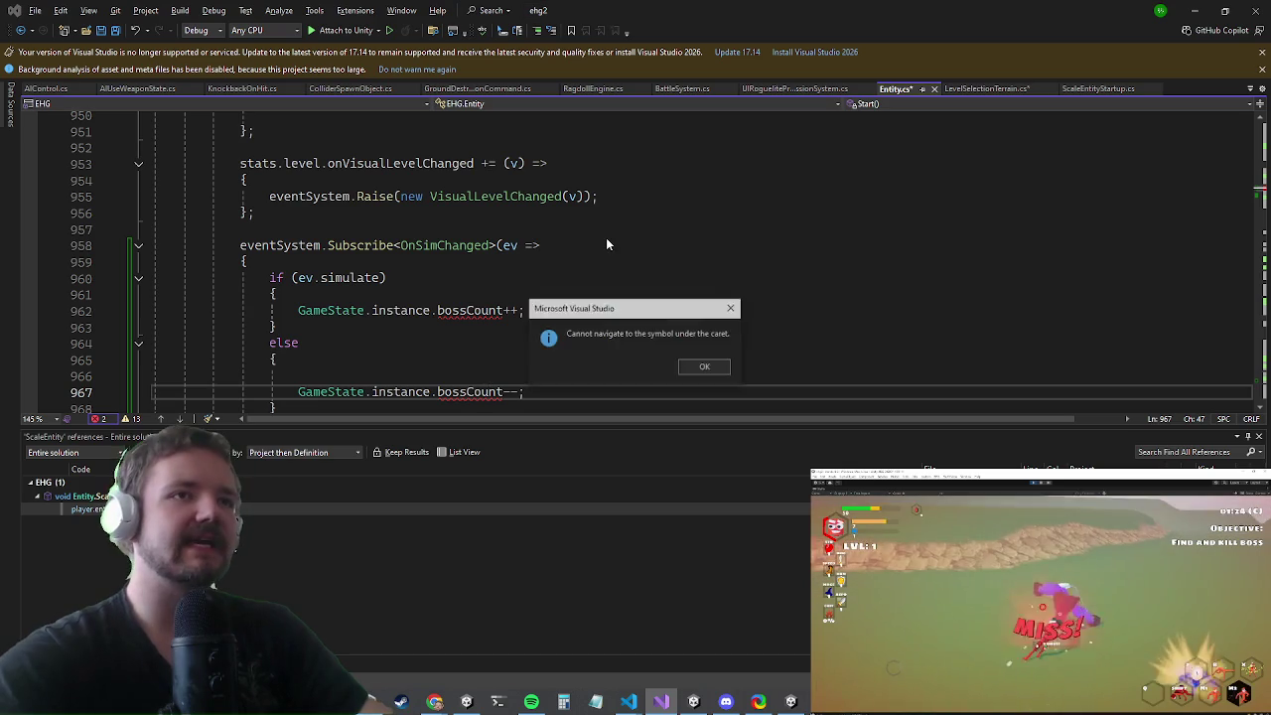
pyautogui.press('Left')
# - Jump to the bossCount declaration in GameState.cs and make it public int bossCount = 0
pyautogui.press('Return')
pyautogui.press('F12')
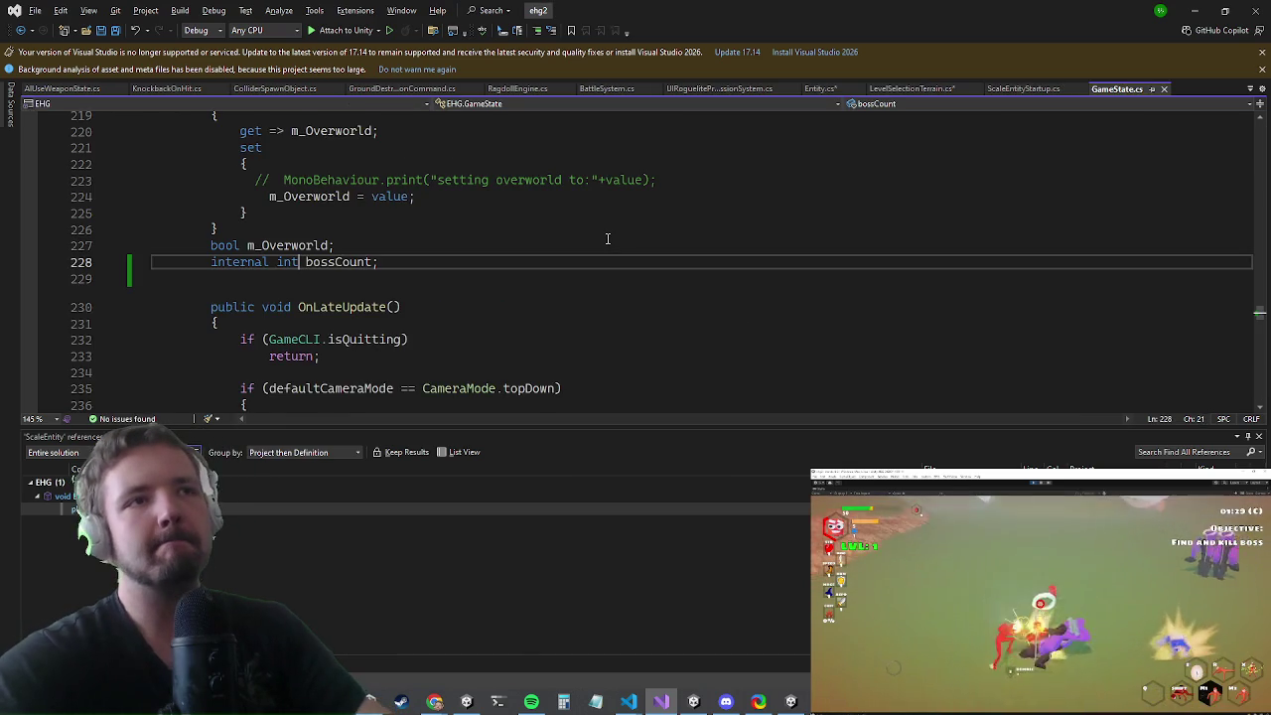
pyautogui.press('BackSpace')
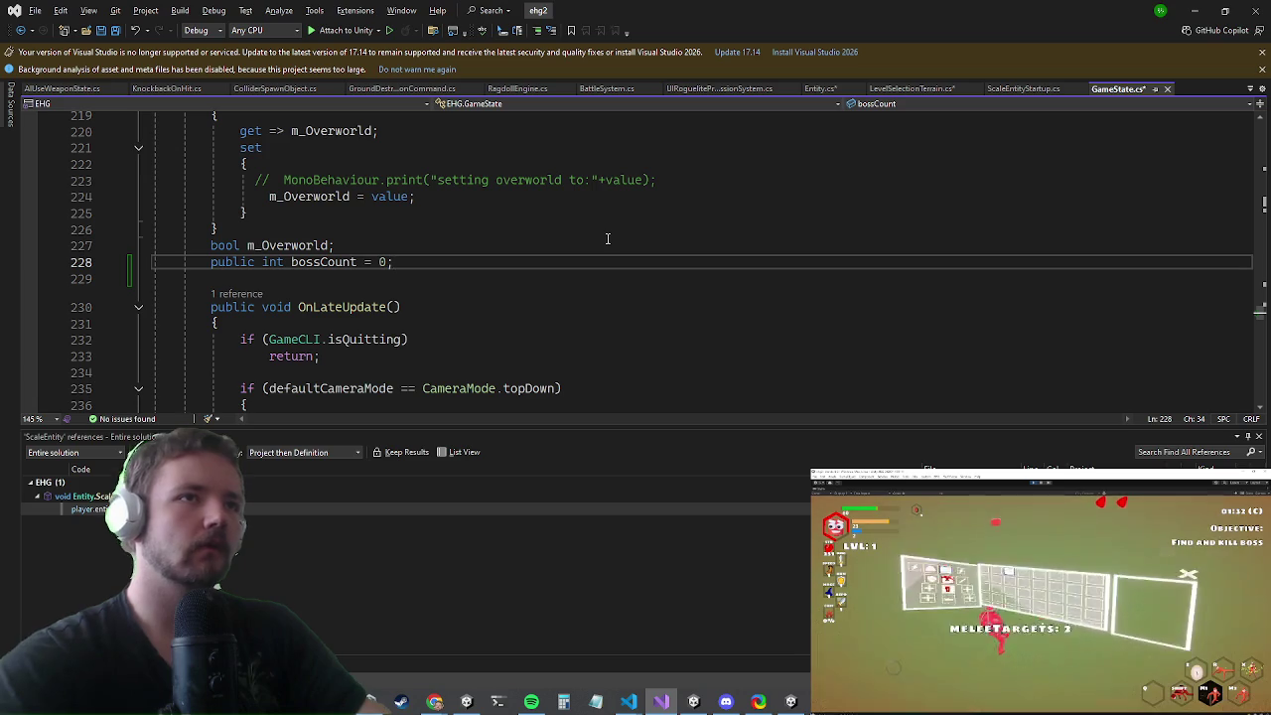
# - Add 'if (!isBoss) return;' at the top of Entity.cs's OnSimChanged handler
pyautogui.hotkey('ctrl', '-')
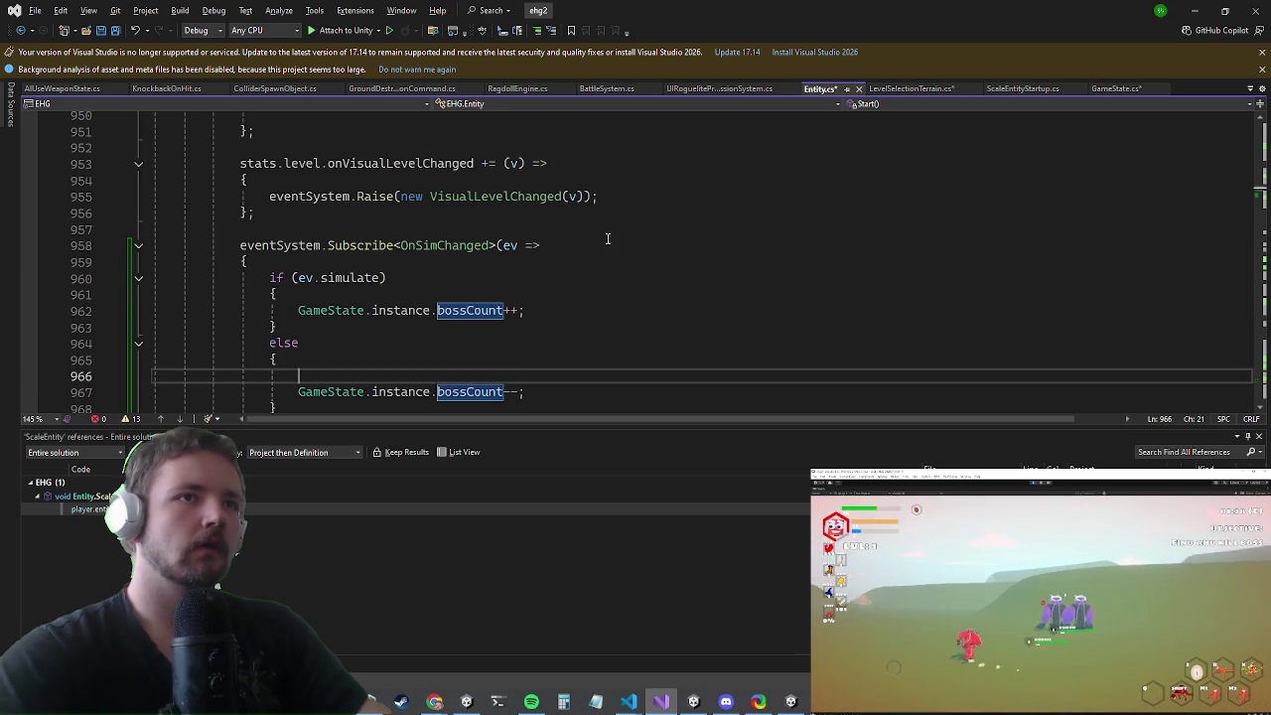
pyautogui.press('Up')
pyautogui.press('Up')
pyautogui.press('Up')
pyautogui.hotkey('ctrl', 'Return')
pyautogui.write('if(!')
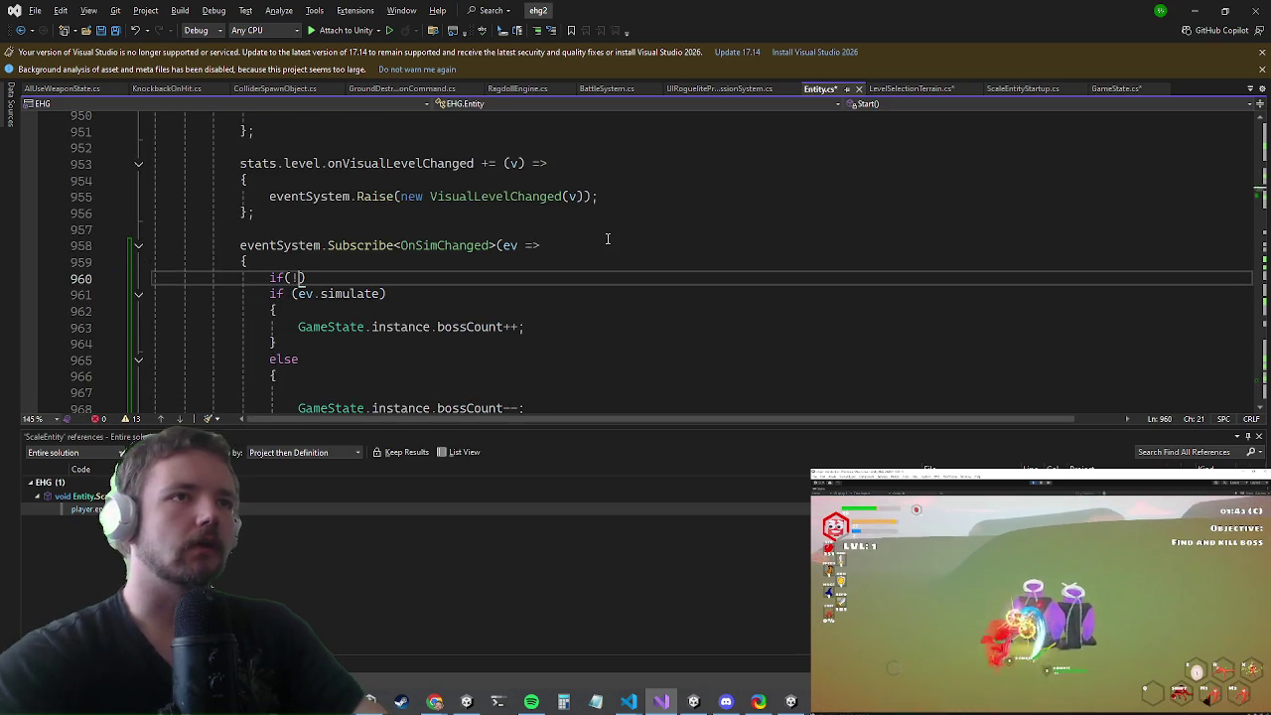
pyautogui.write('isBoss)')
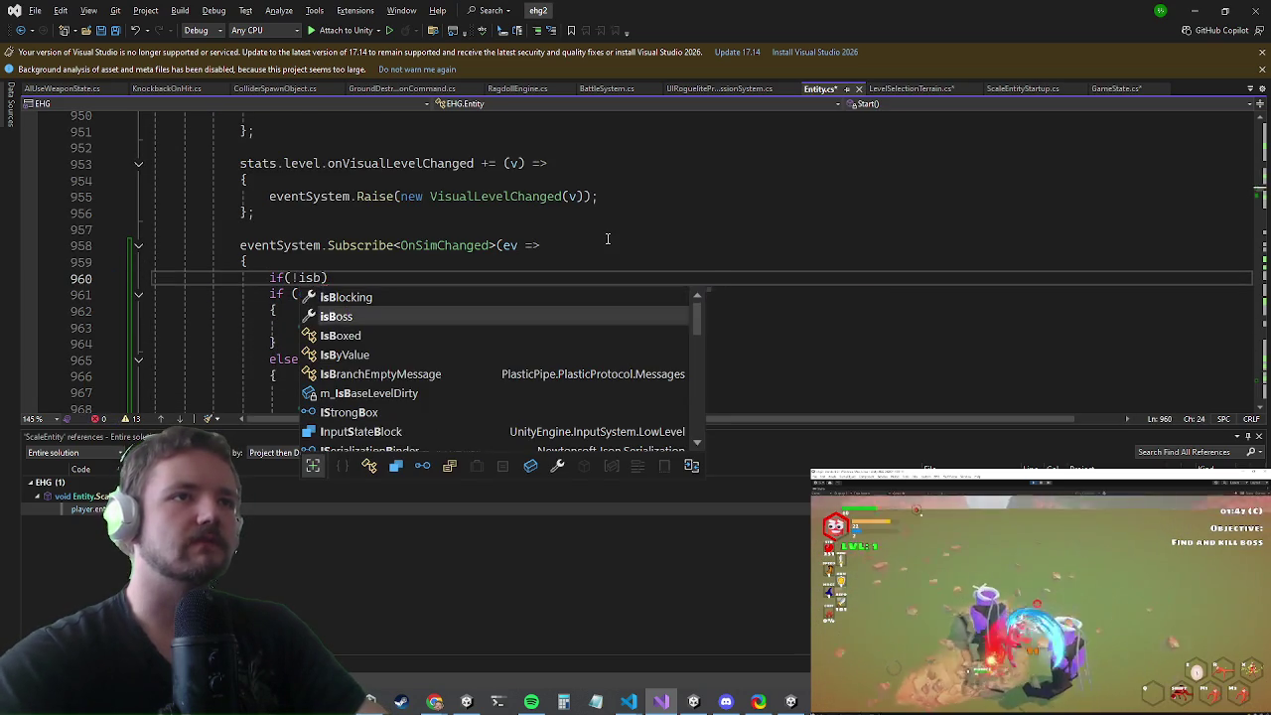
pyautogui.press('Return')
pyautogui.write('return;')
pyautogui.press('Return')
pyautogui.press('Down')
pyautogui.press('Down')
pyautogui.press('Down')
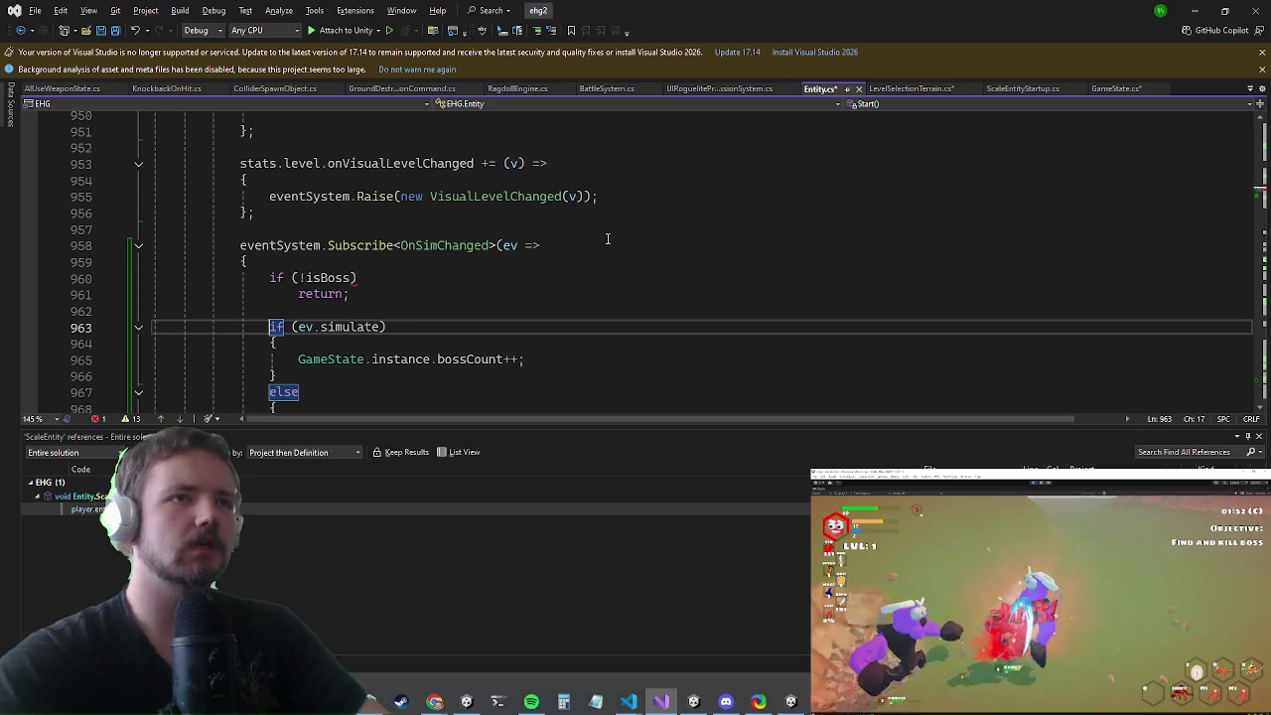
pyautogui.press('Up')
pyautogui.hotkey('ctrl', 't')
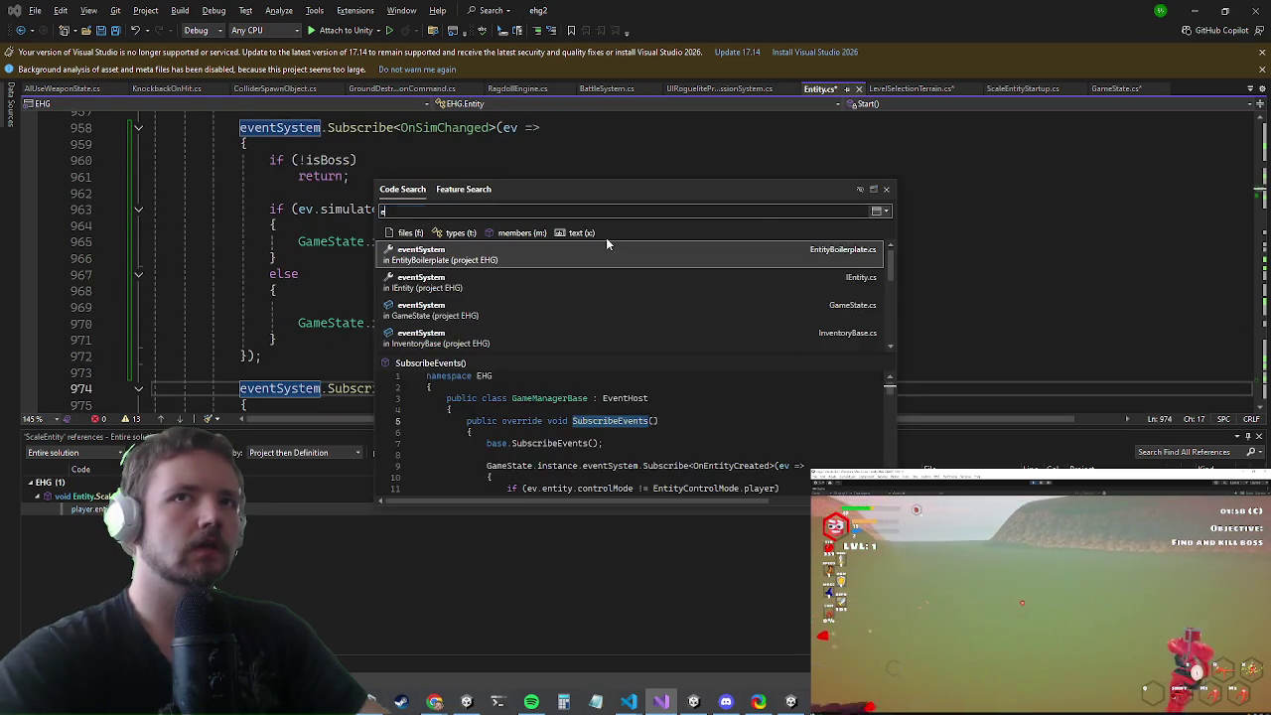
# - Open WaveManager.cs and locate its Update() method
pyautogui.write('e')
pyautogui.press('BackSpace')
pyautogui.write('wavemana')
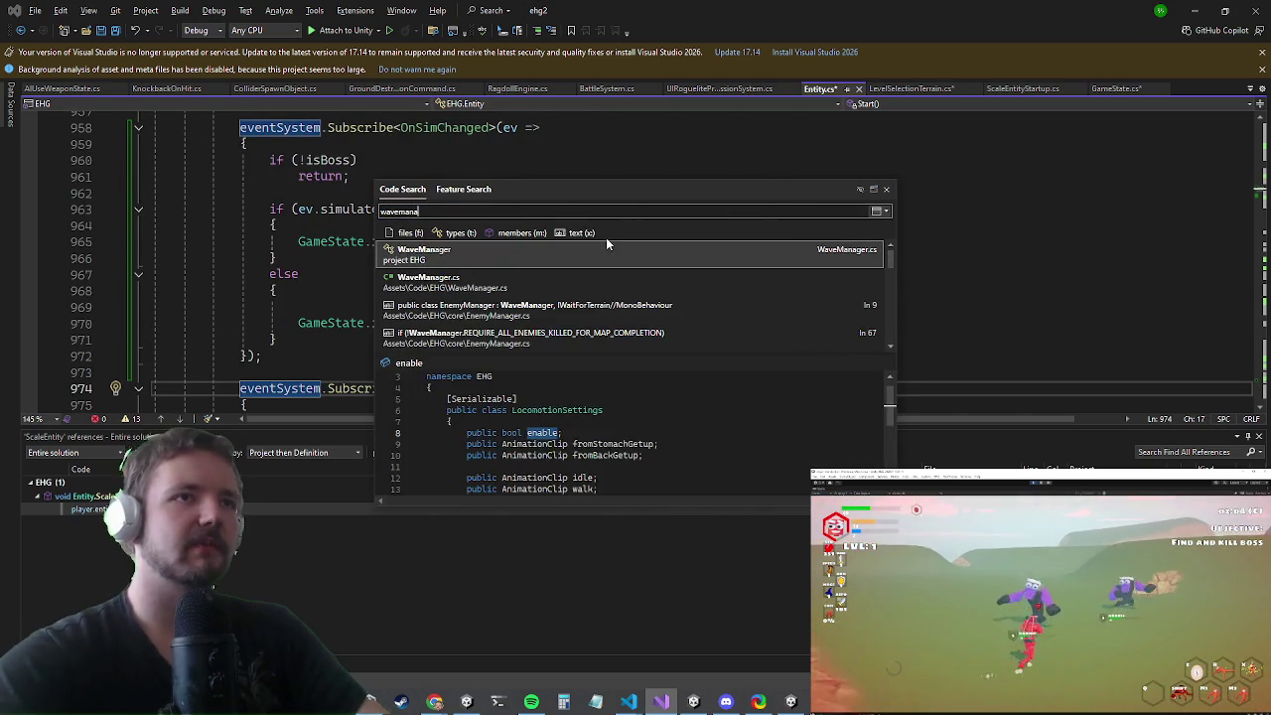
pyautogui.press('Return')
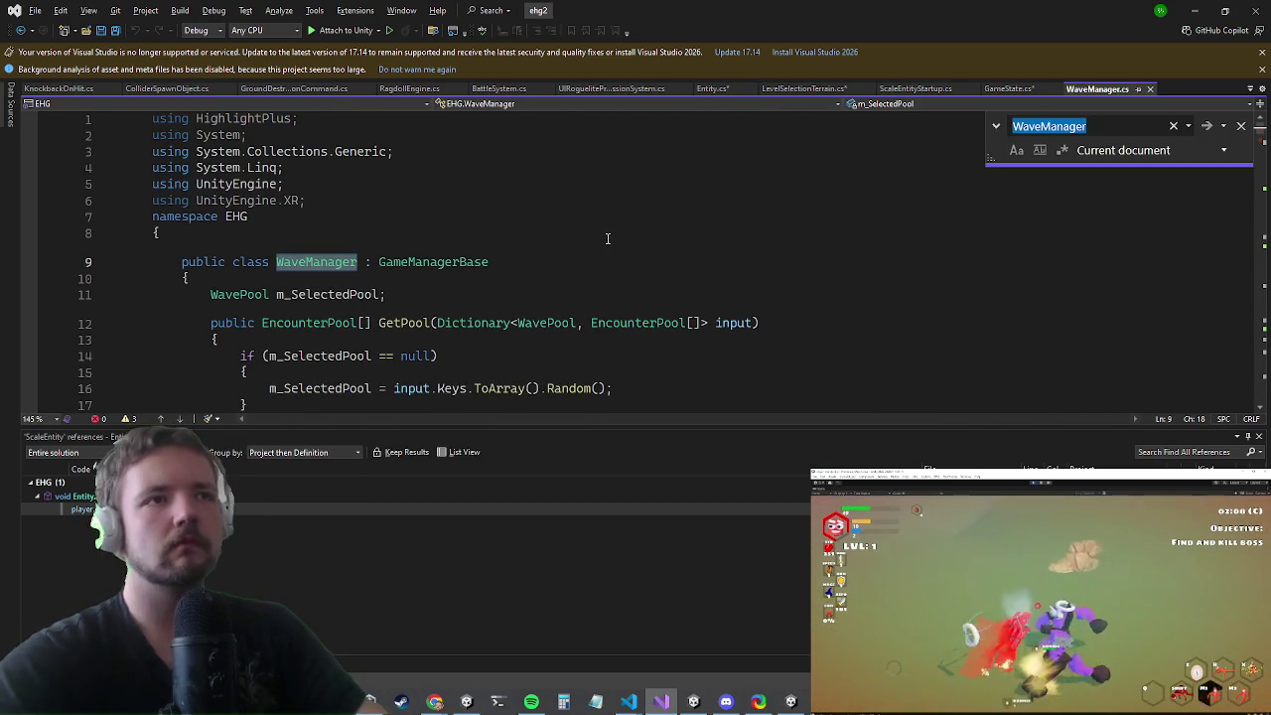
pyautogui.press('Escape')
pyautogui.hotkey('ctrl', 'f')
pyautogui.write('update(')
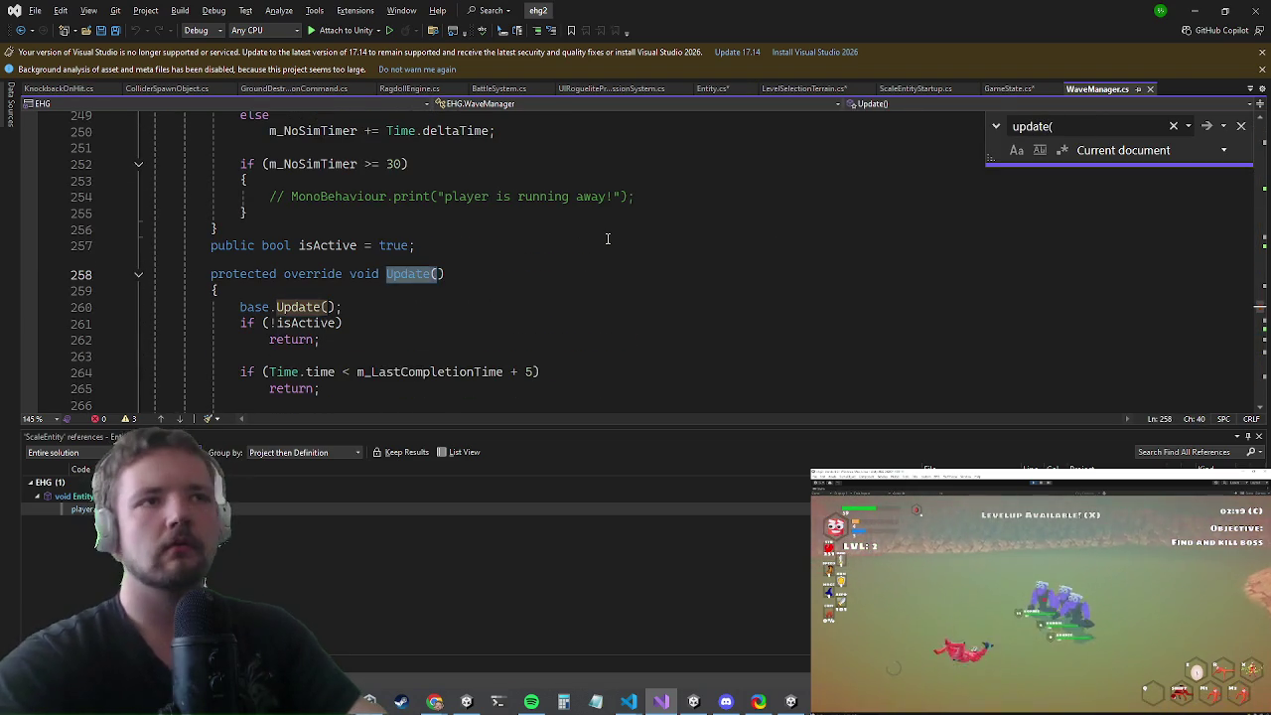
pyautogui.press('Escape')
# - Insert 'if (GameState.instance.bossCount <= 0) return;' after the completion-time check
pyautogui.scroll(-4, 336, 397)
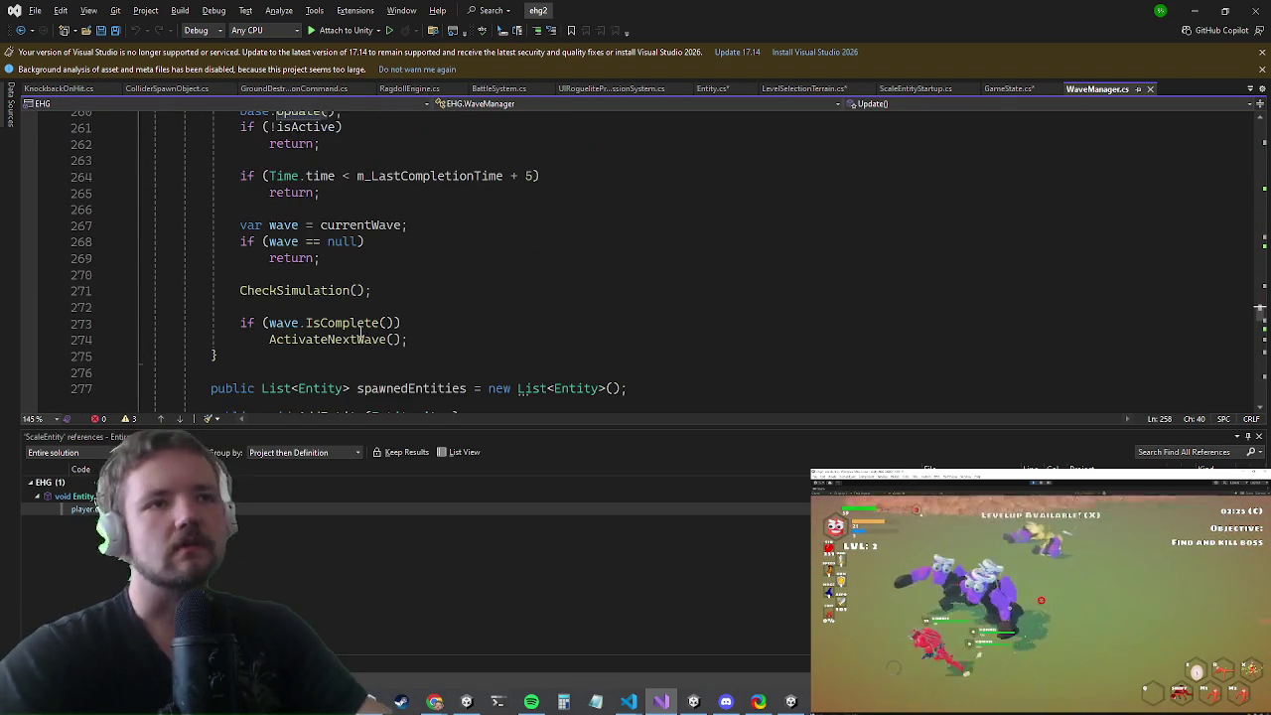
pyautogui.click(369, 339)
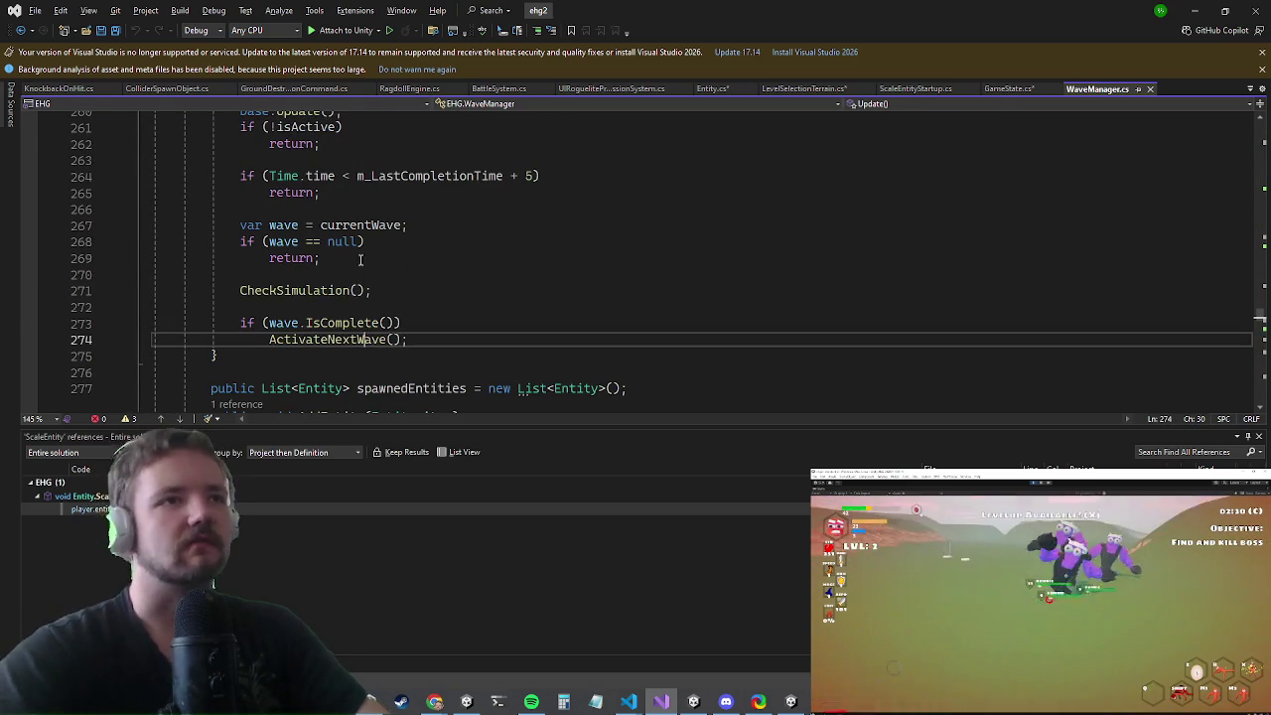
pyautogui.click(327, 291)
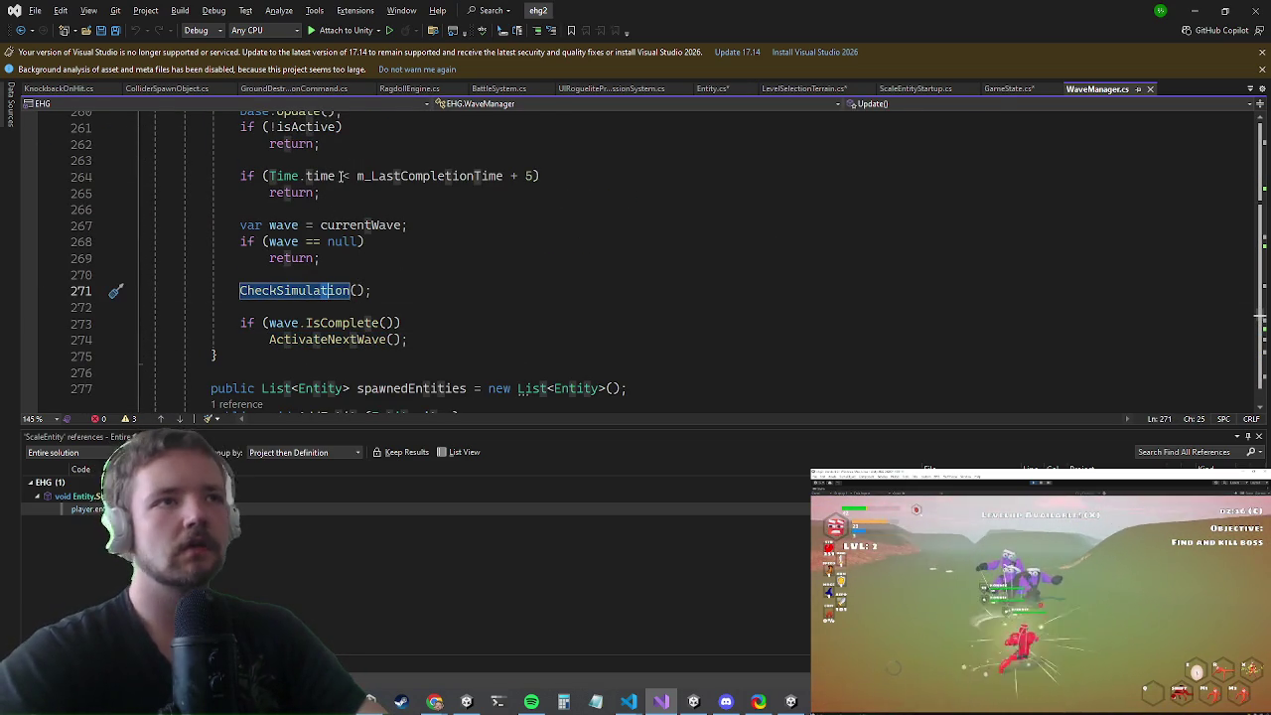
pyautogui.click(343, 275)
pyautogui.click(363, 210)
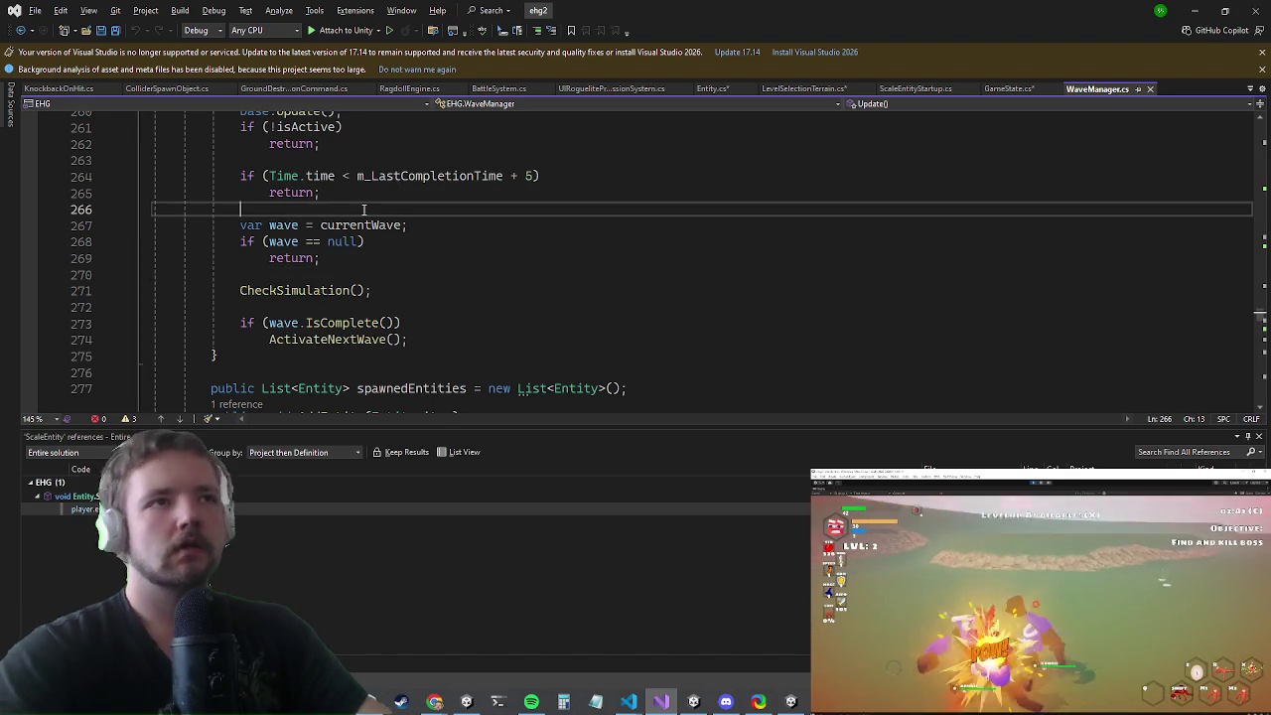
pyautogui.press('Return')
pyautogui.press('Return')
pyautogui.press('Up')
pyautogui.write('GameState.instance')
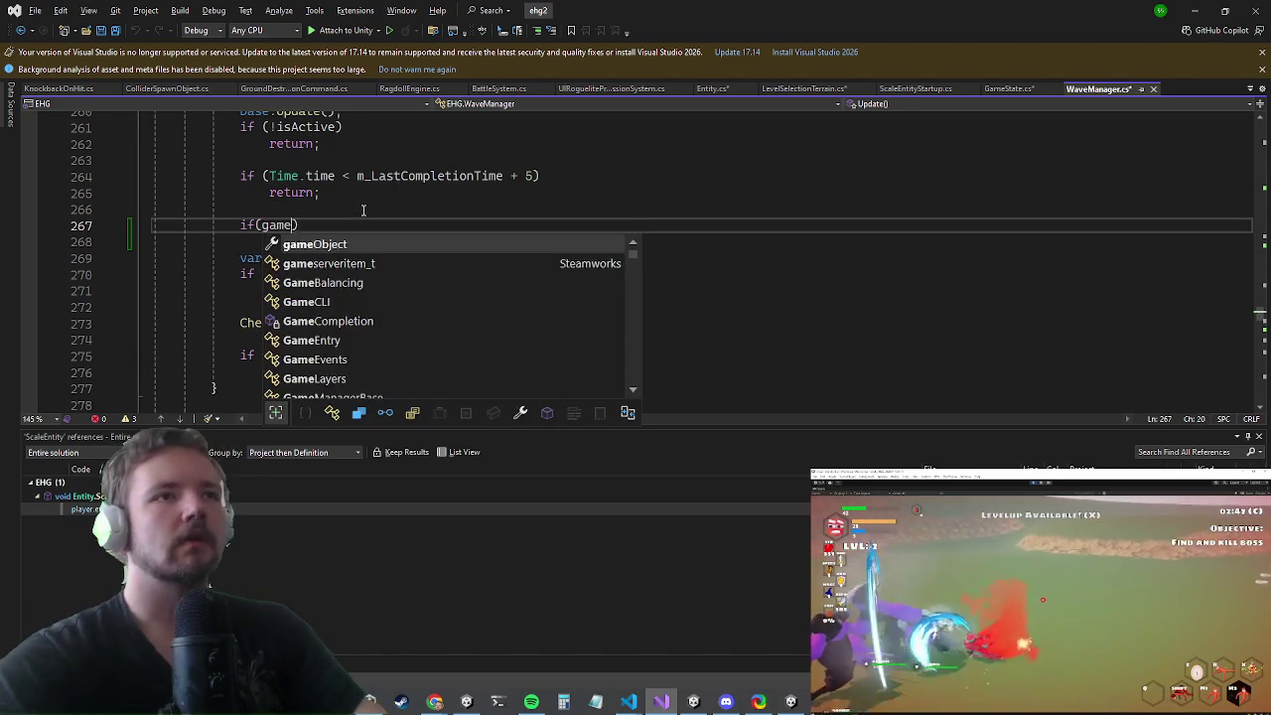
pyautogui.write('.bossCount<=0')
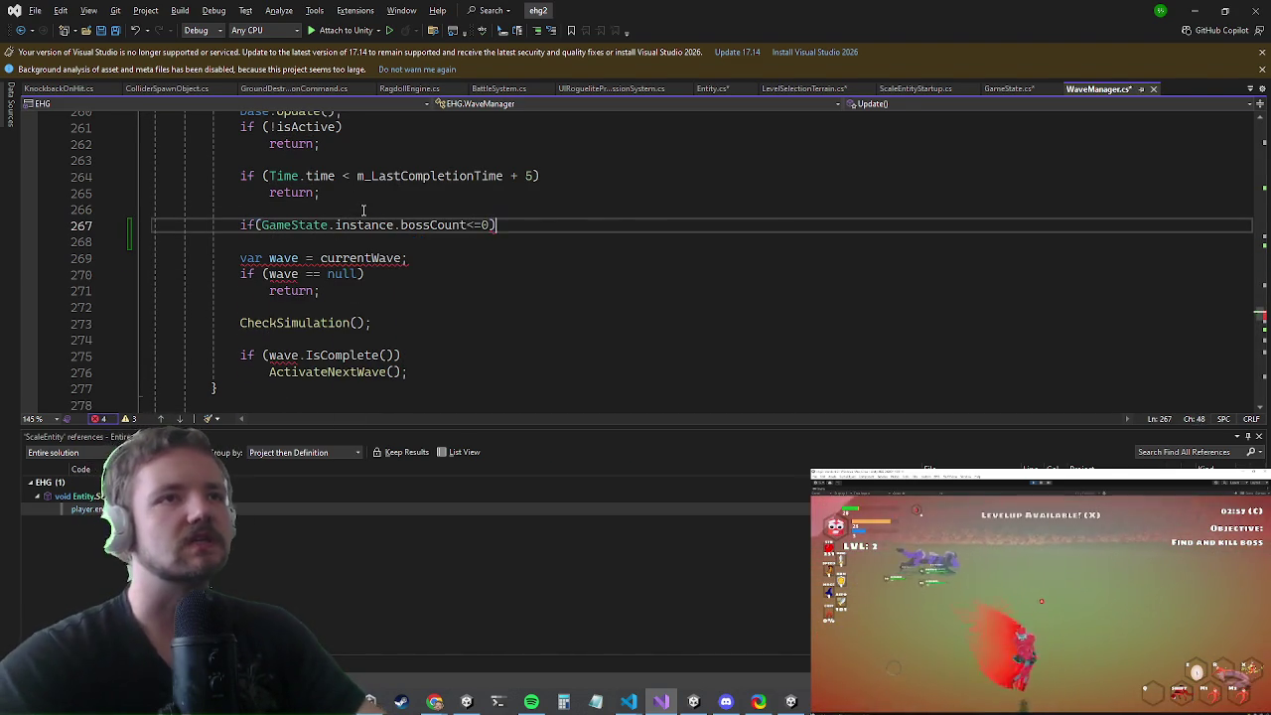
pyautogui.press('Return')
pyautogui.write('return;')
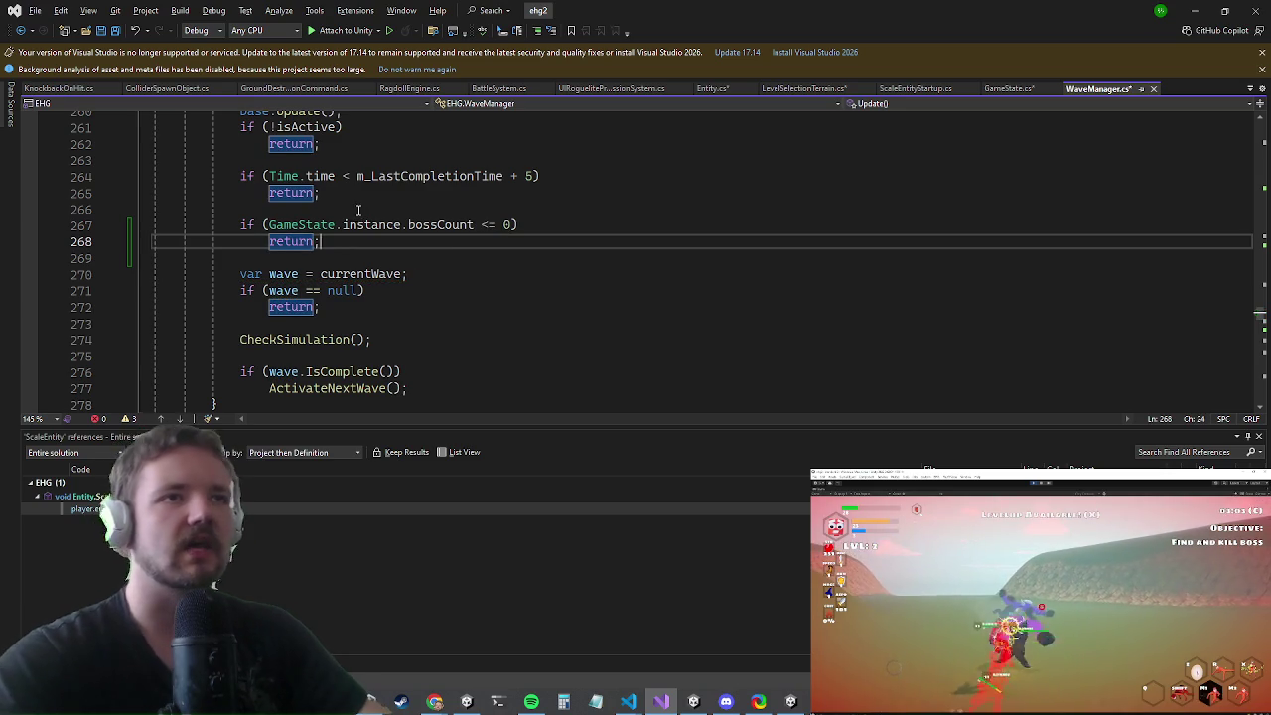
pyautogui.scroll(2, 363, 210)
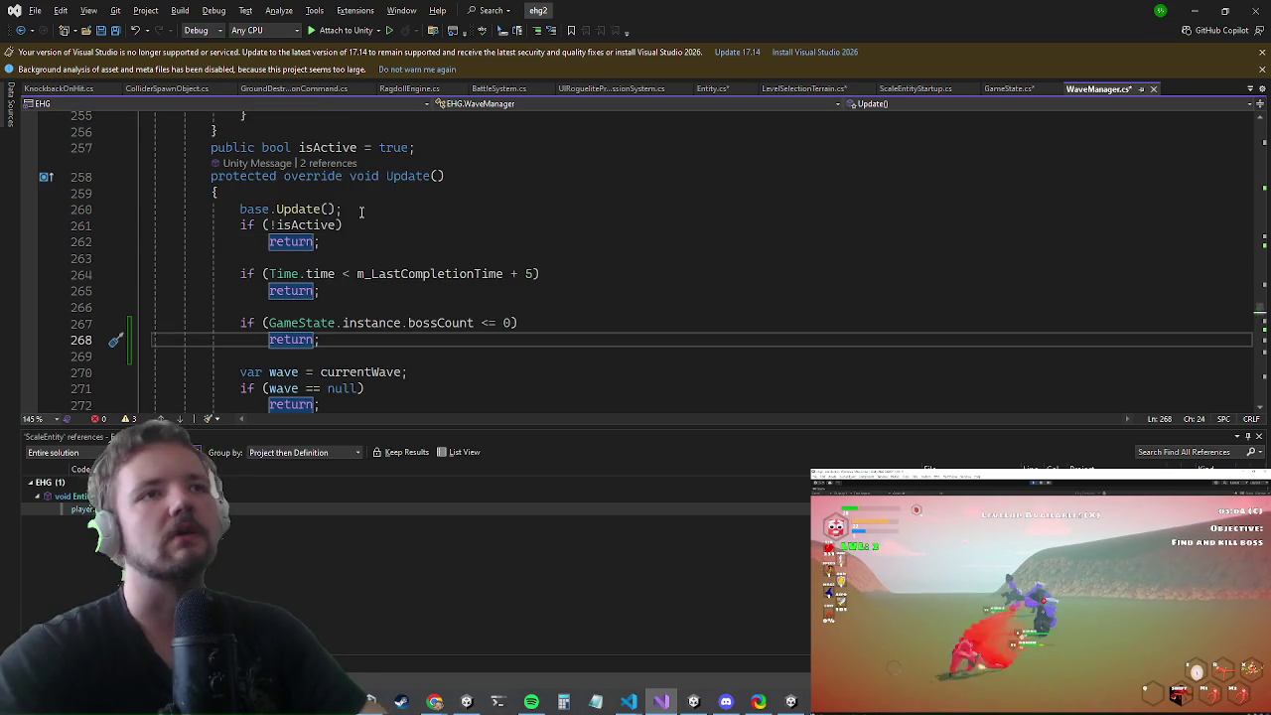
pyautogui.click(1197, 9)
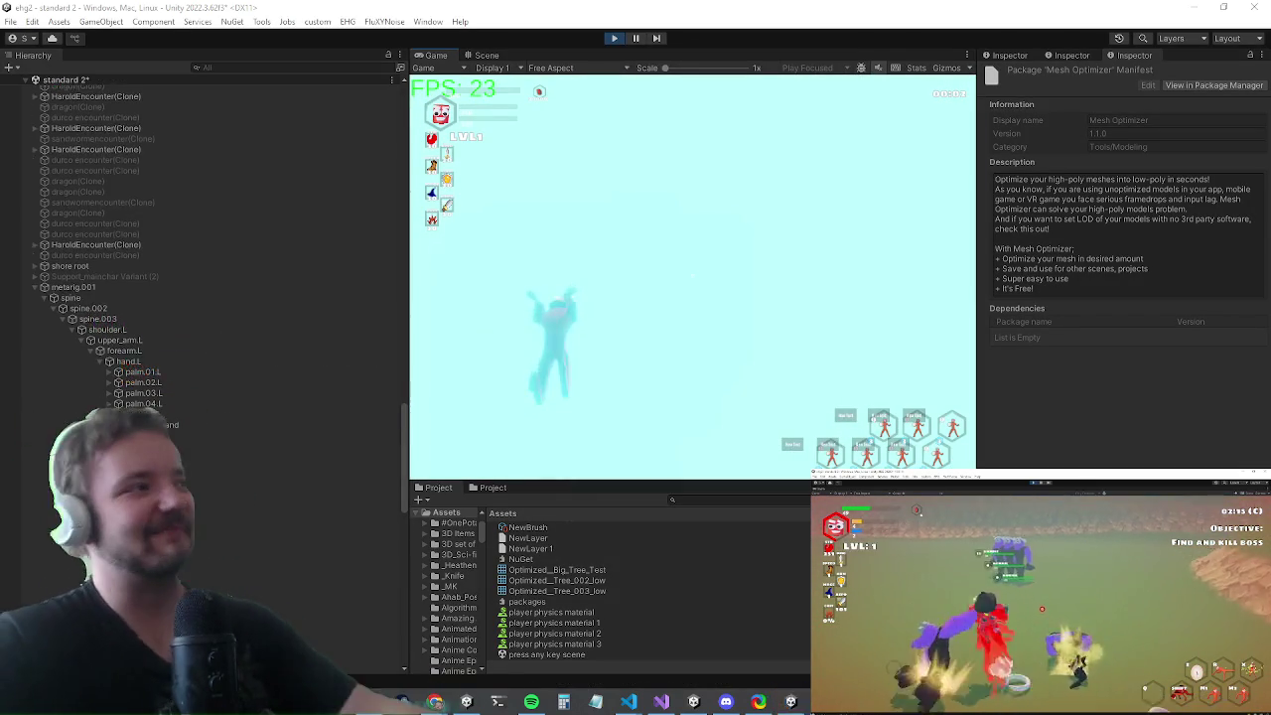
# - Maximize the Game view so the running level fills the editor
pyautogui.hotkey('shift', 'space')
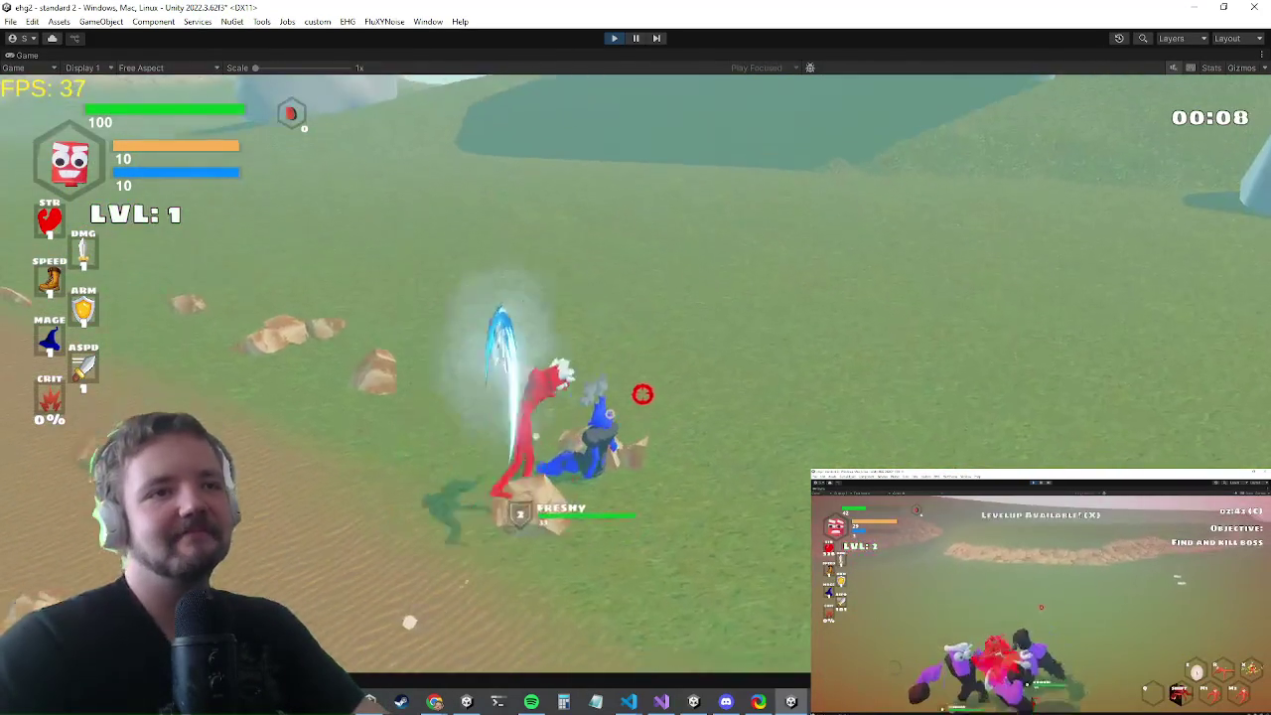
# - Run the 'dmg' command in the in-game debug console
pyautogui.press('`')
pyautogui.write('dmg')
pyautogui.press('Return')
pyautogui.press('`')
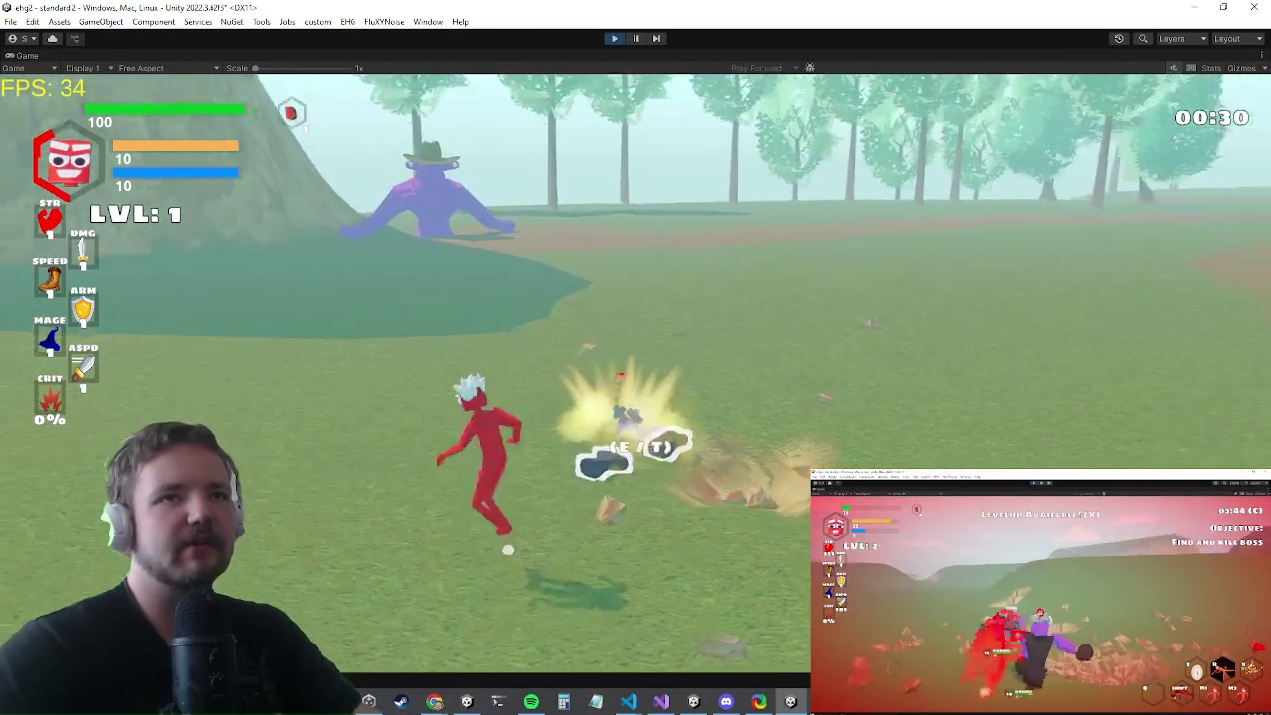
# - Equip the chestplate and pants from the inventory, raising health to 118
pyautogui.press('i')
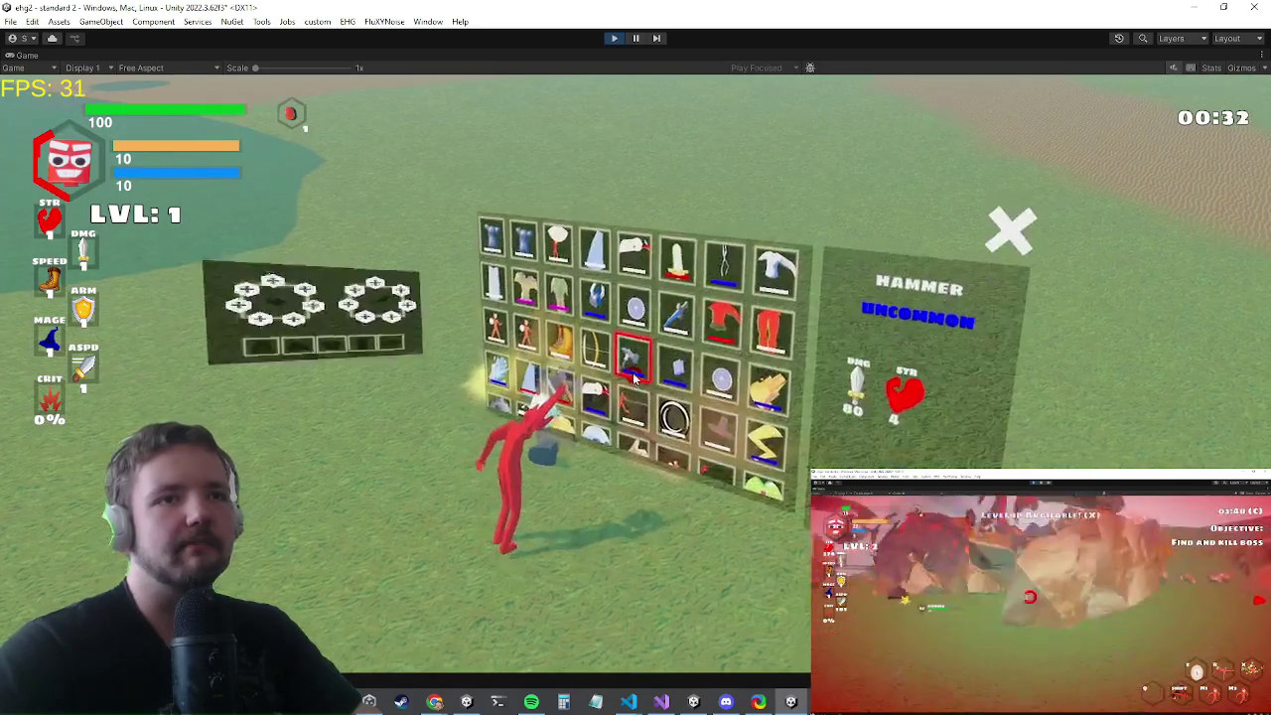
pyautogui.press('`')
pyautogui.write('inv')
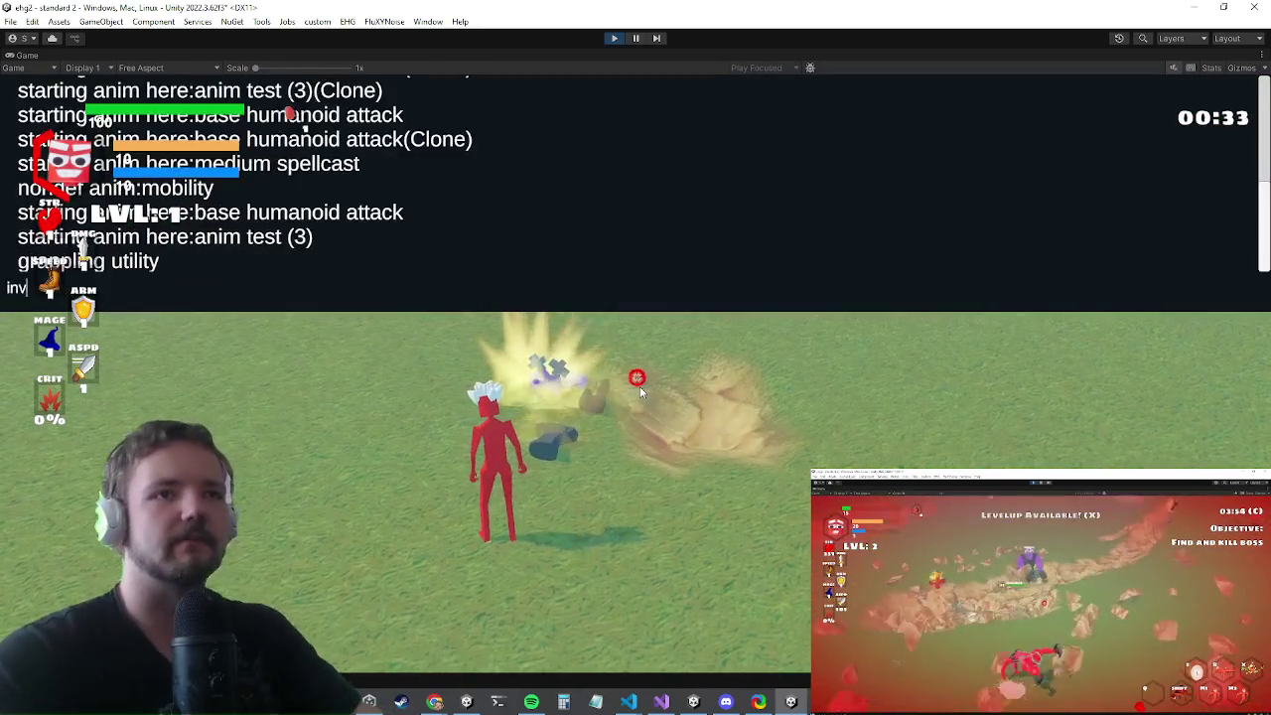
pyautogui.press('`')
pyautogui.press('i')
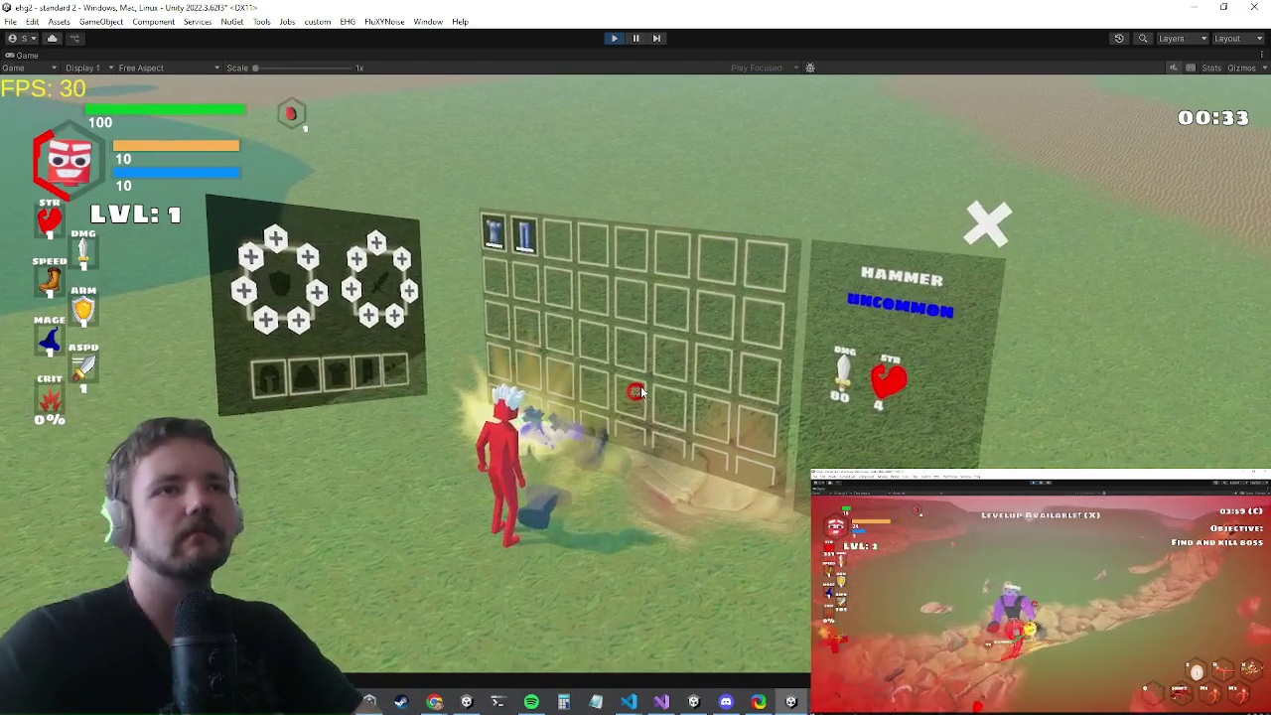
pyautogui.click(493, 234)
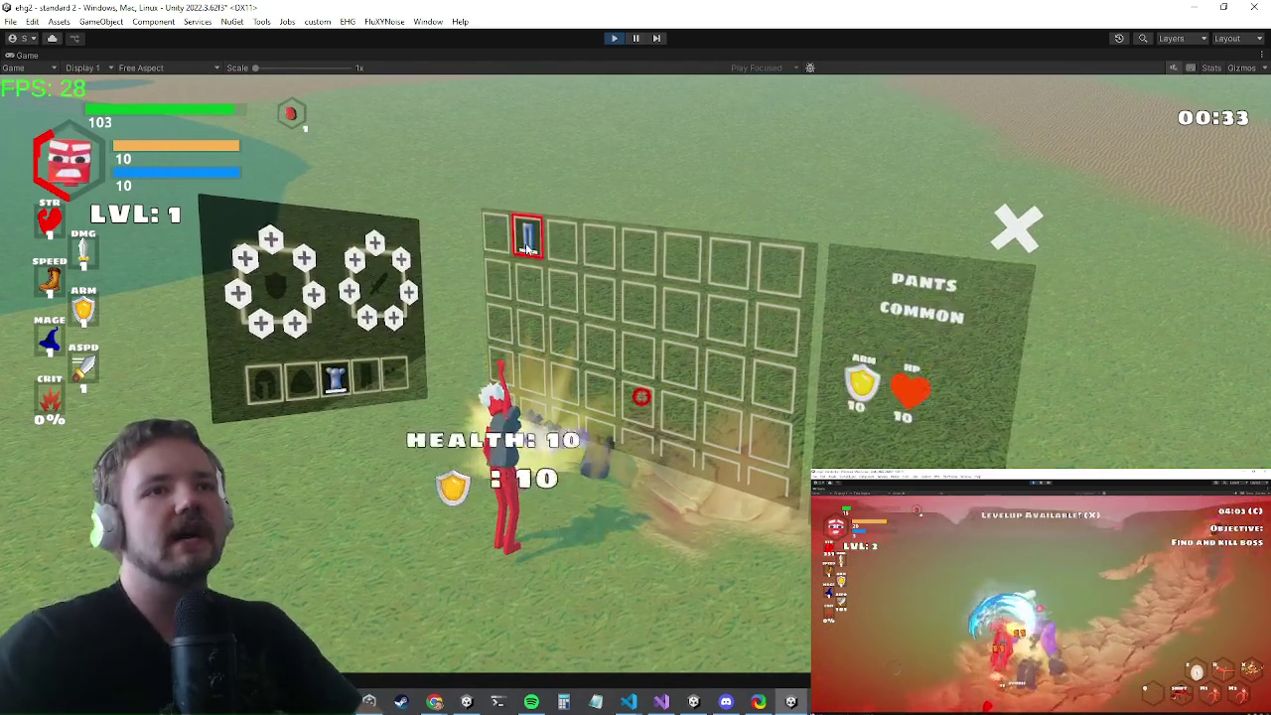
pyautogui.click(529, 253)
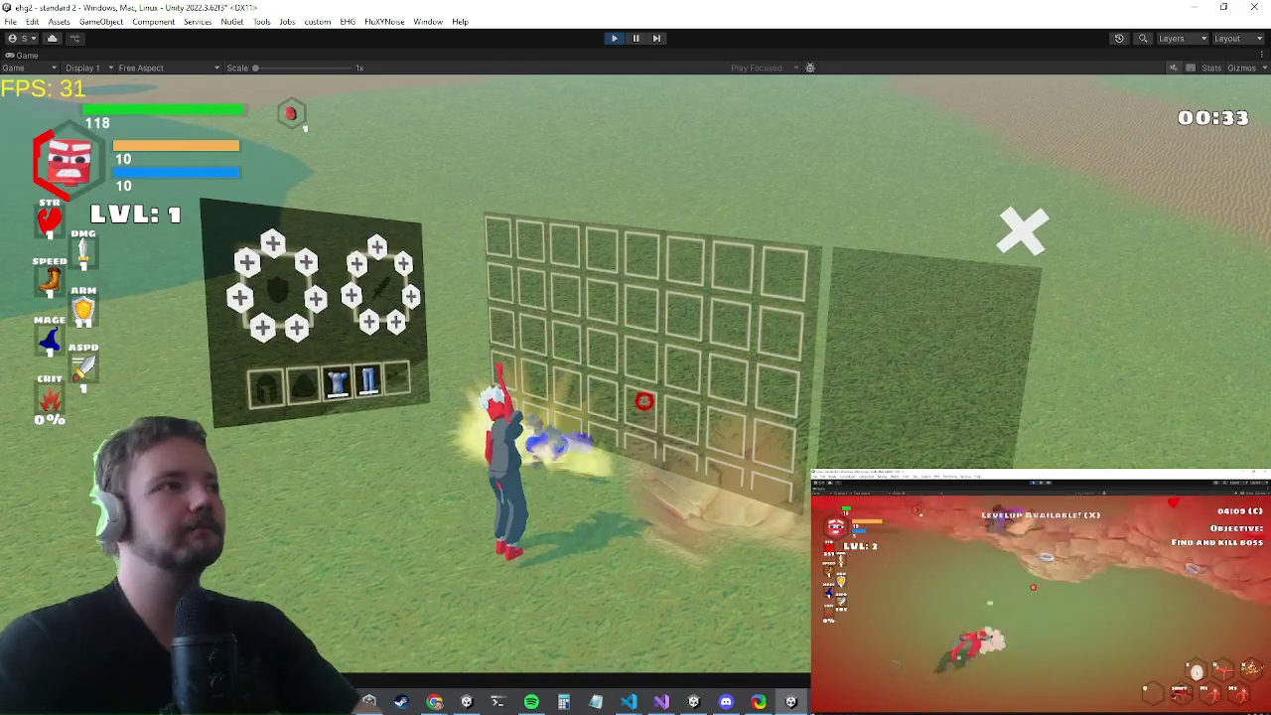
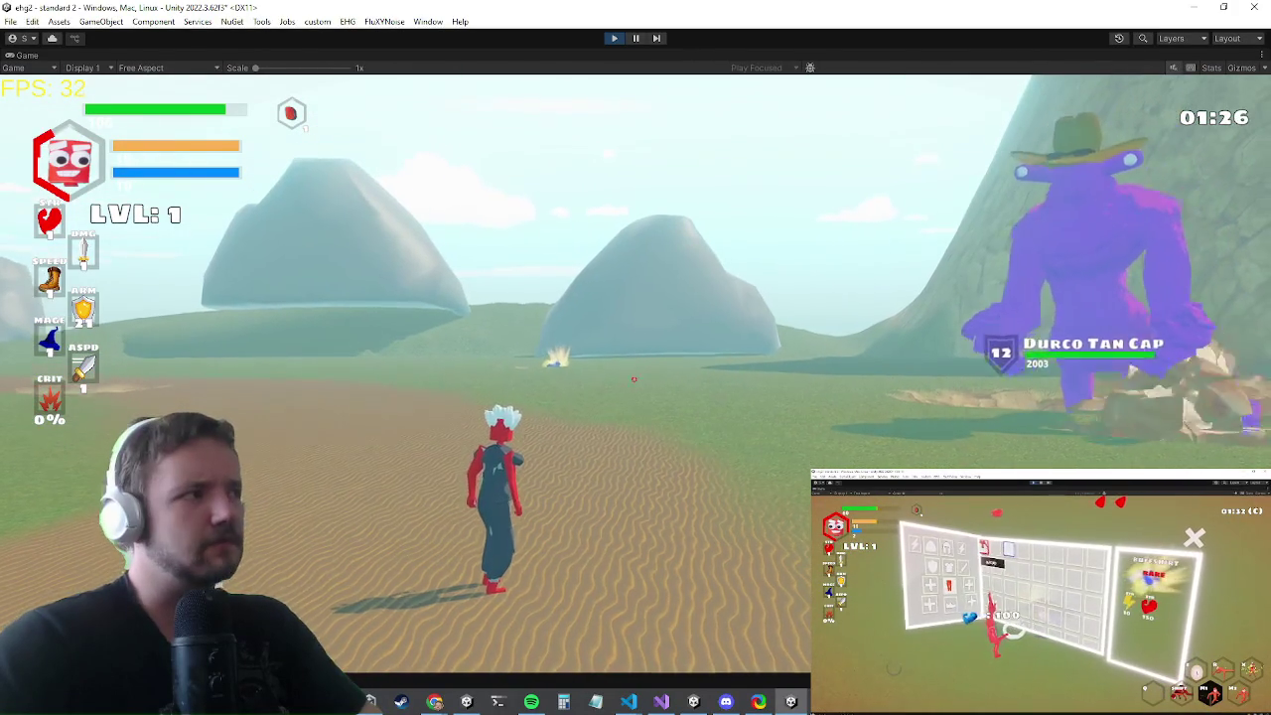
# - Set a breakpoint on WaveManager.cs line 267's bossCount check and attach the debugger to Unity
pyautogui.press('Escape')
pyautogui.hotkey('alt', 'Tab')
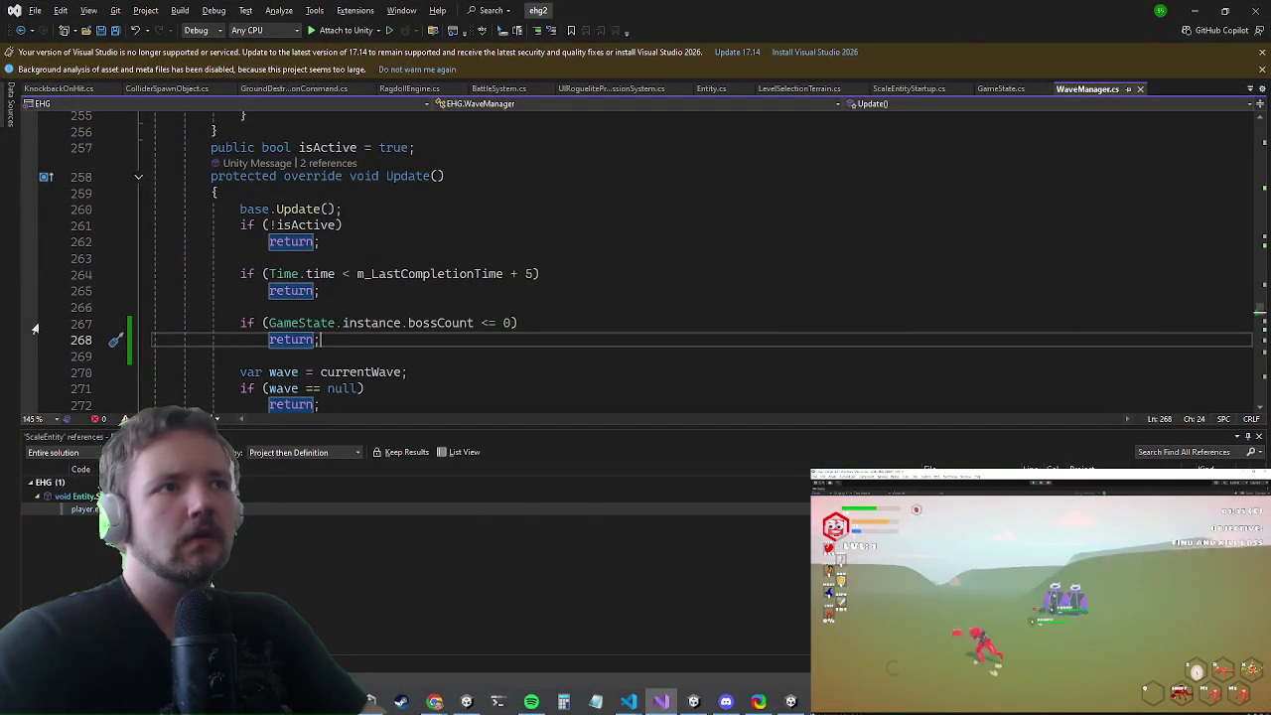
pyautogui.click(31, 324)
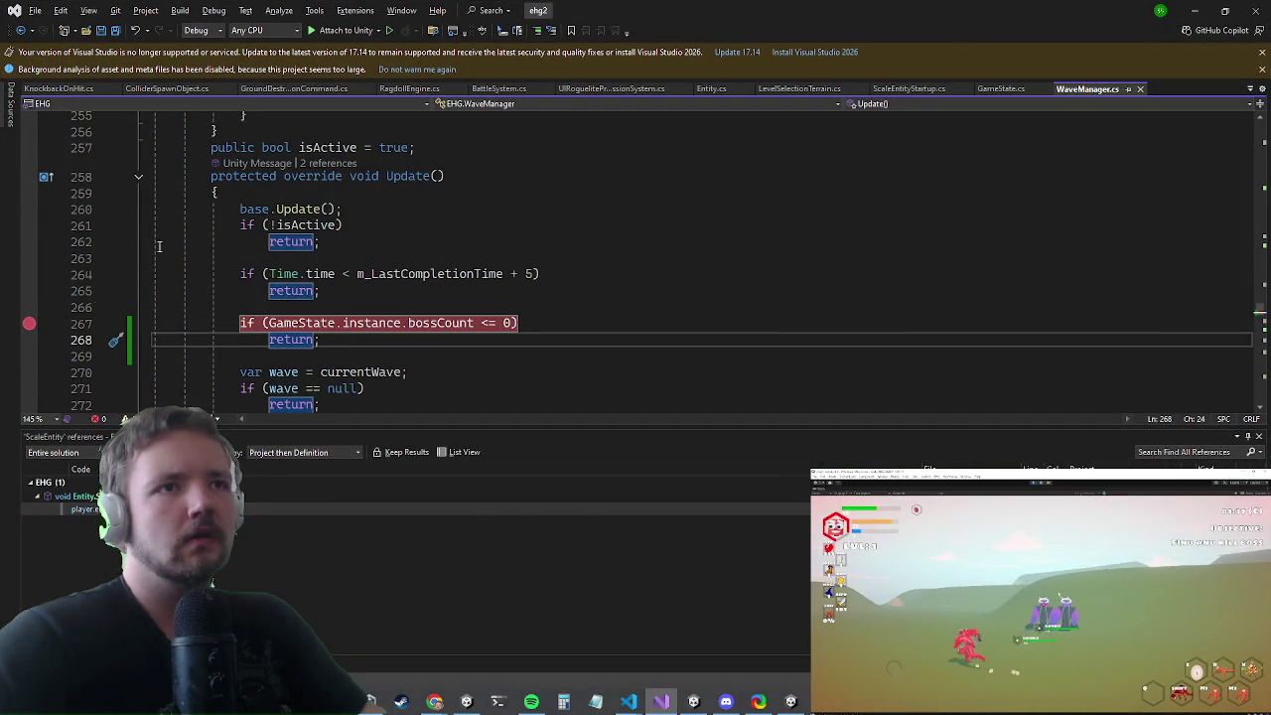
pyautogui.click(334, 31)
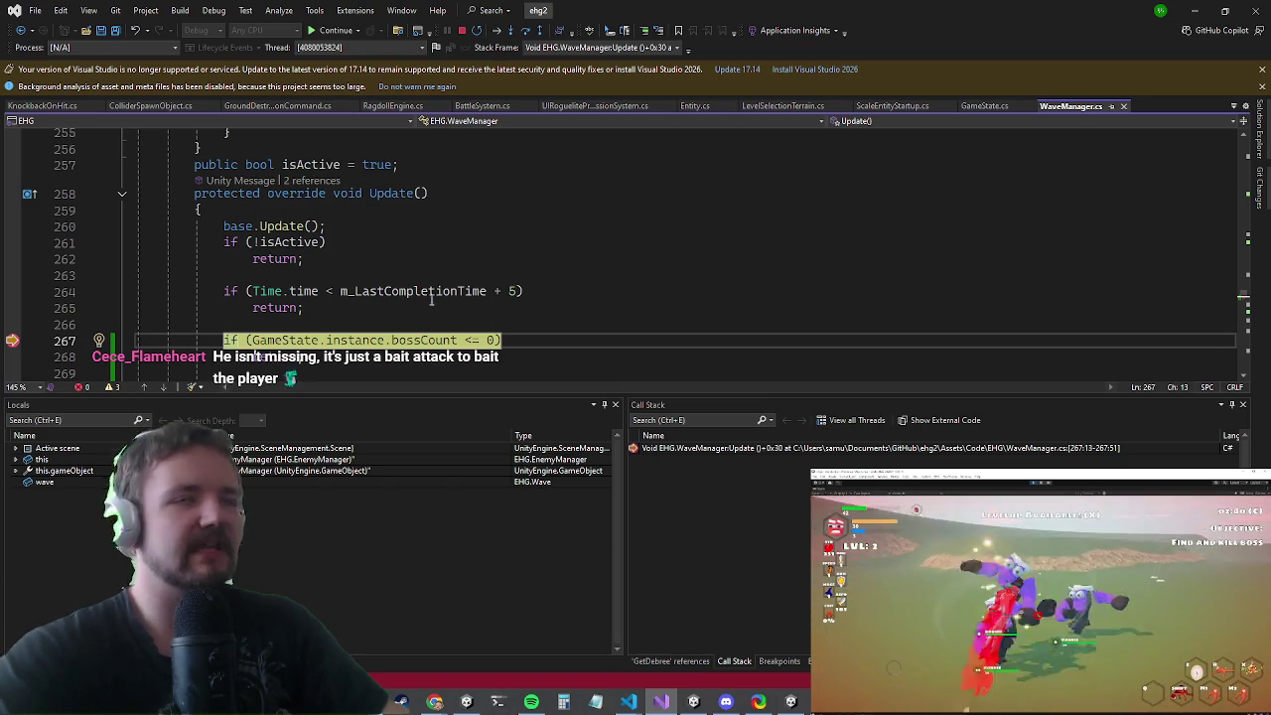
# - Inspect bossCount at the paused breakpoint, which reads -44
pyautogui.click(427, 308)
pyautogui.moveTo(429, 340)
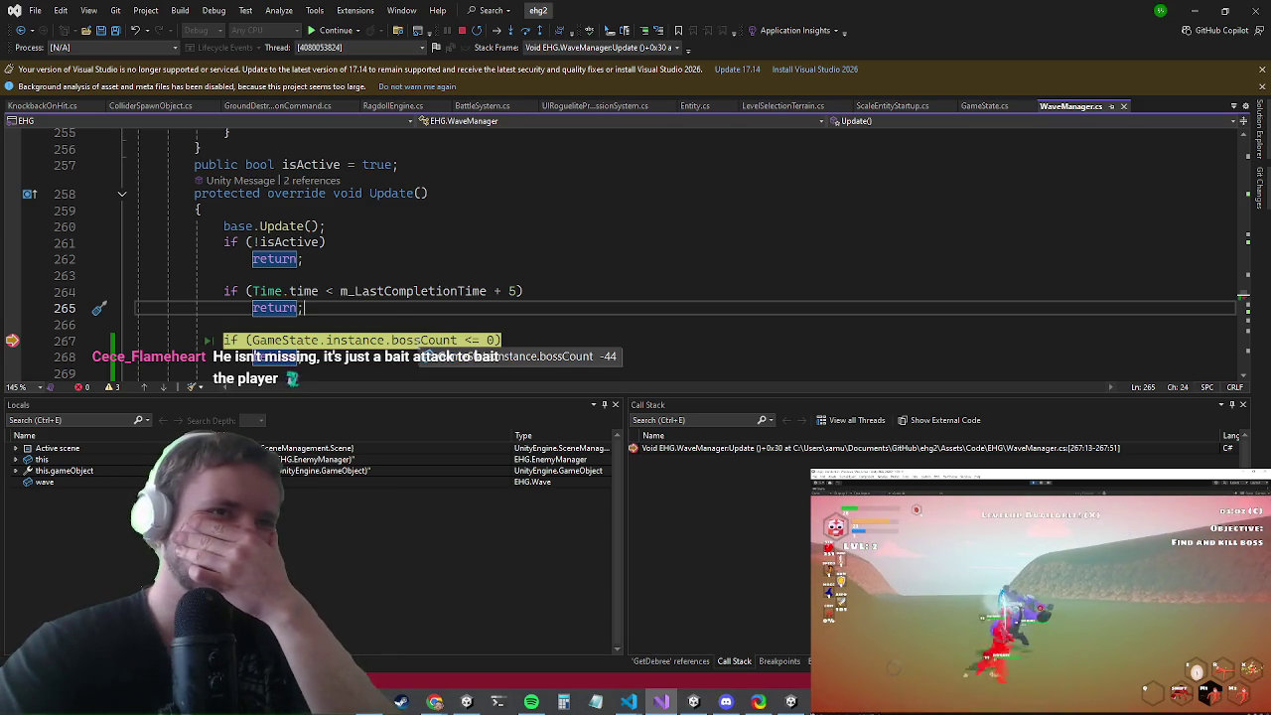
pyautogui.rightClick(421, 341)
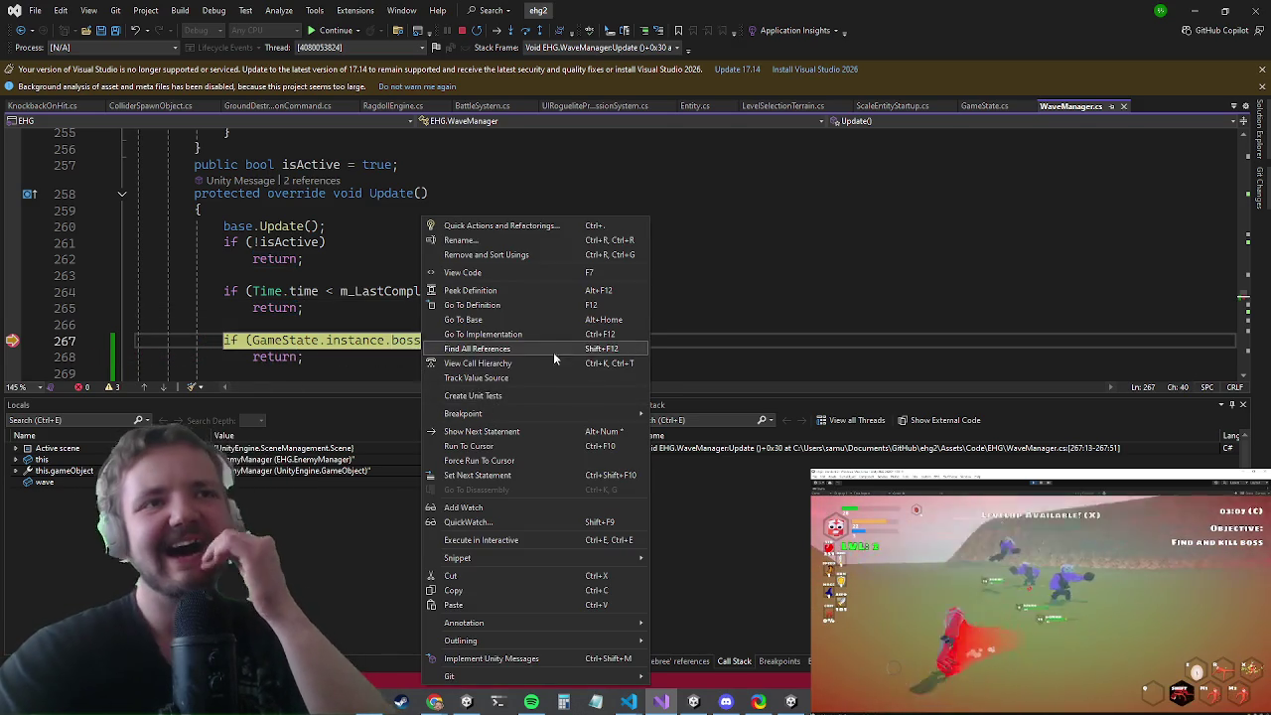
# - Find all references to bossCount and open its decrement in Entity.cs
pyautogui.press('Escape')
pyautogui.hotkey('shift', 'F12')
pyautogui.click(799, 505)
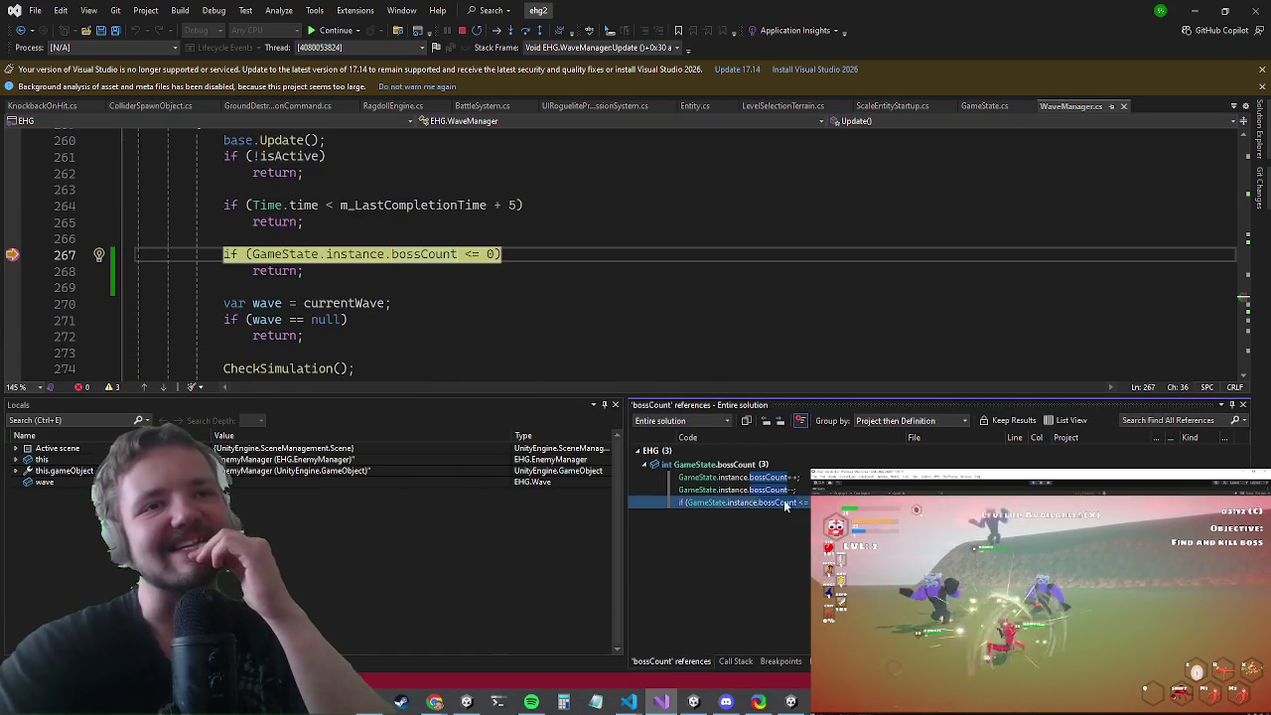
pyautogui.click(770, 492)
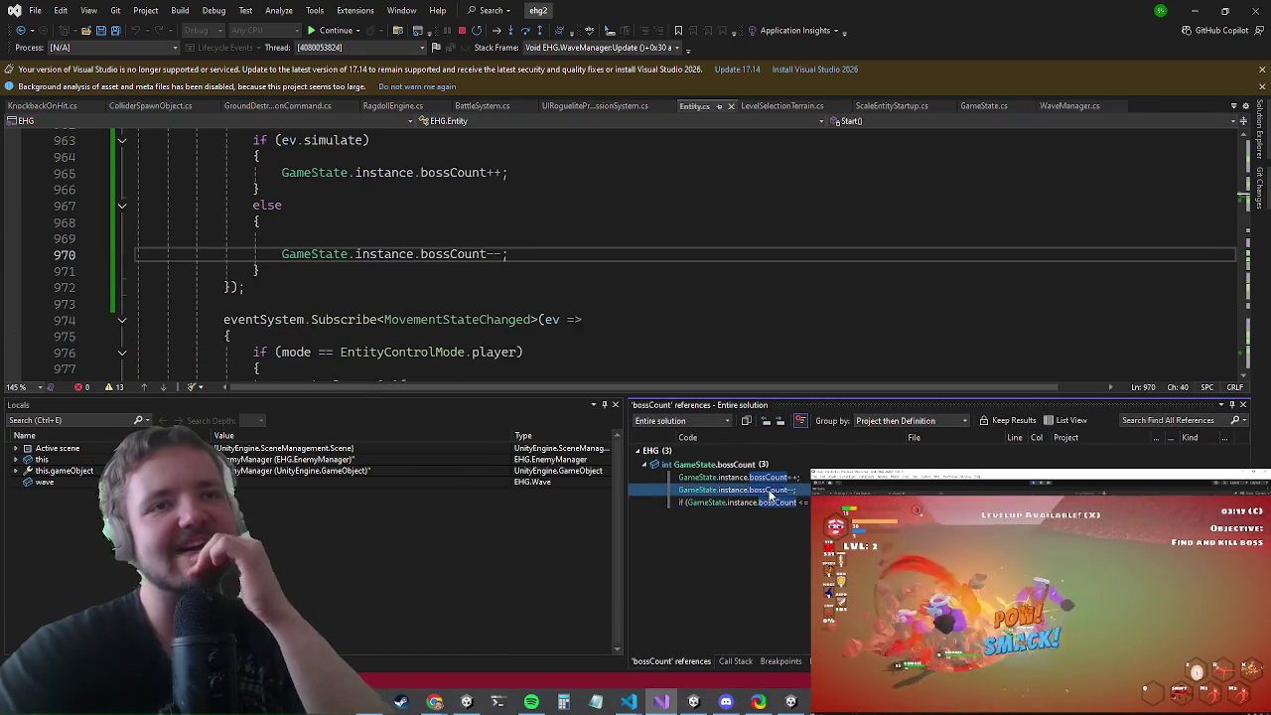
pyautogui.scroll(3, 593, 202)
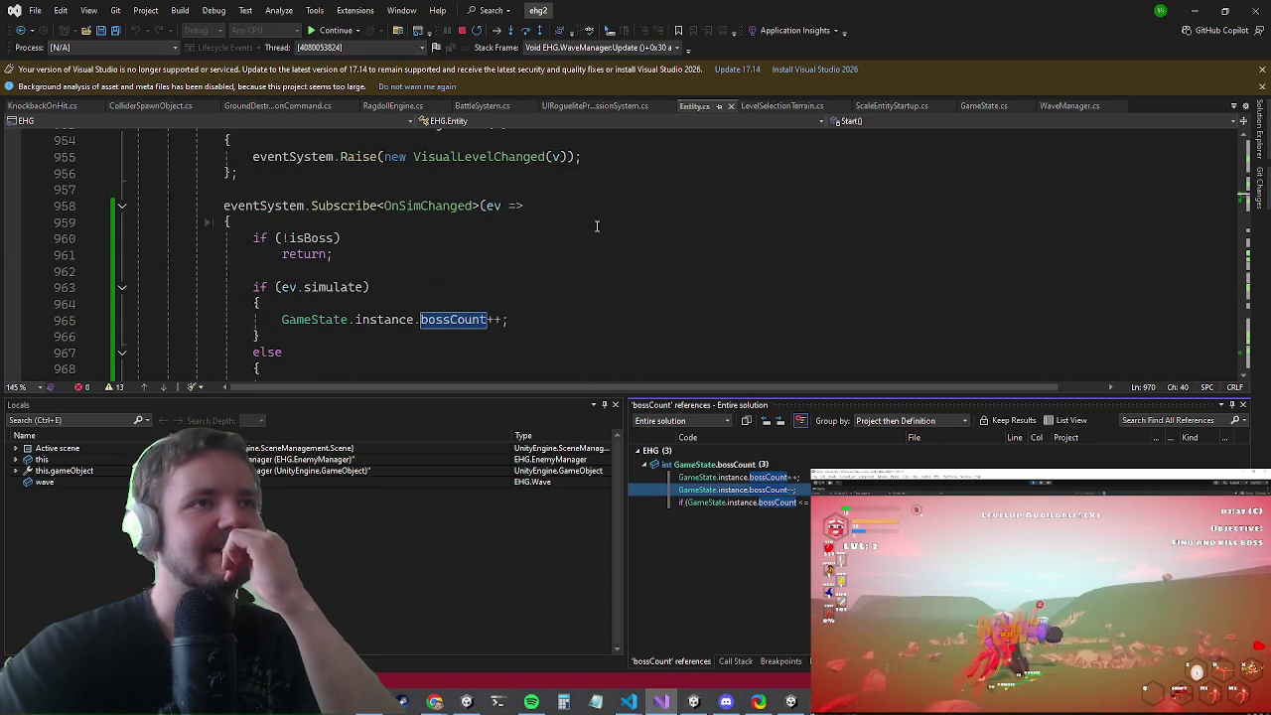
pyautogui.scroll(-1, 358, 214)
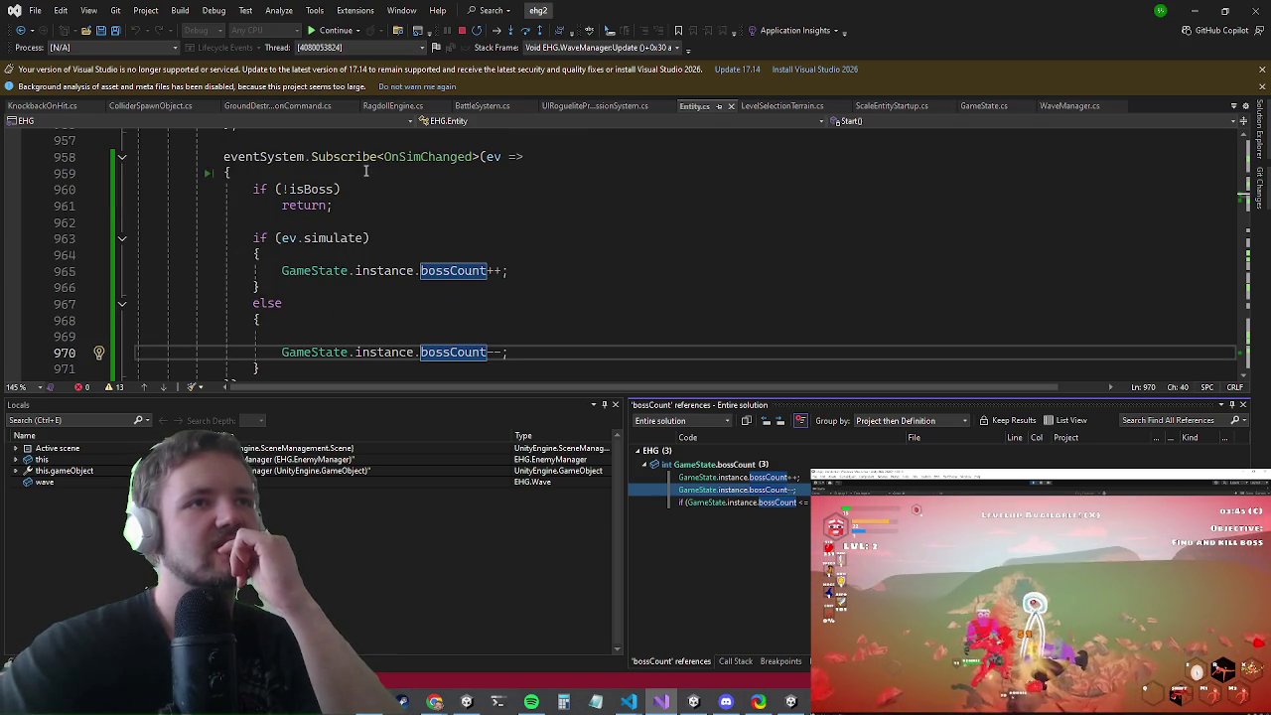
# - Add 'm_IncrementedBossCount = true;' above the boss count increment
pyautogui.click(307, 254)
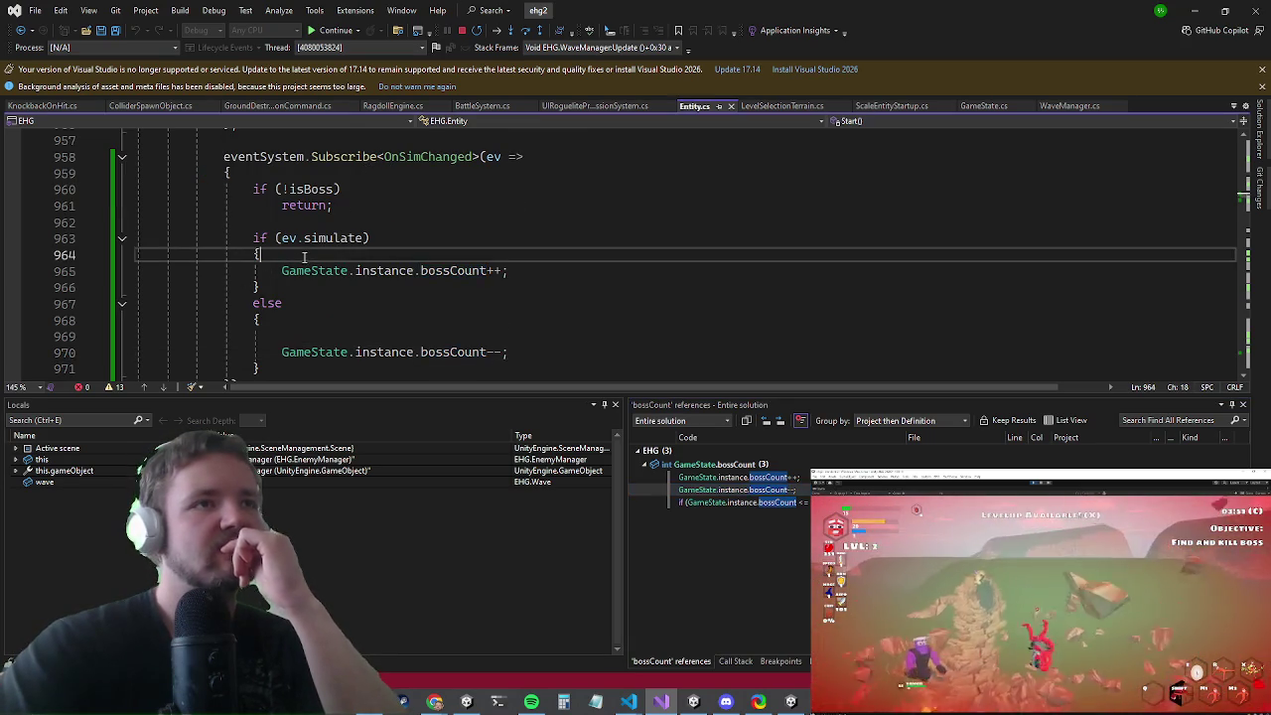
pyautogui.press('Return')
pyautogui.write('if(m_Incr')
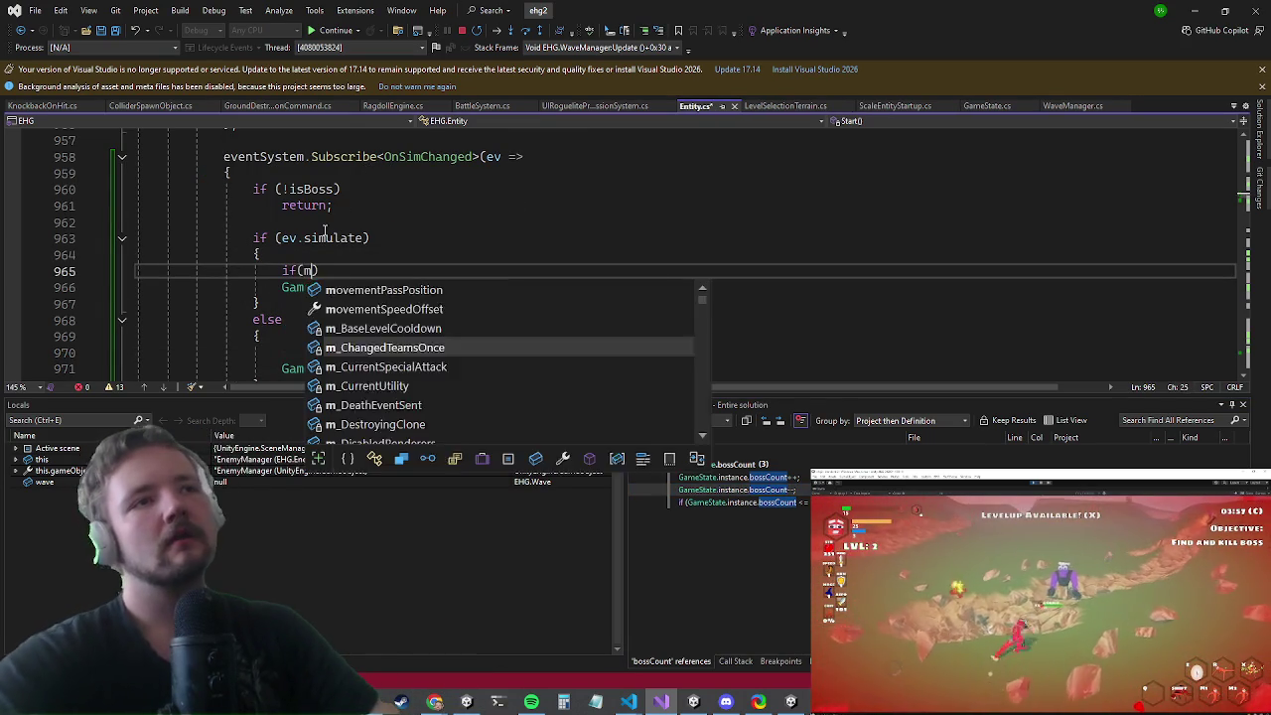
pyautogui.write('emented')
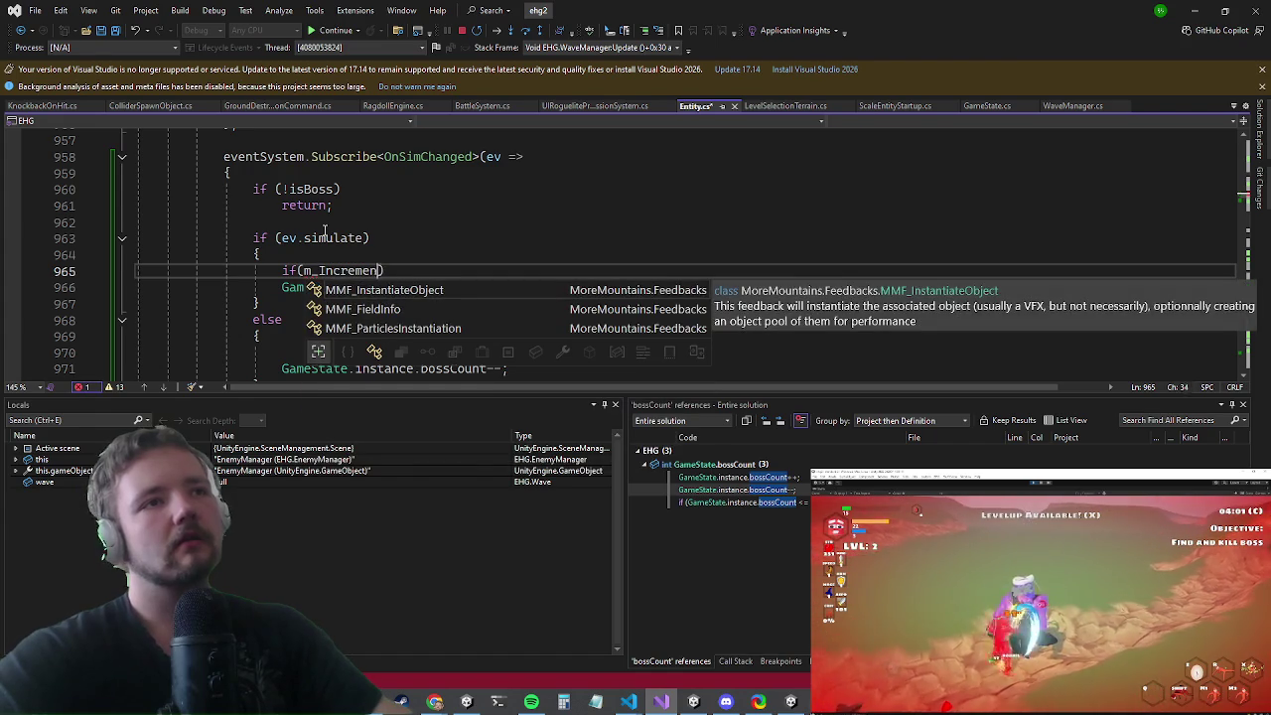
pyautogui.hotkey('ctrl', 'x')
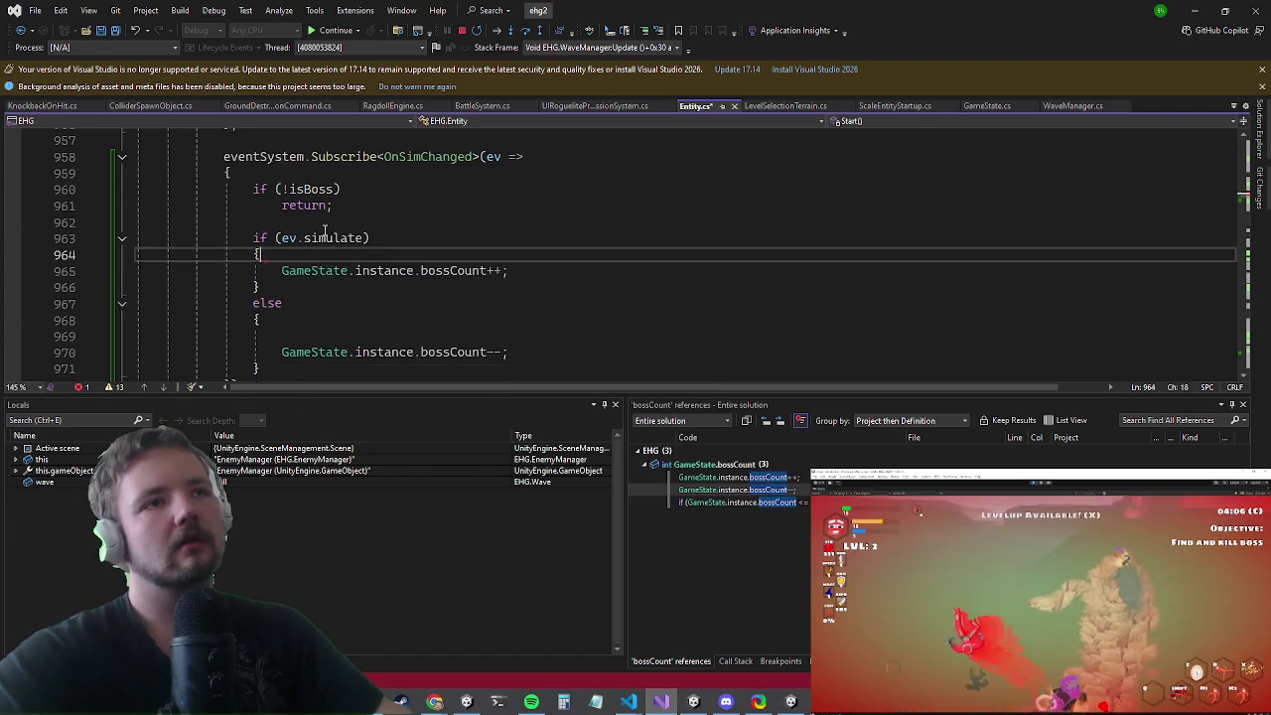
pyautogui.hotkey('ctrl', 'Return')
pyautogui.write('m_Incremented')
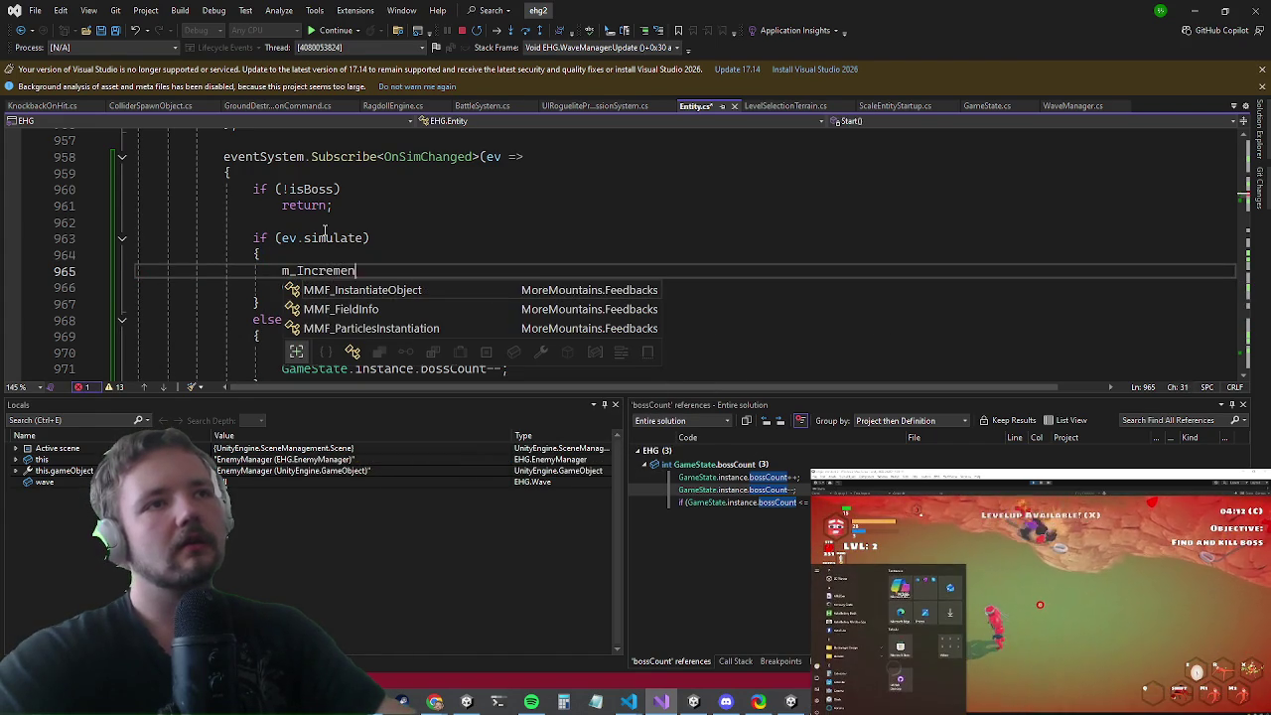
pyautogui.write('BossCount = ')
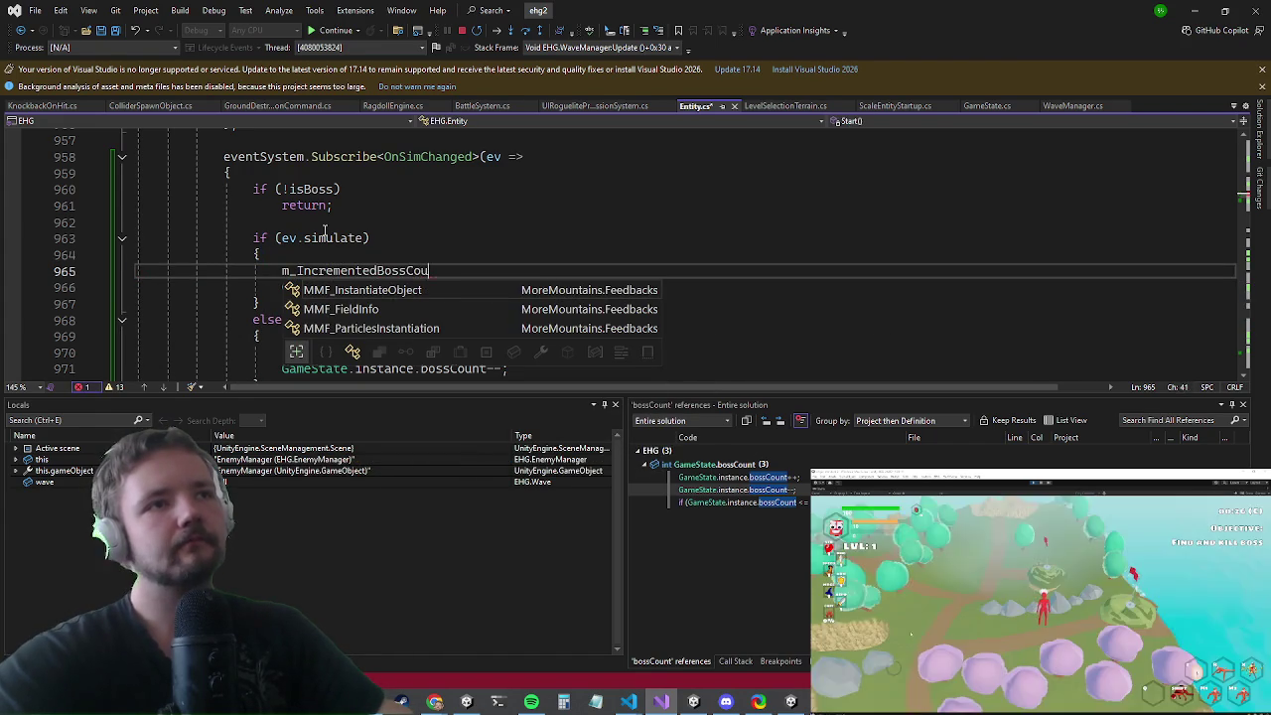
pyautogui.write('true;')
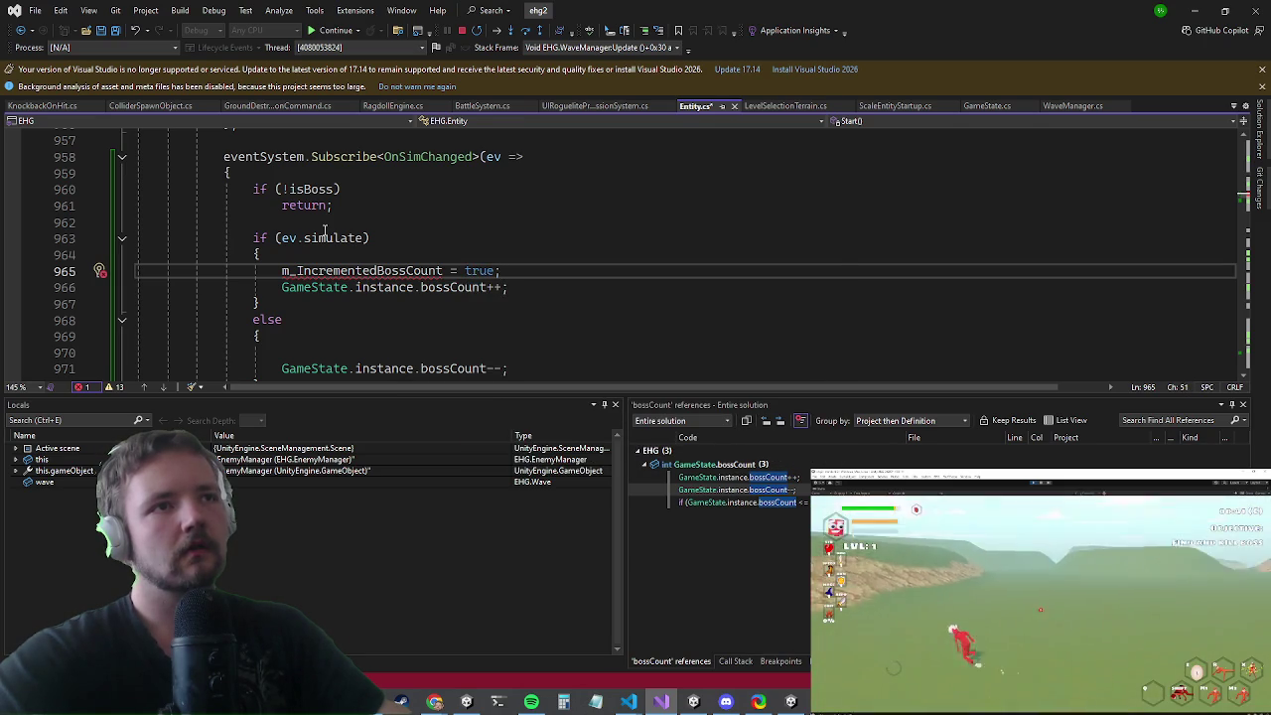
# - Wrap the decrement branch in an if on the flag that resets it to false
pyautogui.press('Down')
pyautogui.press('Down')
pyautogui.press('Down')
pyautogui.write('if(m_IncrementBoss')
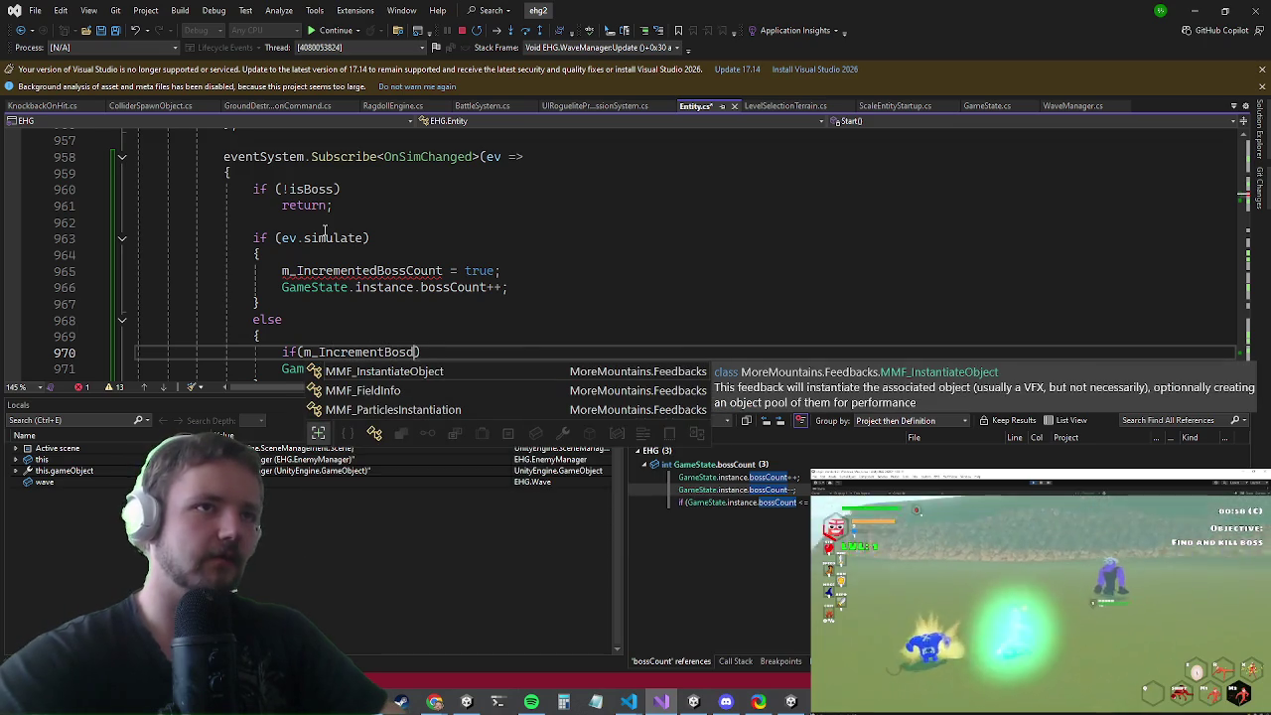
pyautogui.write('Count)')
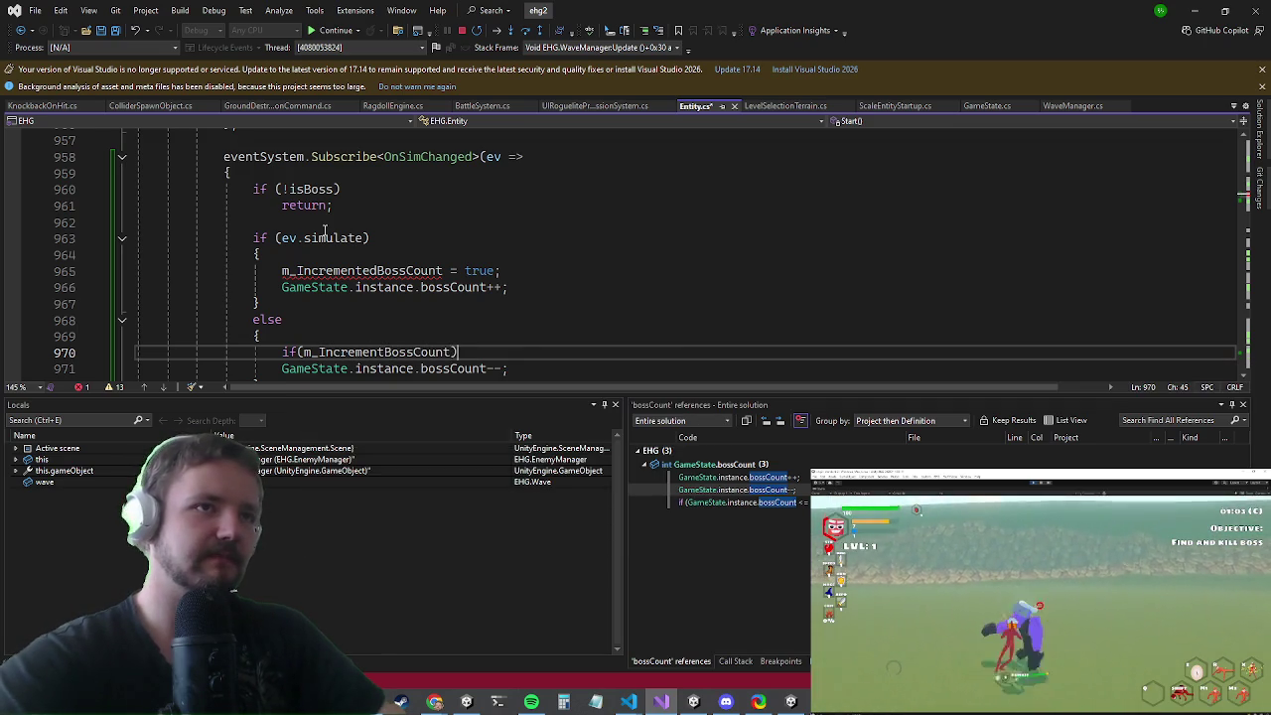
pyautogui.write('{')
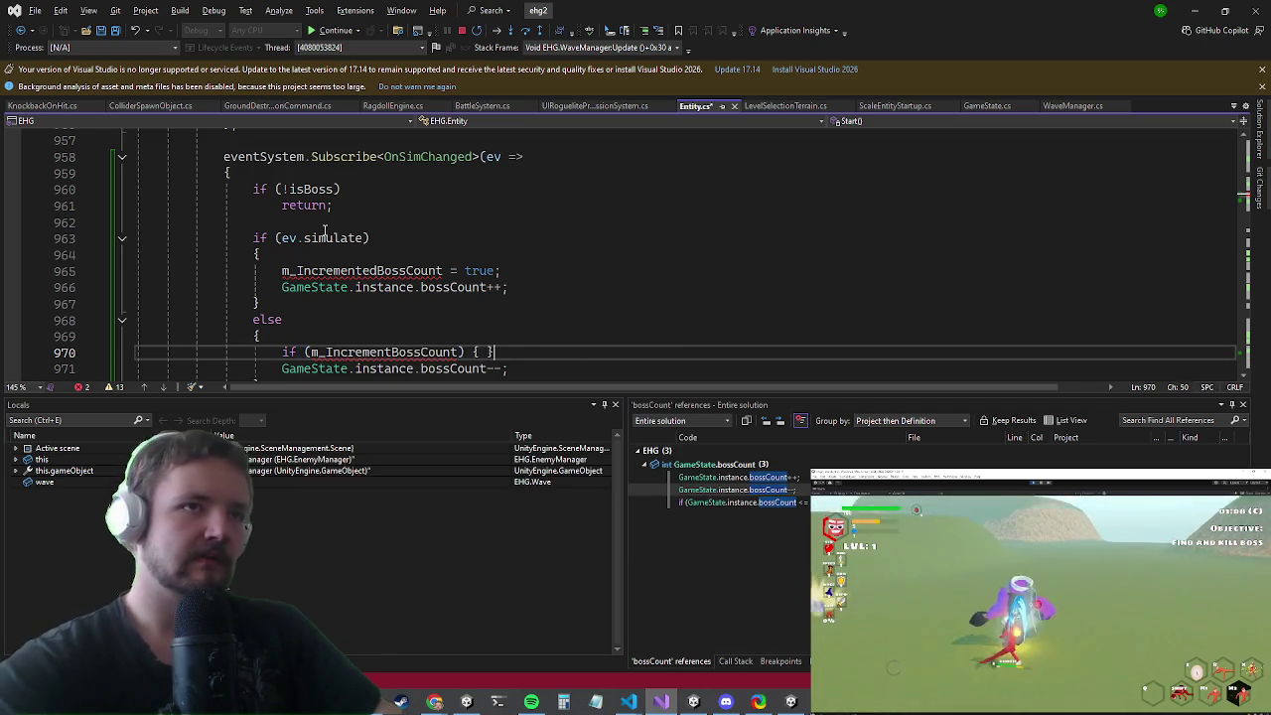
pyautogui.press('Down')
pyautogui.press('Return')
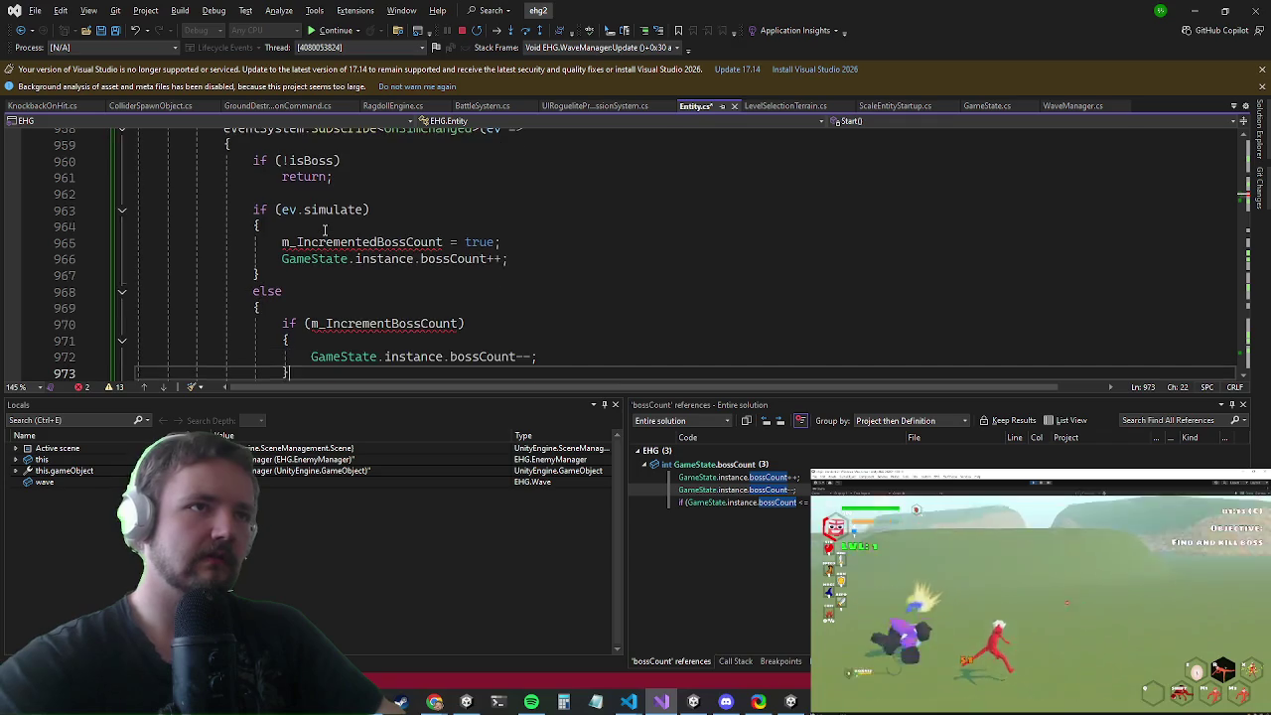
pyautogui.press('Return')
pyautogui.hotkey('ctrl', 'v')
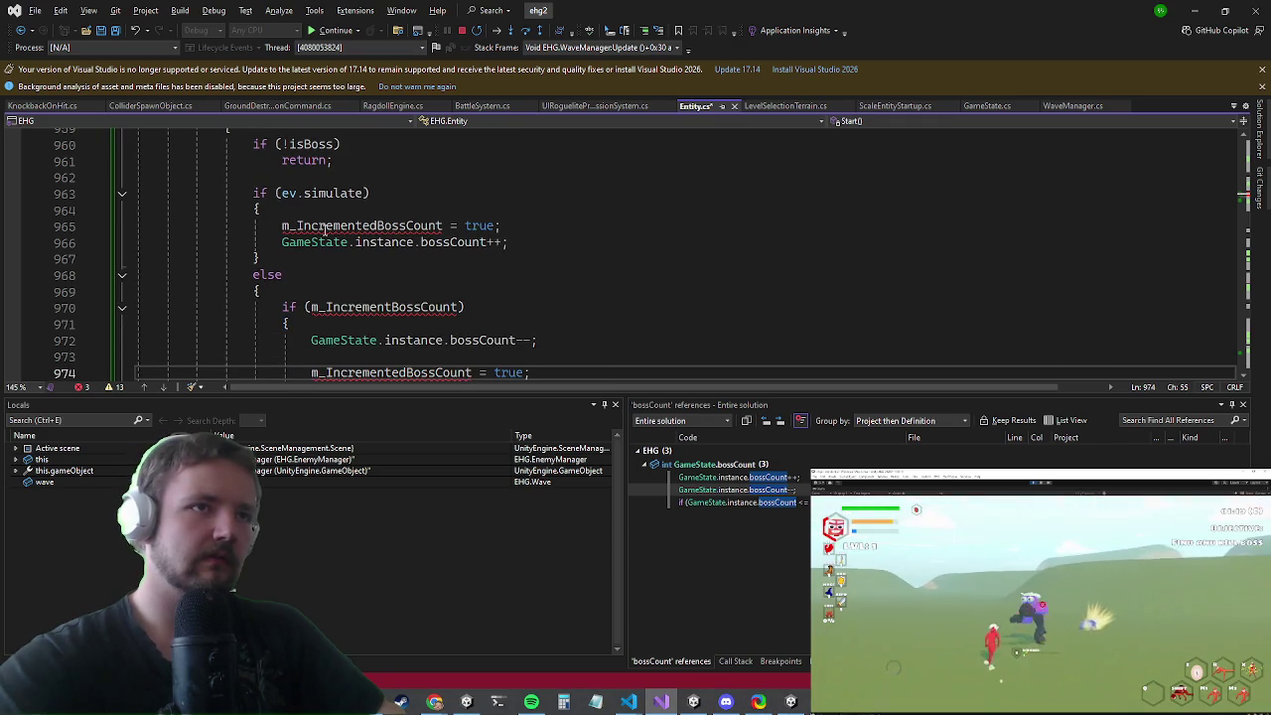
pyautogui.press('BackSpace')
pyautogui.press('BackSpace')
pyautogui.press('BackSpace')
pyautogui.write('false')
pyautogui.press('Up')
pyautogui.press('Up')
pyautogui.press('Up')
pyautogui.press('Up')
pyautogui.press('Up')
pyautogui.press('Up')
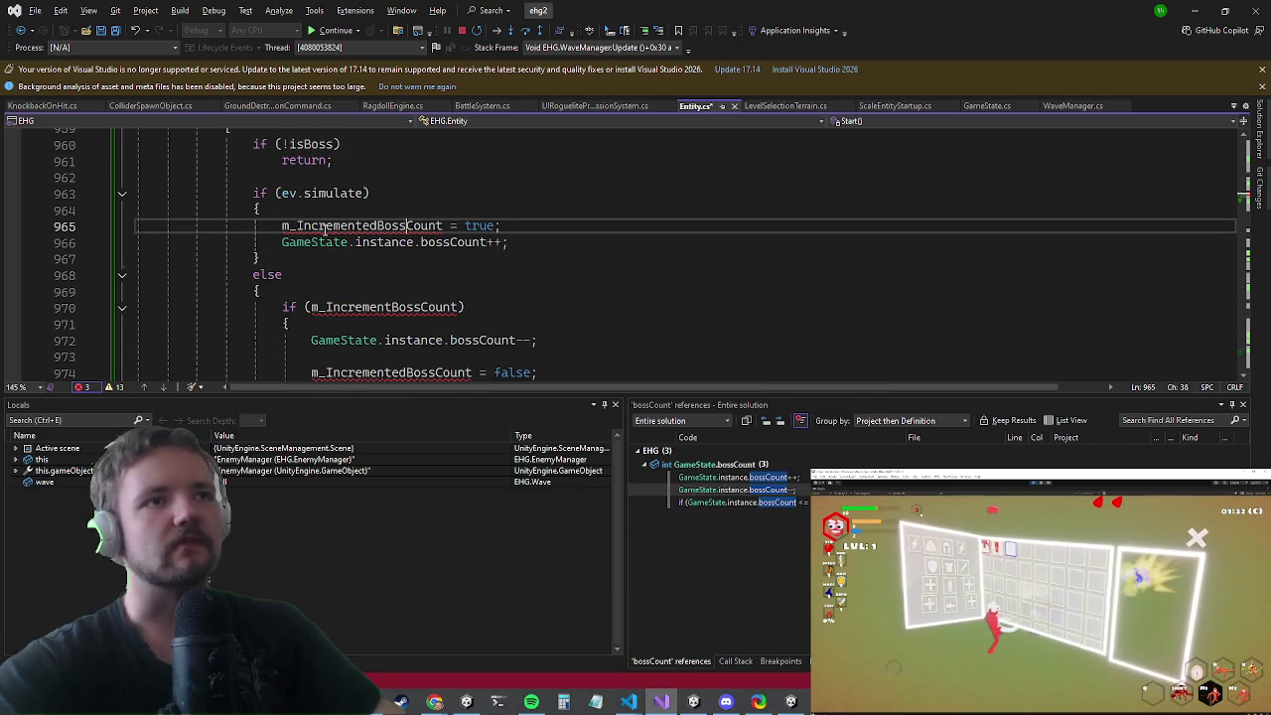
# - Generate the private m_IncrementedBossCount field, save Entity.cs, and stop debugging
pyautogui.press('F12')
pyautogui.hotkey('ctrl', 'Left')
pyautogui.press('Left')
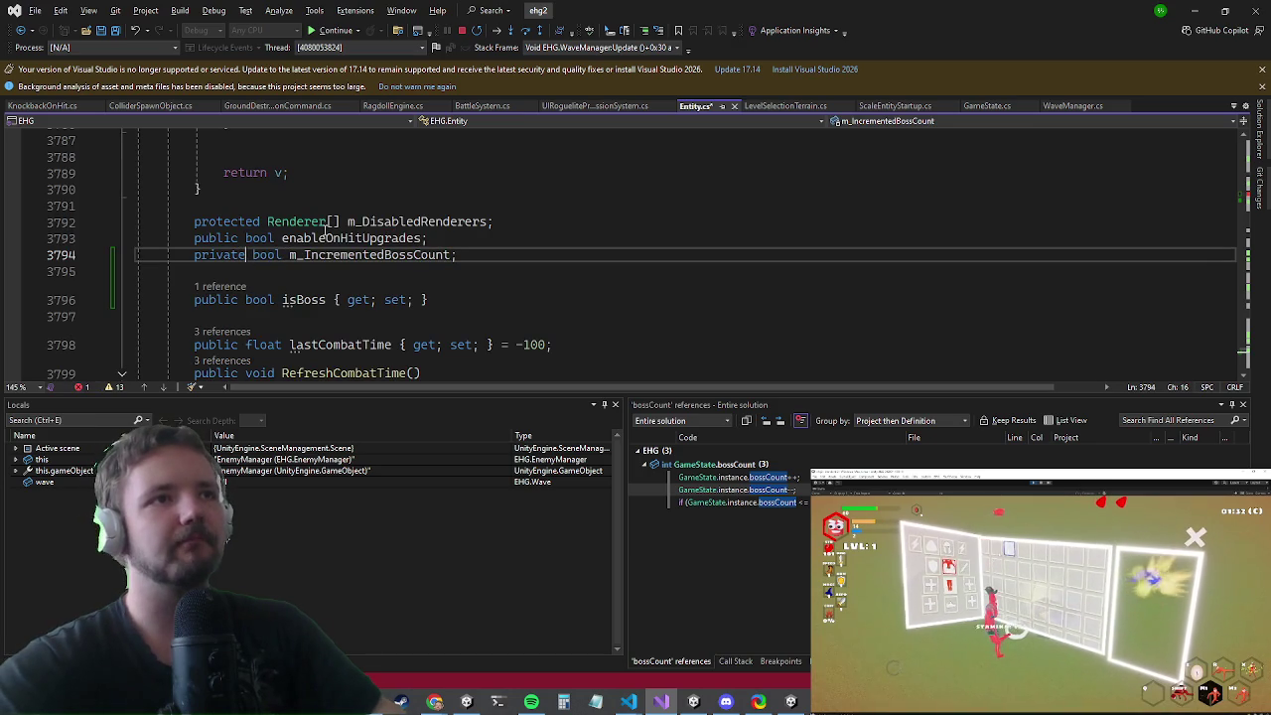
pyautogui.hotkey('ctrl', 's')
pyautogui.hotkey('alt', 'Tab')
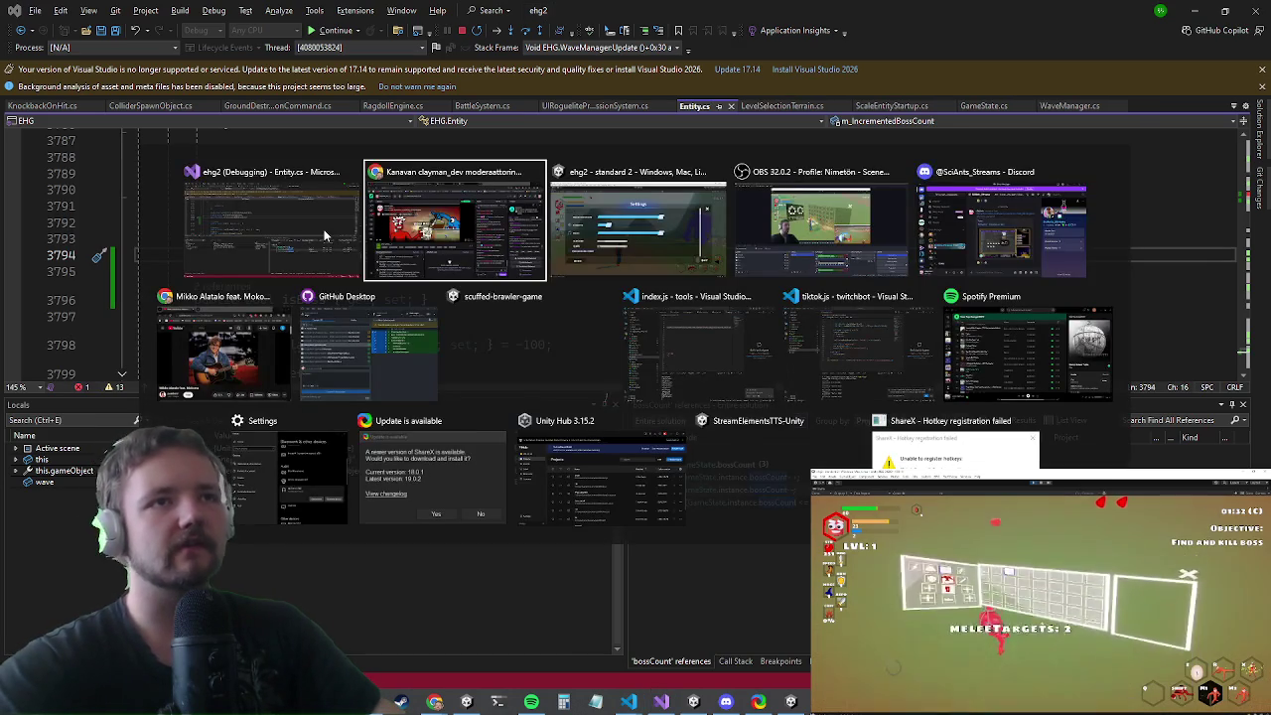
pyautogui.hotkey('alt', 'Tab')
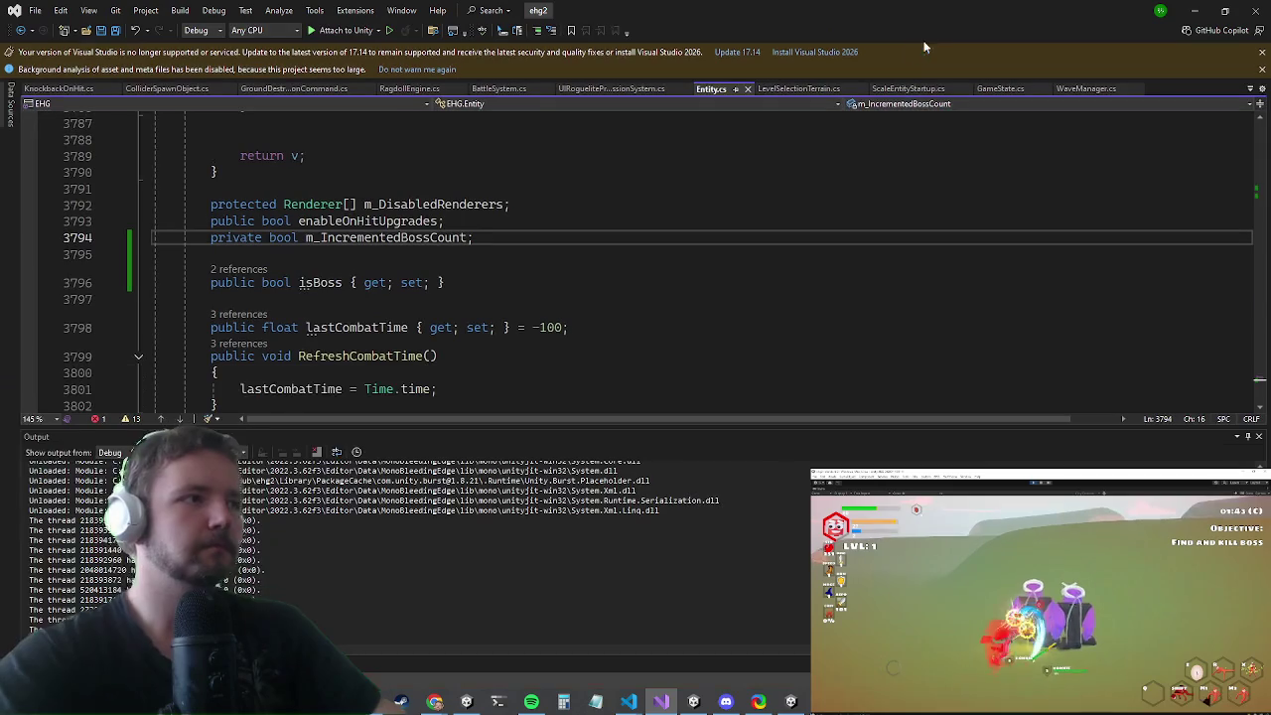
pyautogui.click(1192, 12)
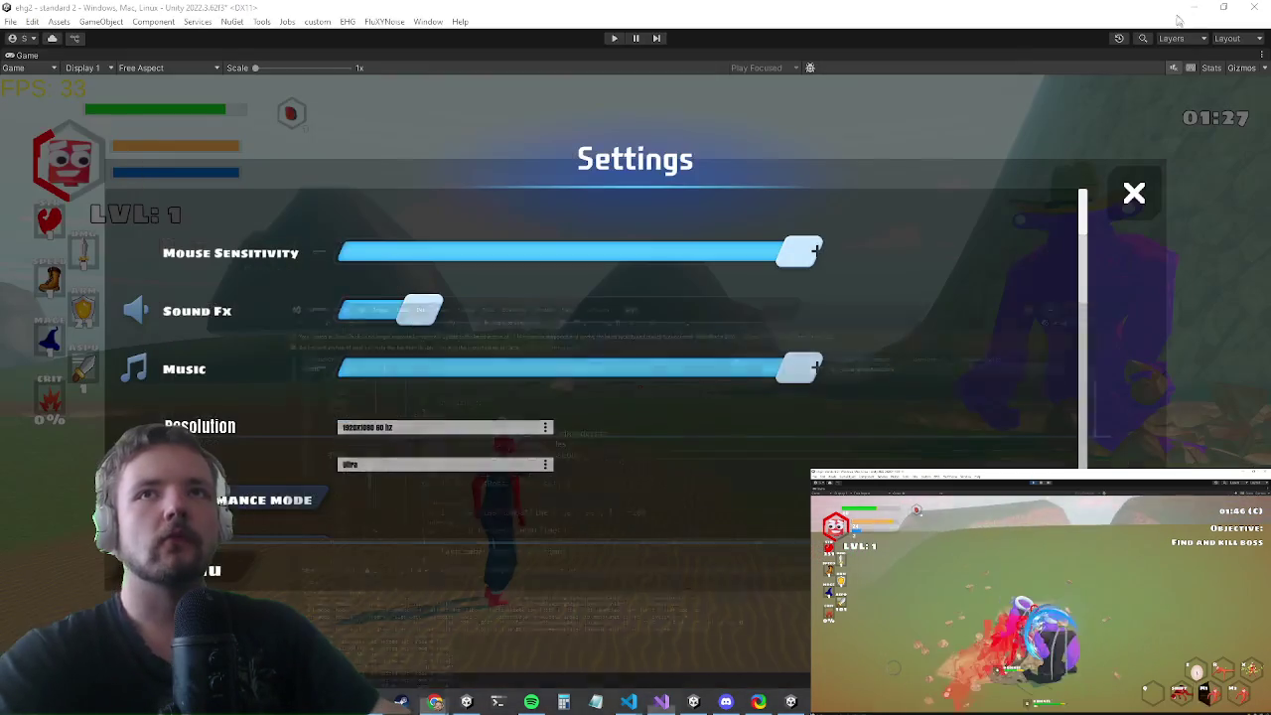
# - Exit play mode so Unity returns to the editor with the scene hierarchy
pyautogui.click(614, 38)
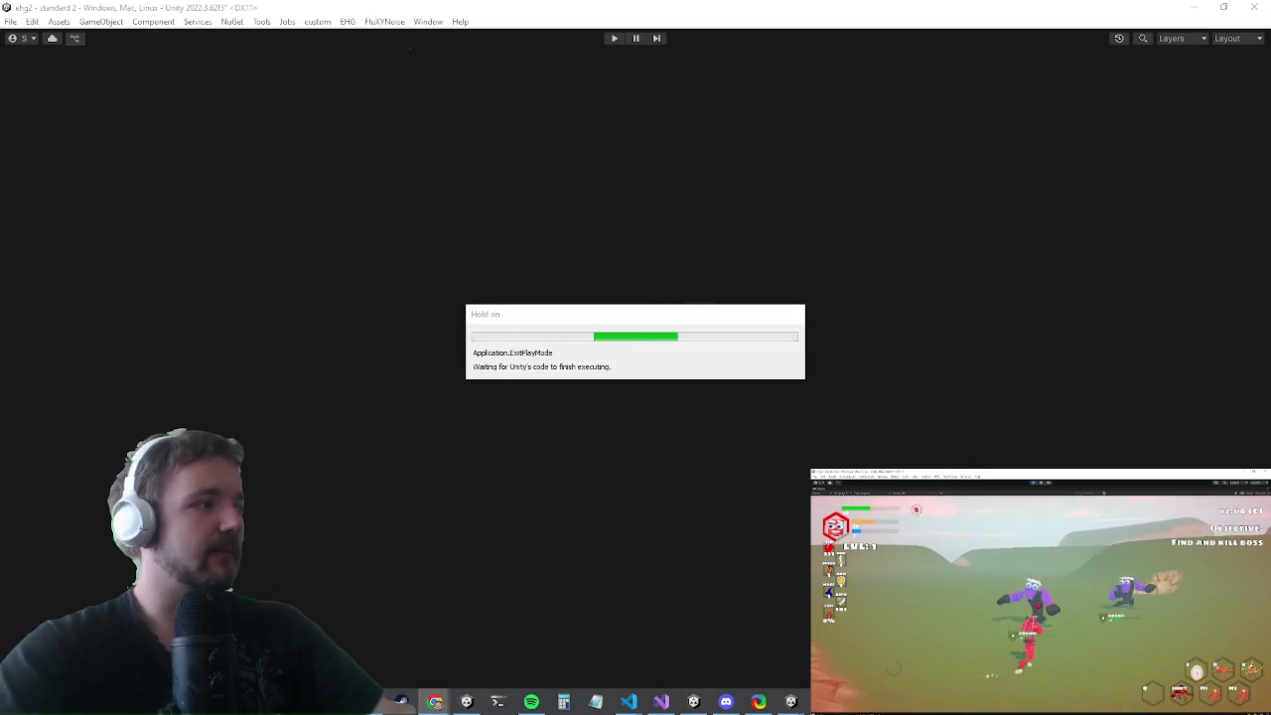
pyautogui.hotkey('alt', 'Tab')
pyautogui.hotkey('alt', 'Tab')
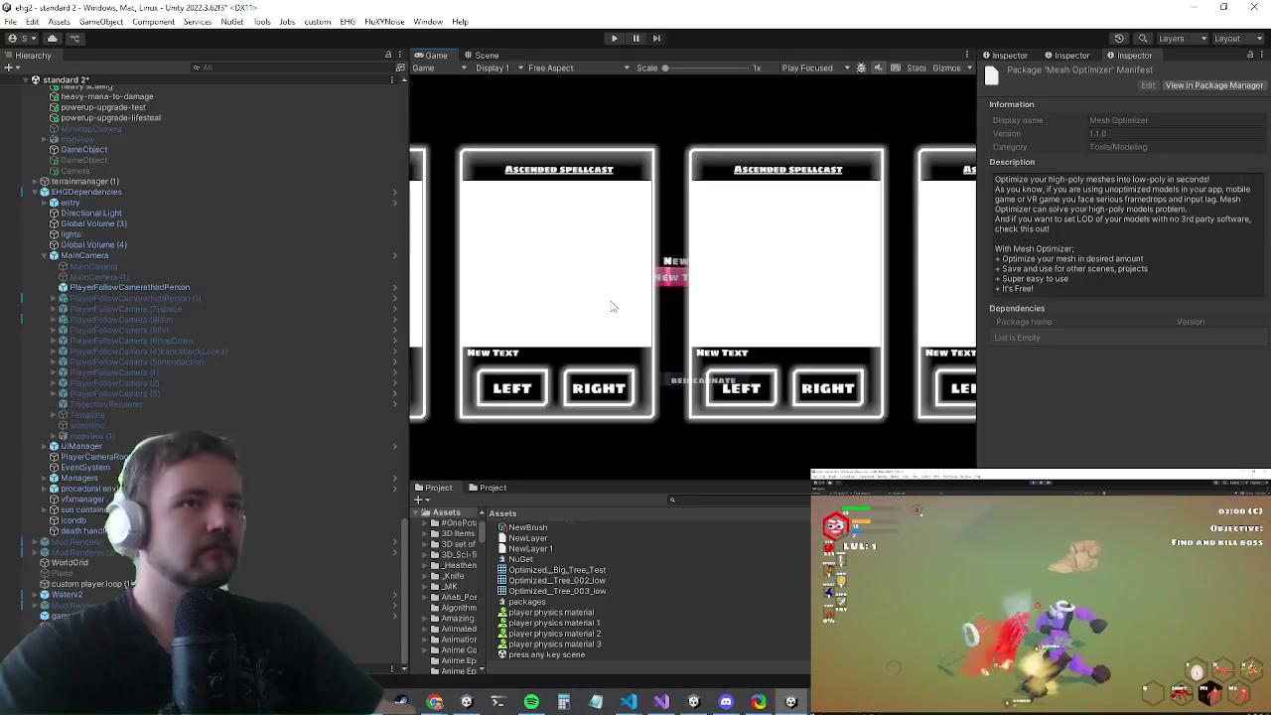
pyautogui.hotkey('alt', 'Tab')
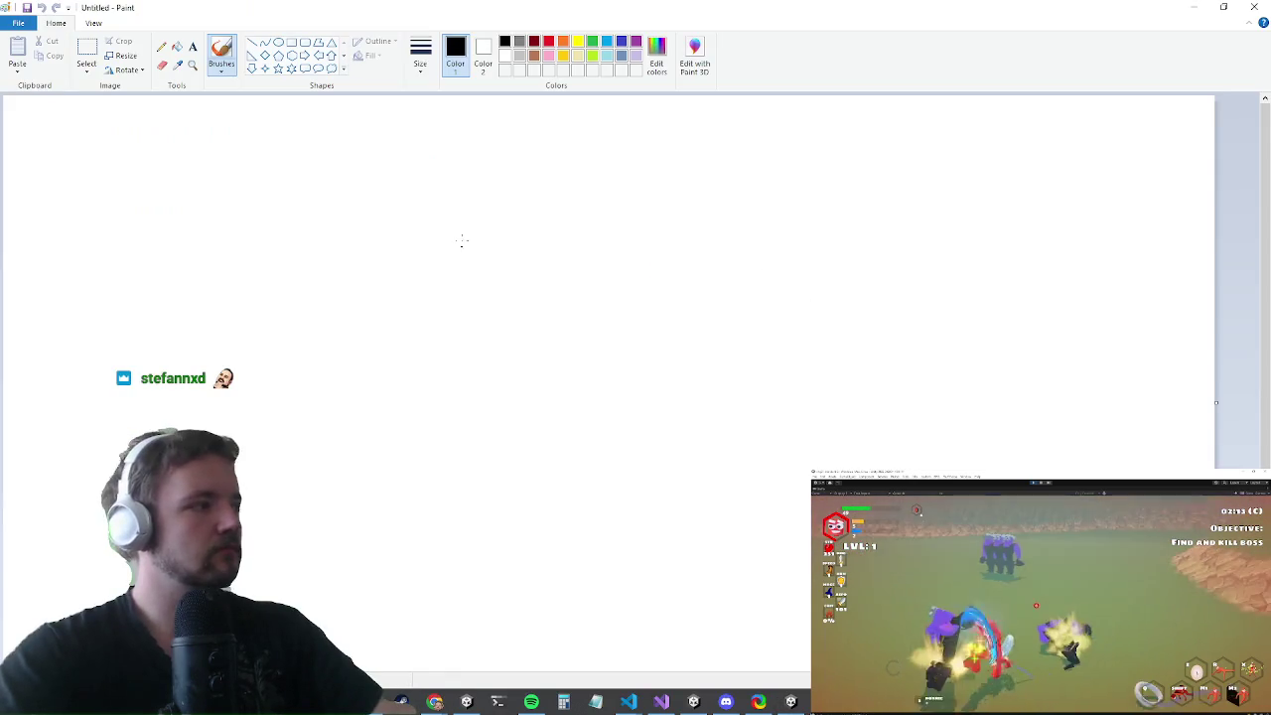
# - Draw a black 72 on the Paint canvas, then return to Unity
pyautogui.moveTo(274, 205)
pyautogui.mouseDown()
pyautogui.moveTo(462, 216)
pyautogui.moveTo(320, 433)
pyautogui.mouseUp()
pyautogui.moveTo(497, 271)
pyautogui.mouseDown()
pyautogui.moveTo(582, 239)
pyautogui.moveTo(751, 358)
pyautogui.mouseUp()
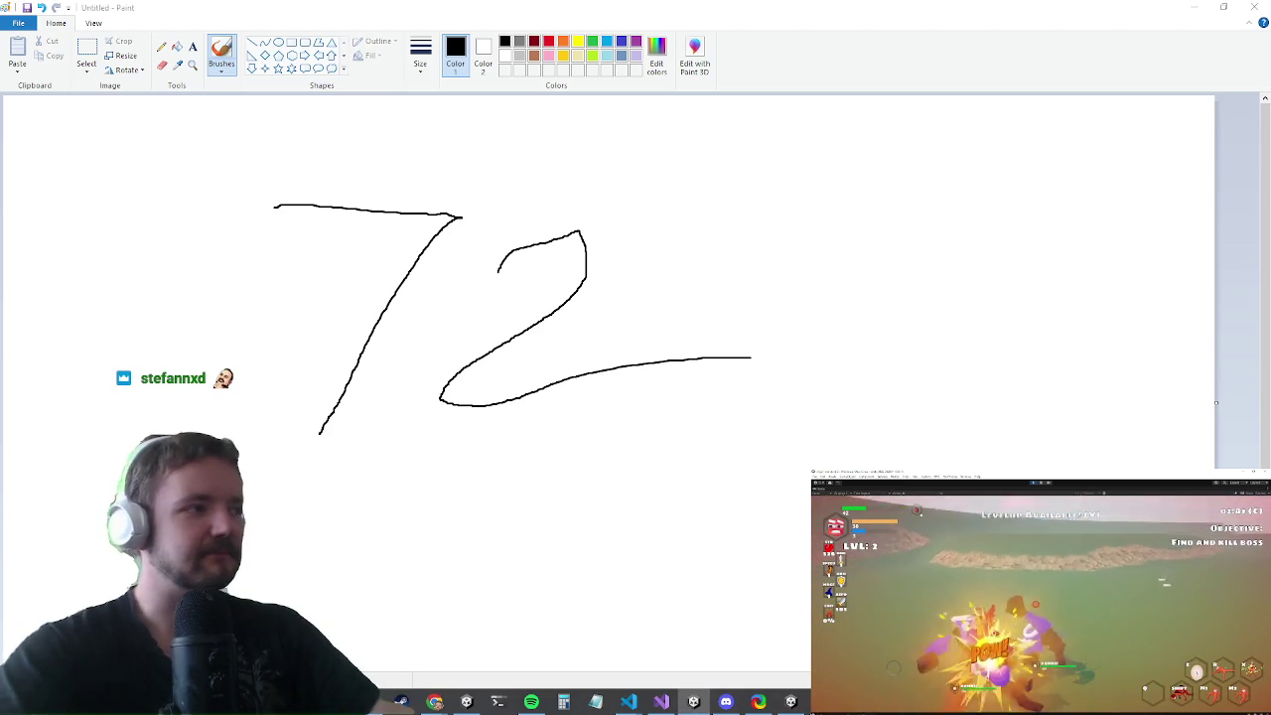
pyautogui.click(693, 701)
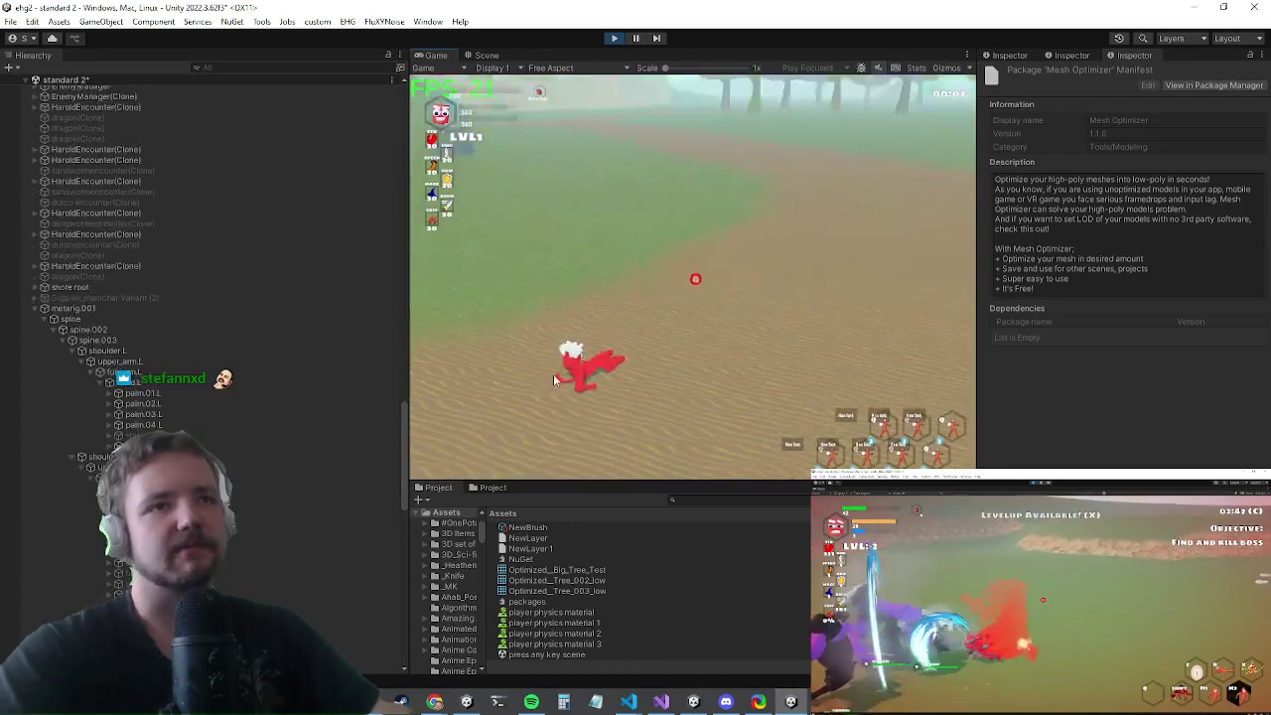
# - Stop the running game with Ctrl+P so Unity recompiles the scripts
pyautogui.press('super')
pyautogui.press('super')
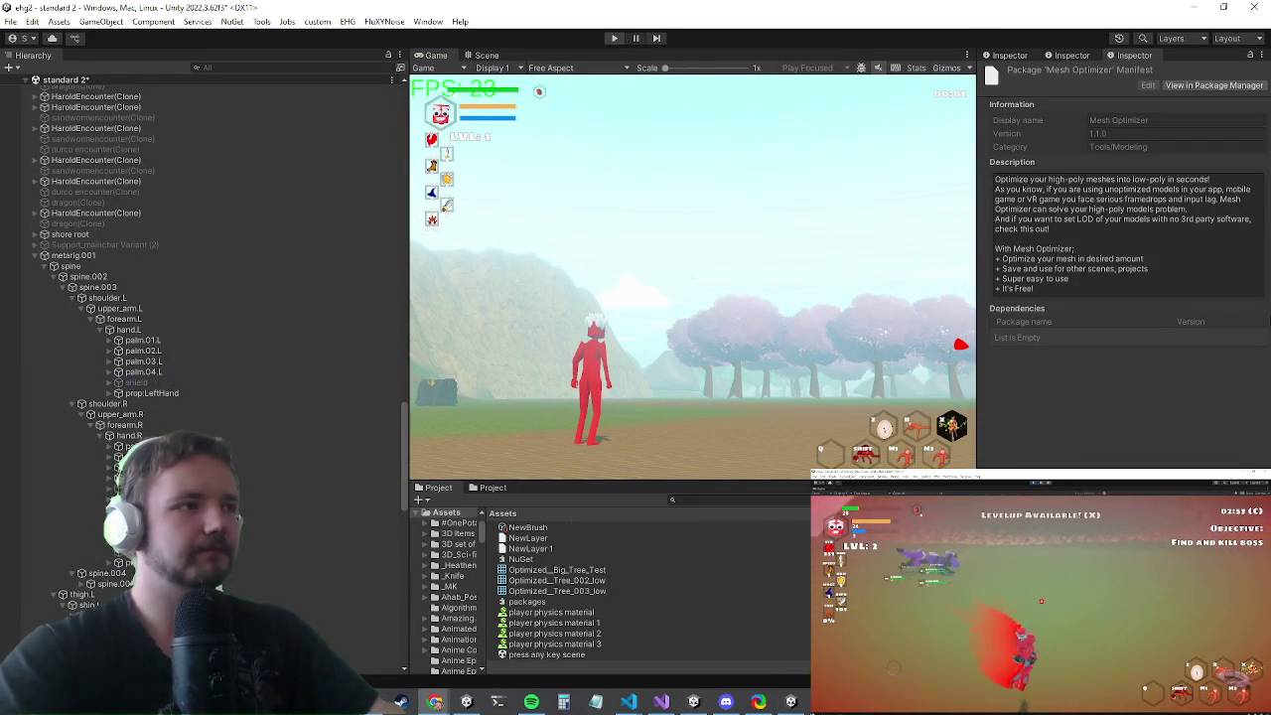
pyautogui.hotkey('ctrl', 'p')
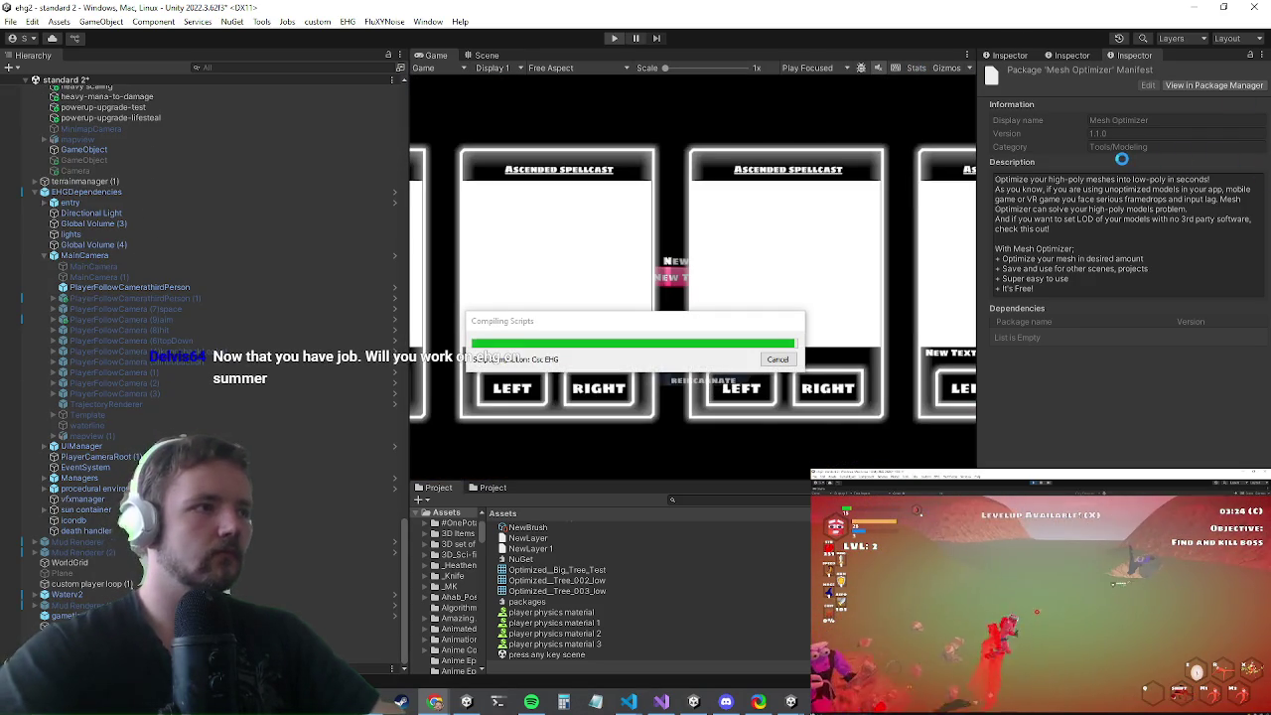
pyautogui.hotkey('alt', 'Tab')
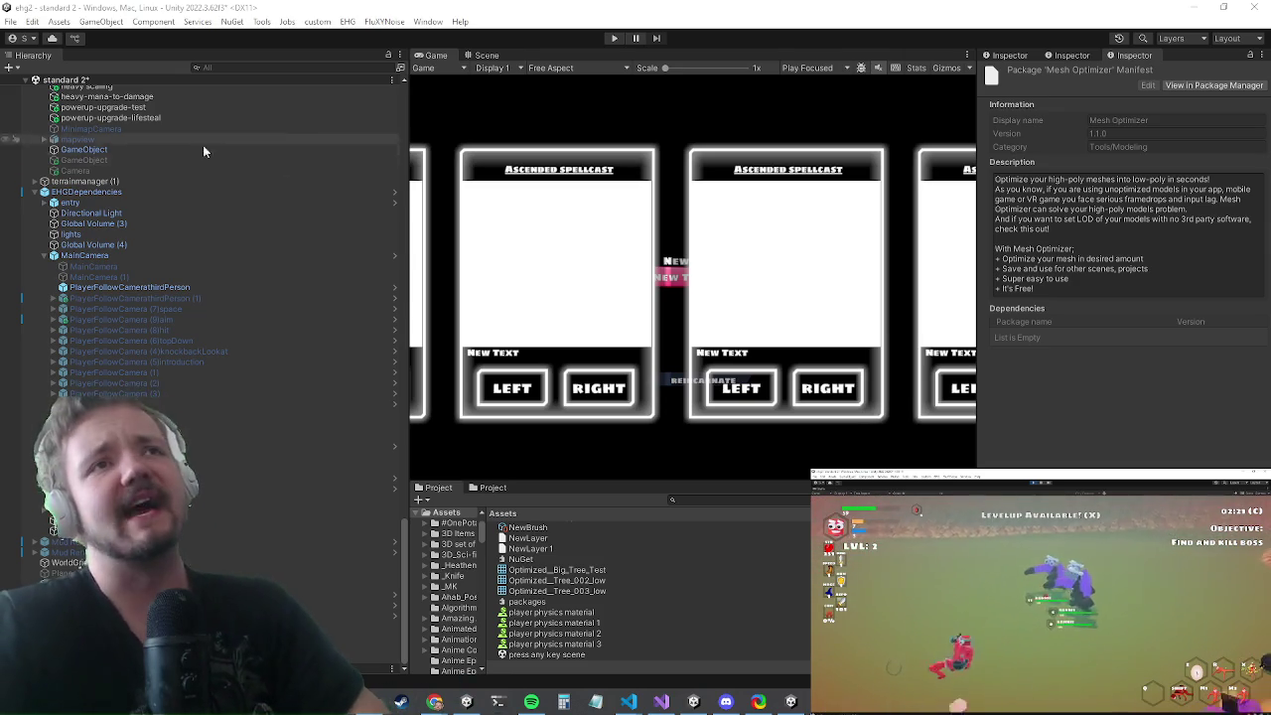
pyautogui.click(613, 40)
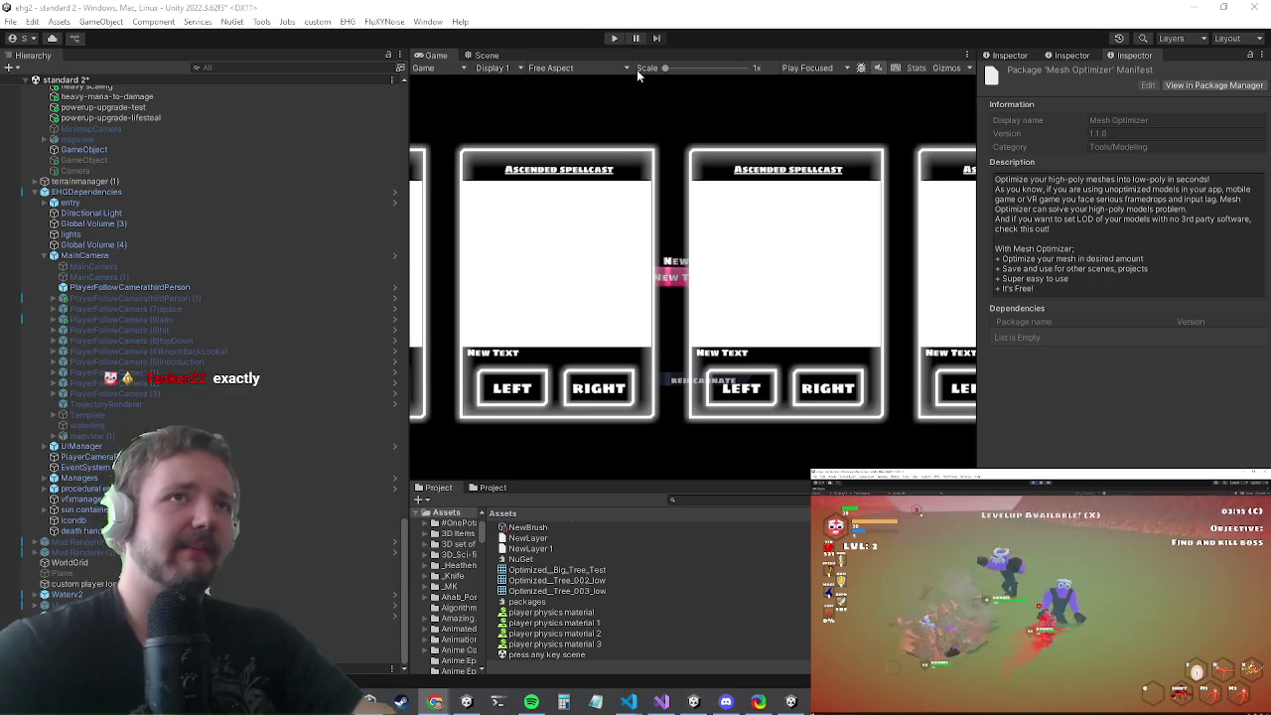
pyautogui.click(614, 37)
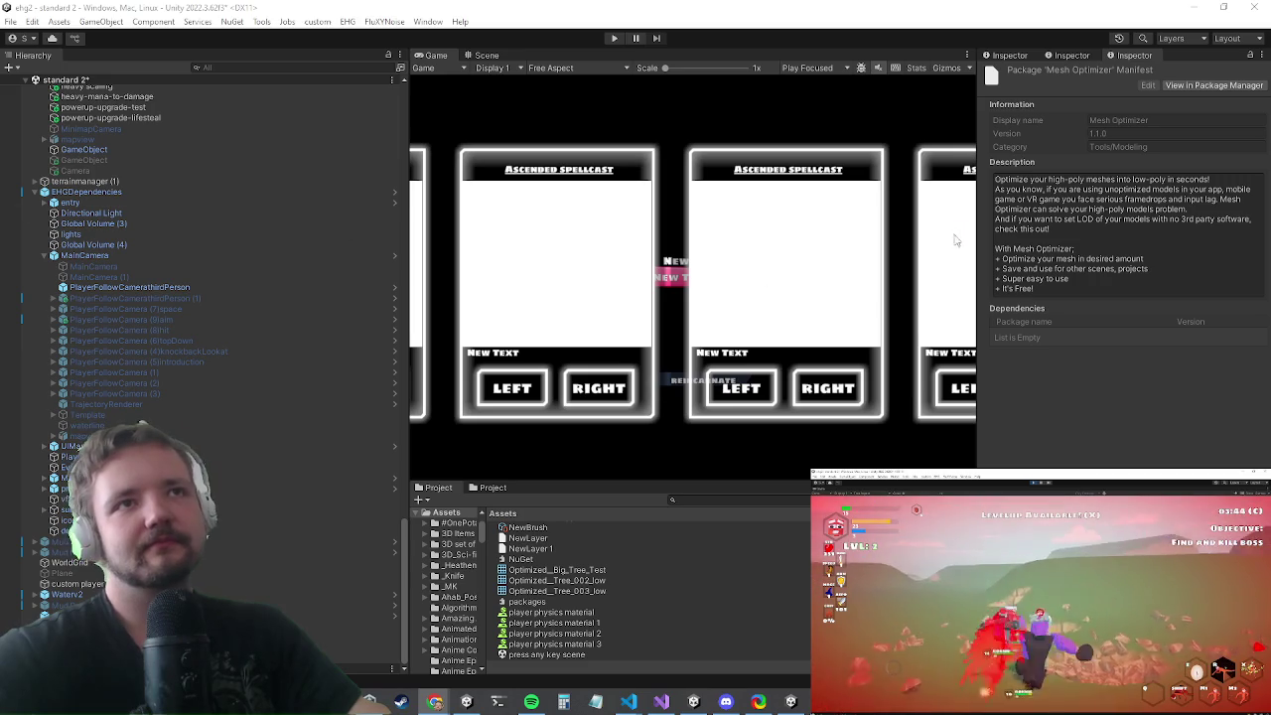
pyautogui.click(564, 223)
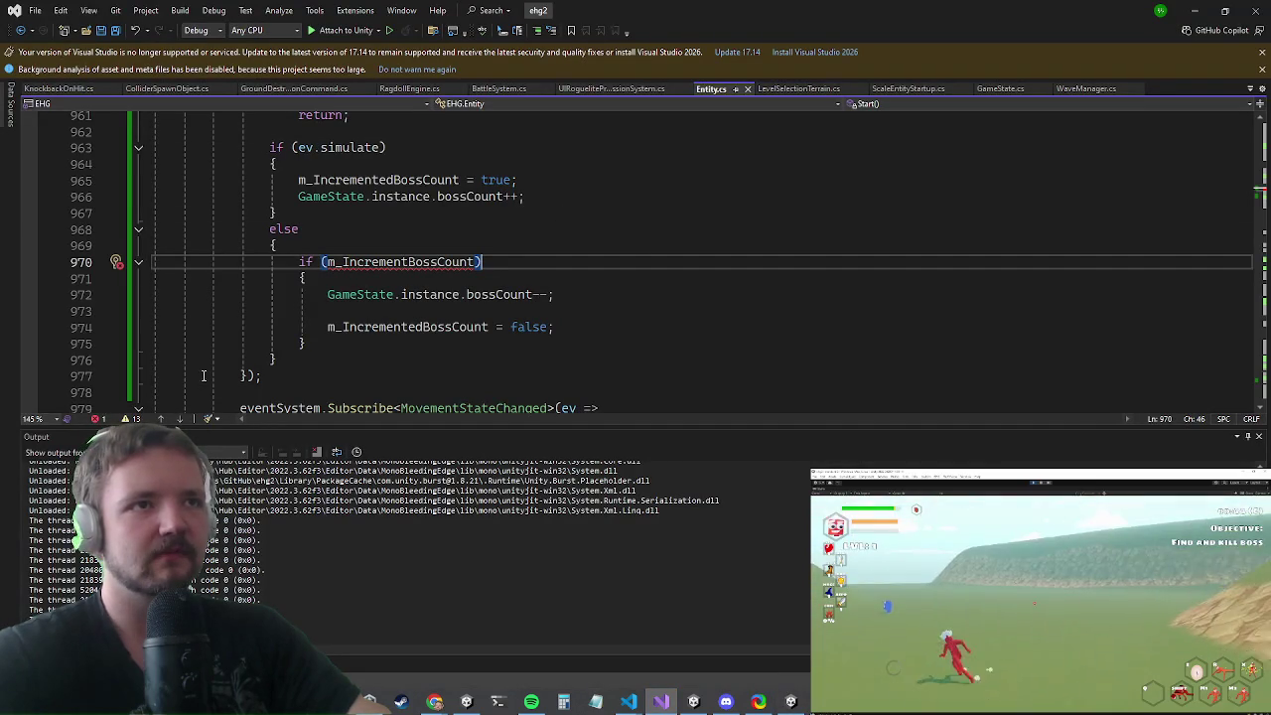
# - Fix m_IncrementBossCount to m_IncrementedBossCount on Entity.cs line 970, save, and minimize Visual Studio
pyautogui.click(437, 327)
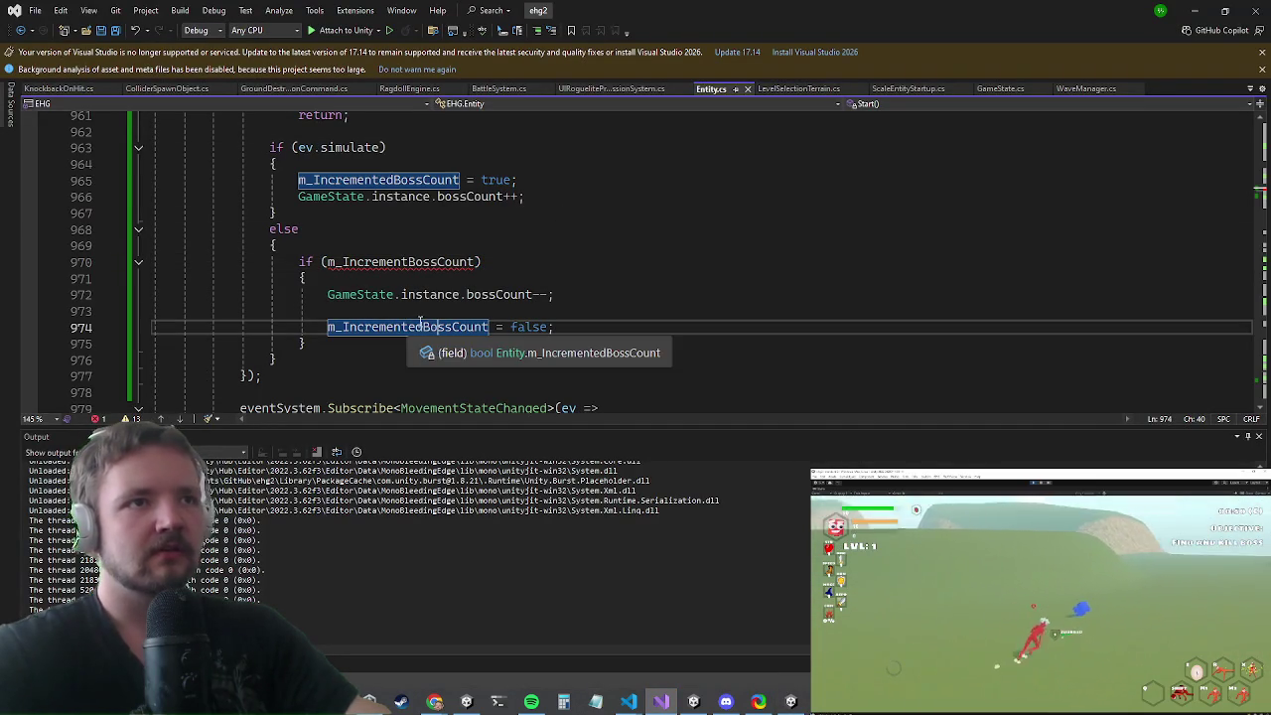
pyautogui.press('Up')
pyautogui.click(423, 327)
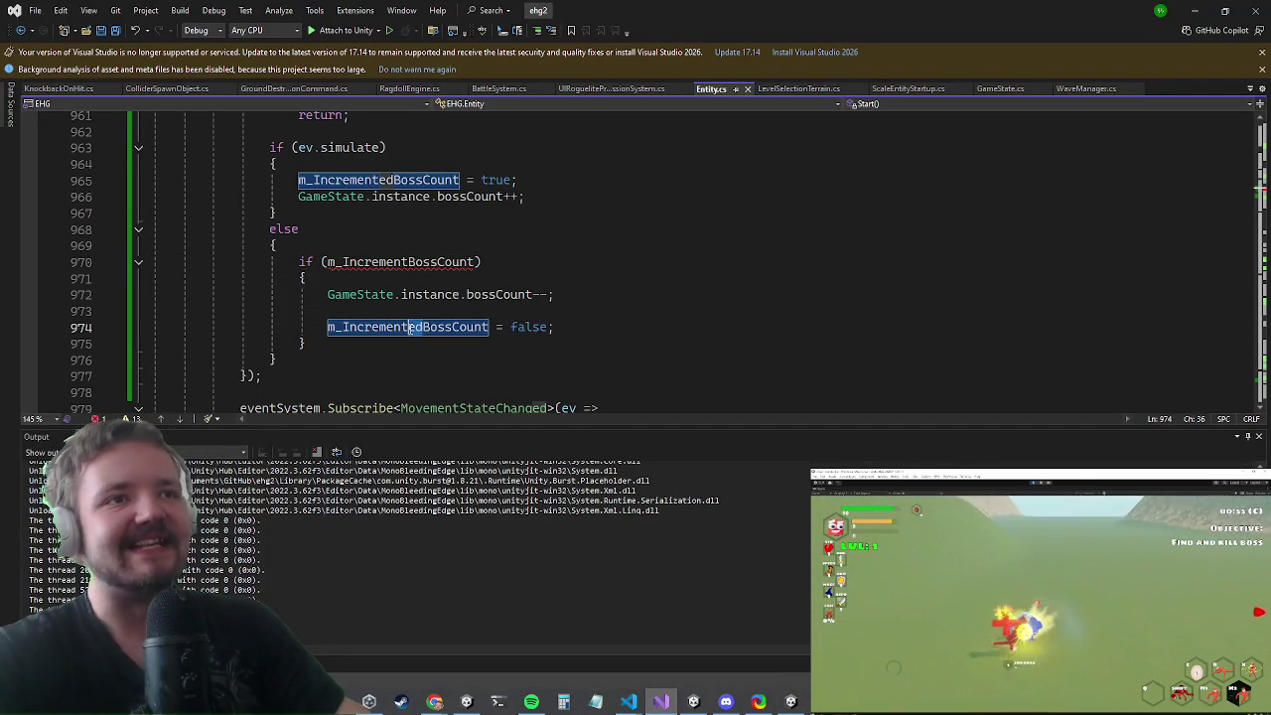
pyautogui.press('Up')
pyautogui.press('Up')
pyautogui.press('Up')
pyautogui.write('ed')
pyautogui.scroll(2, 443, 314)
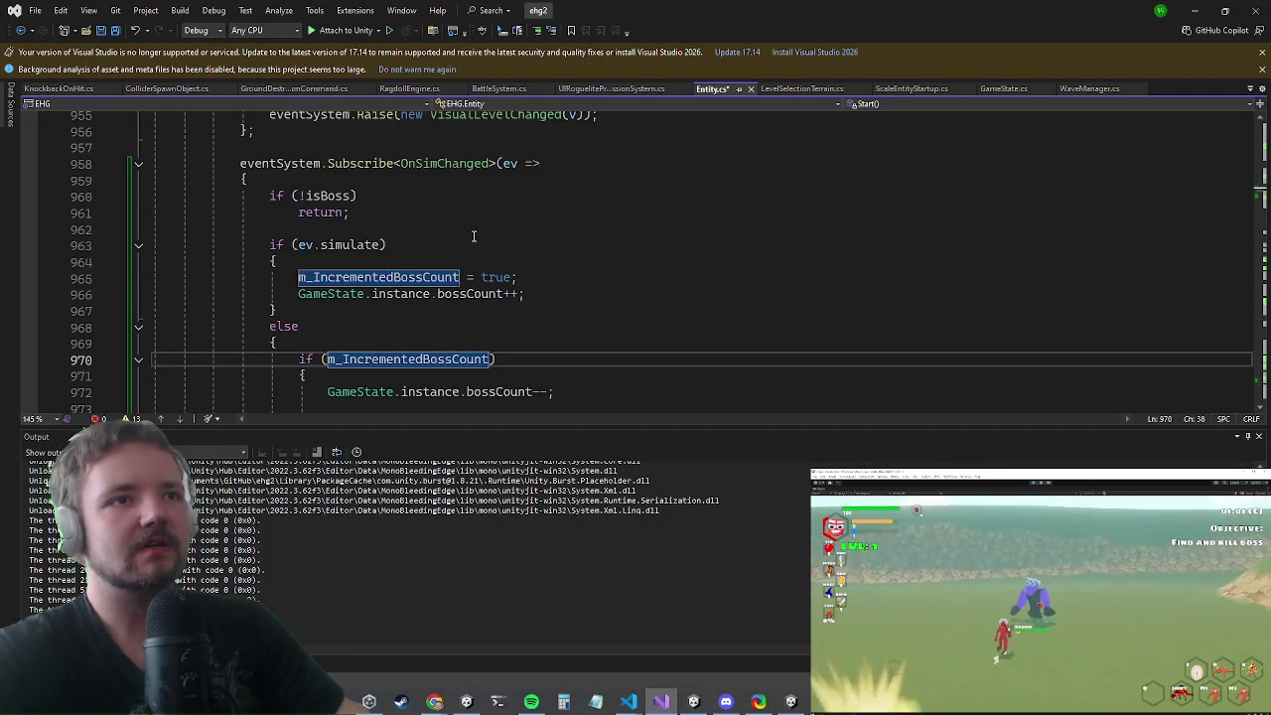
pyautogui.scroll(-3, 443, 314)
pyautogui.hotkey('ctrl', 's')
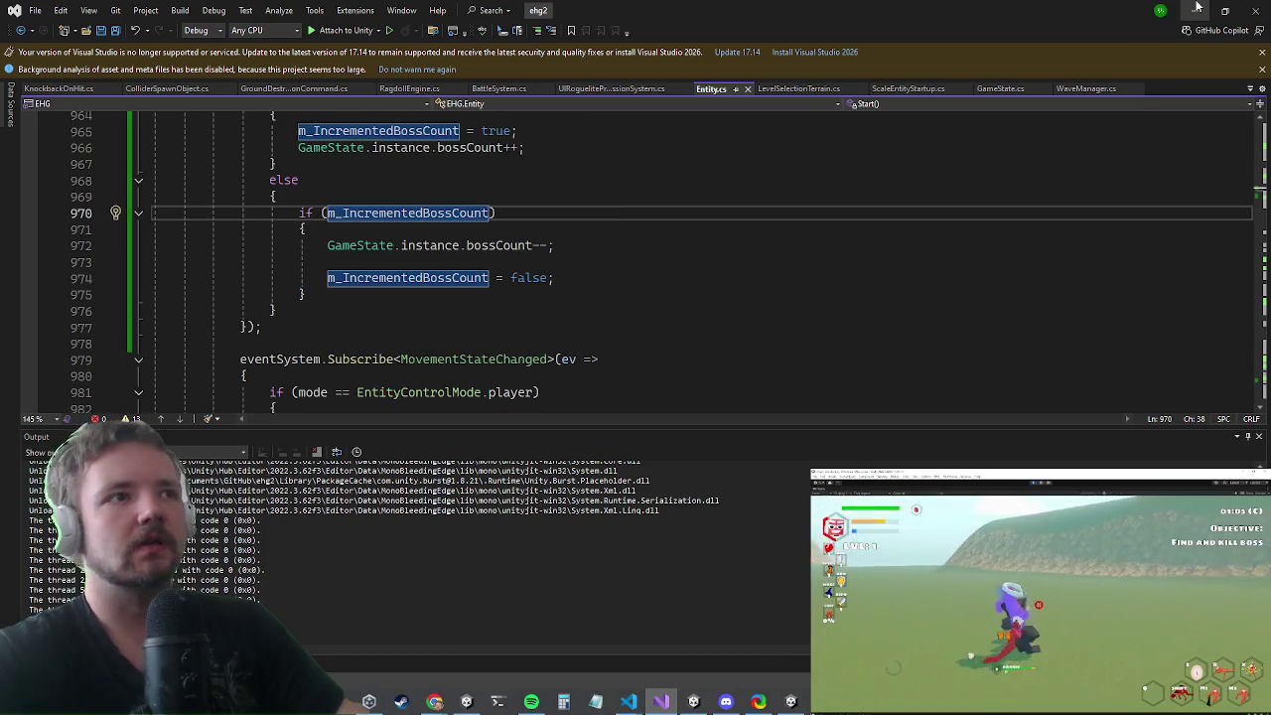
pyautogui.click(1195, 9)
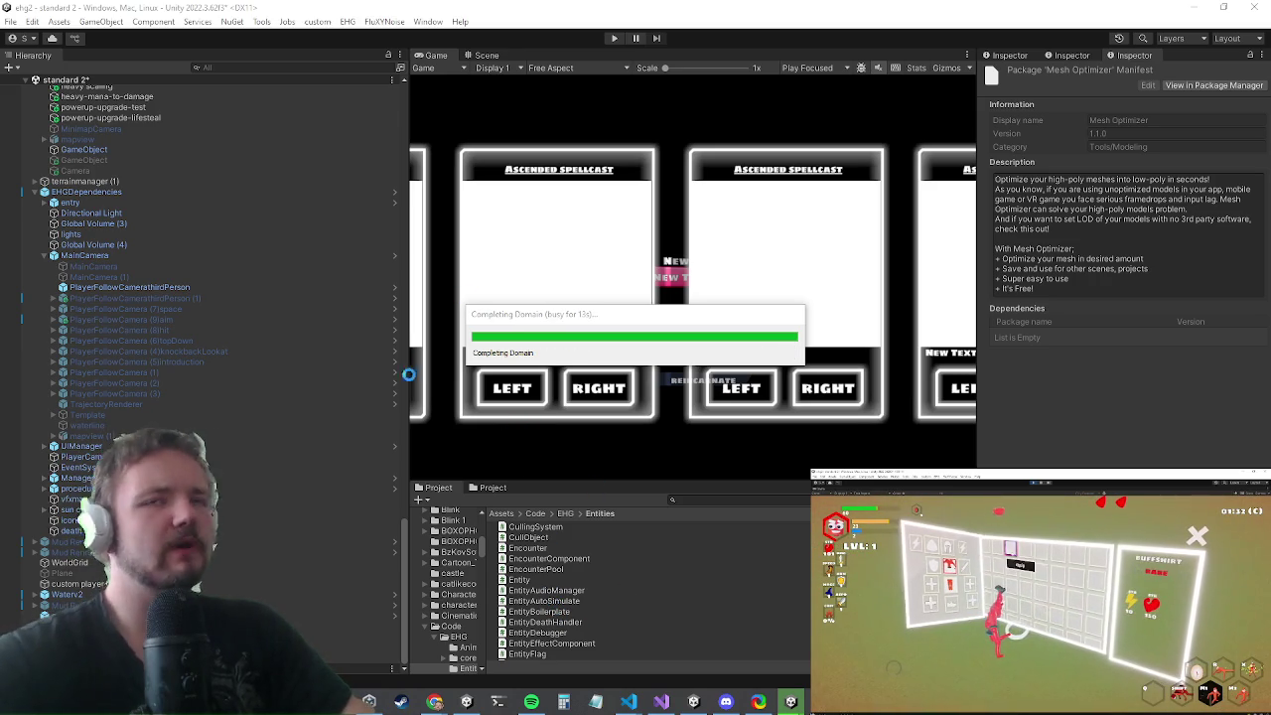
pyautogui.click(662, 702)
pyautogui.scroll(2, 742, 362)
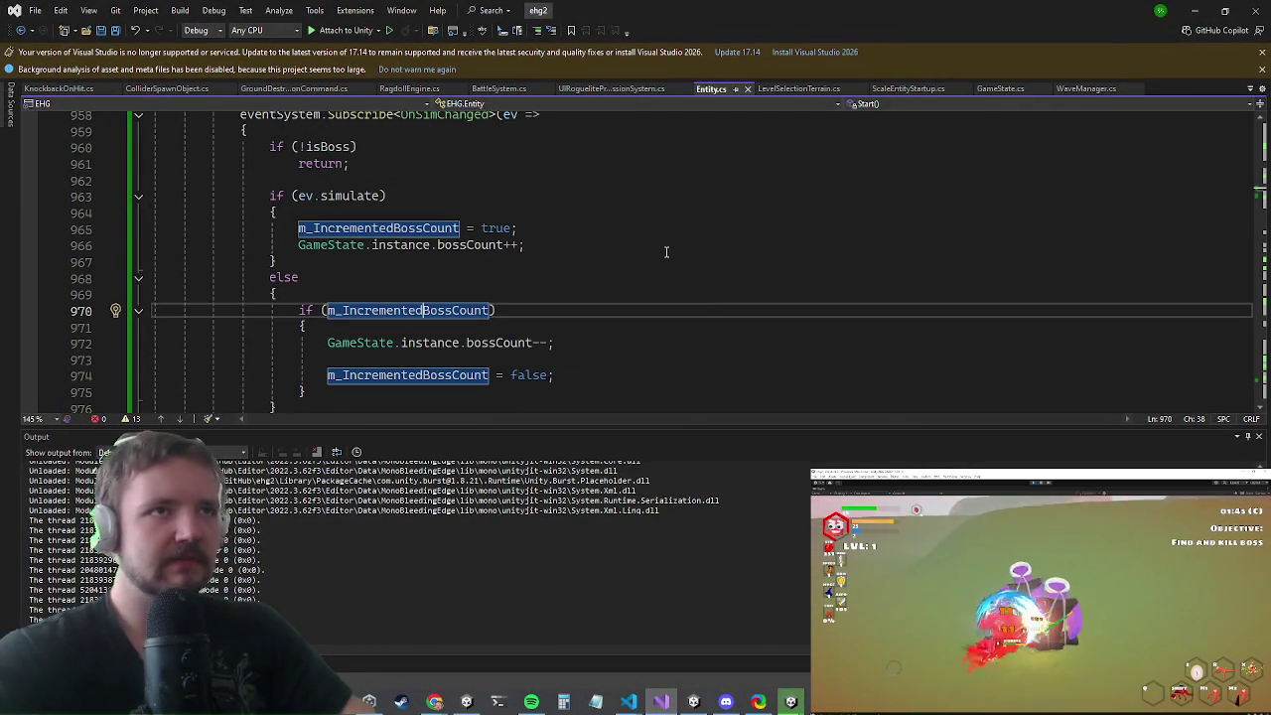
pyautogui.scroll(1, 631, 247)
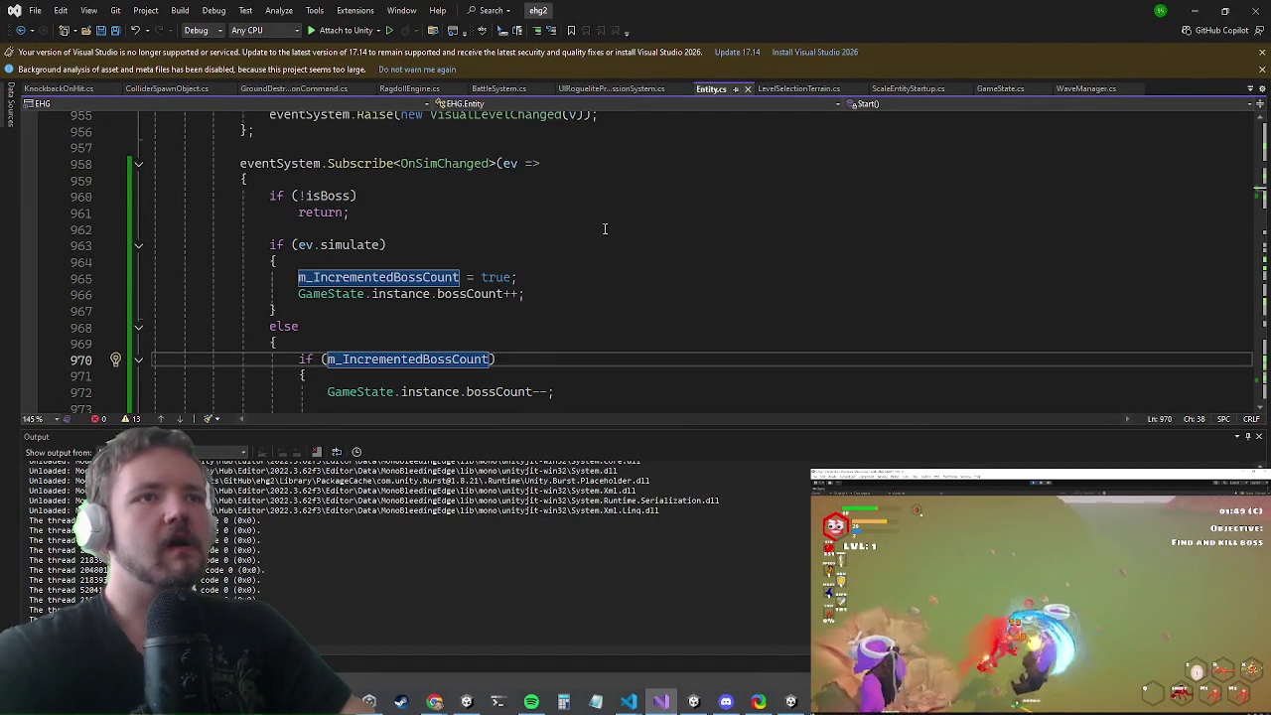
pyautogui.scroll(-1, 536, 298)
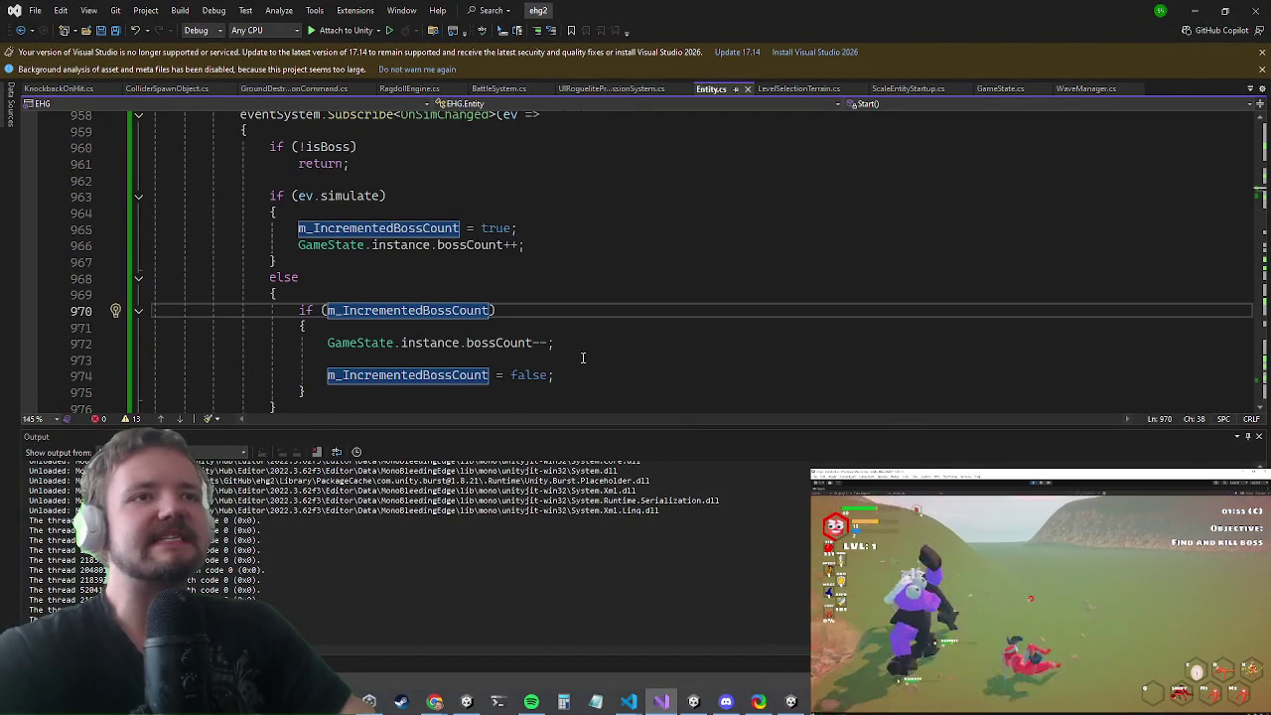
pyautogui.click(487, 342)
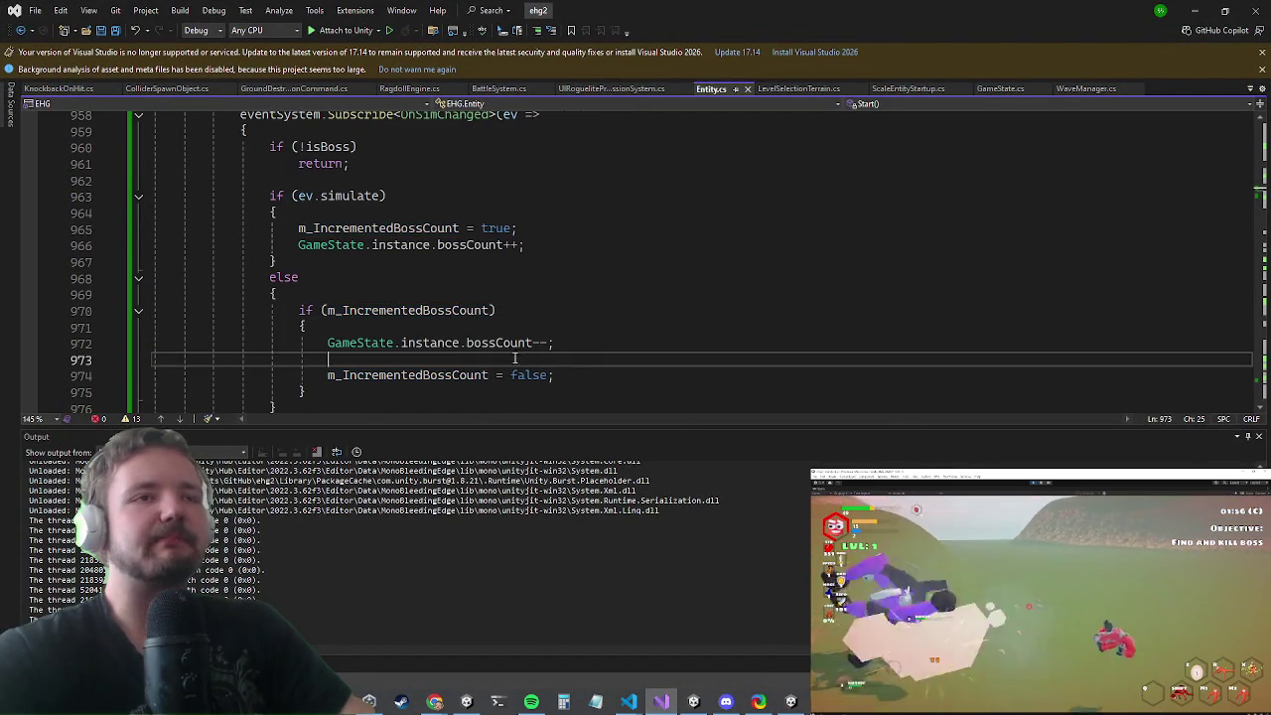
pyautogui.click(1195, 10)
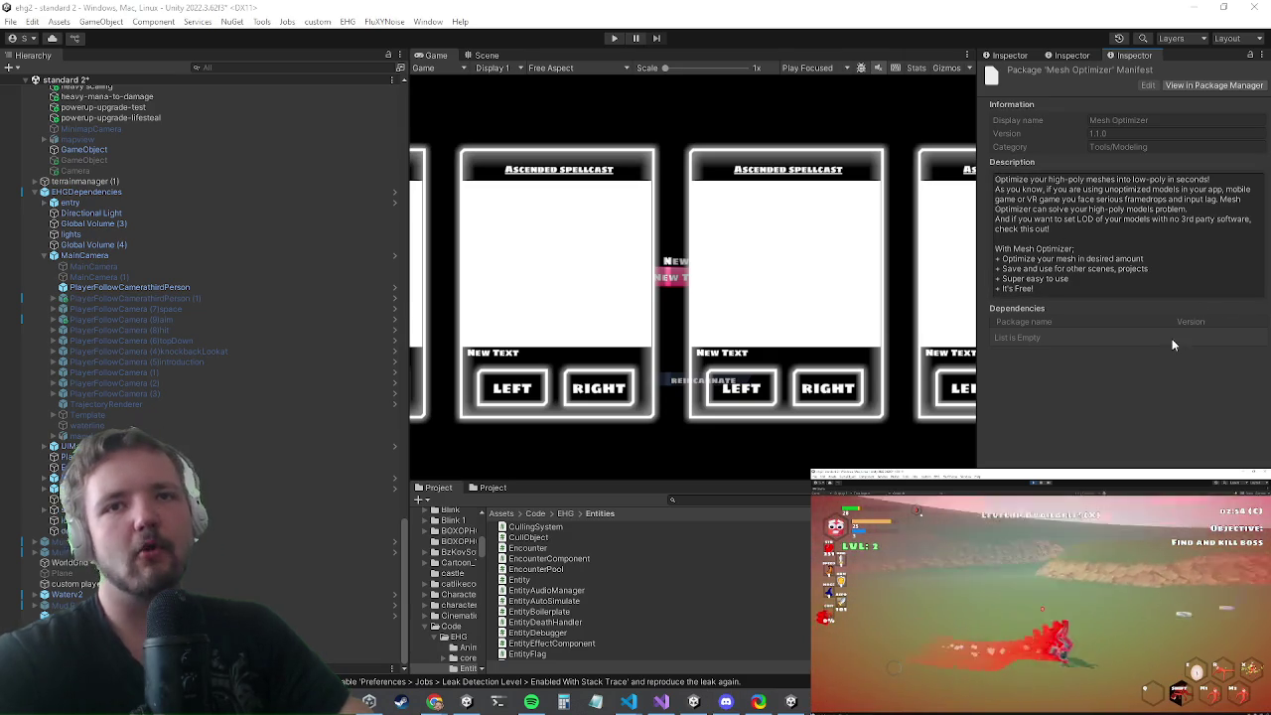
# - Play the game with the Game view maximized, then switch to Visual Studio
pyautogui.click(615, 39)
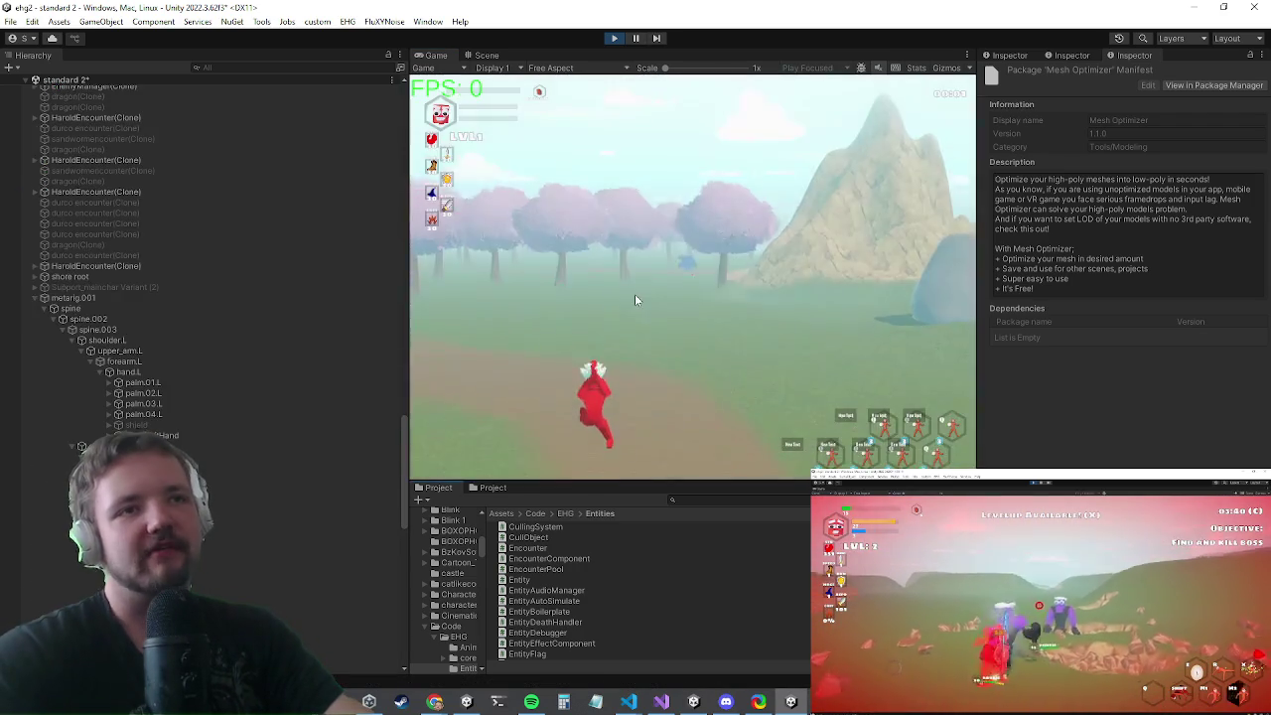
pyautogui.hotkey('shift', 'space')
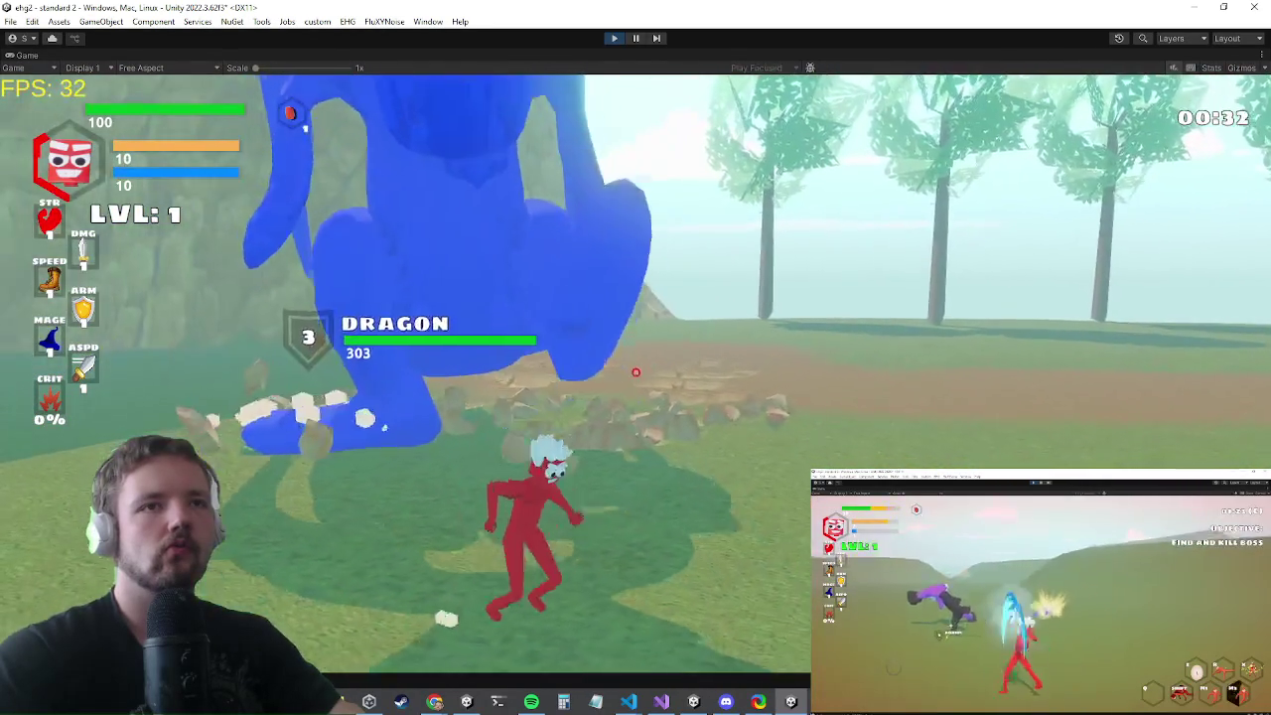
pyautogui.press('Escape')
pyautogui.hotkey('alt', 'Tab')
pyautogui.hotkey('alt', 'Tab')
pyautogui.hotkey('alt', 'Tab')
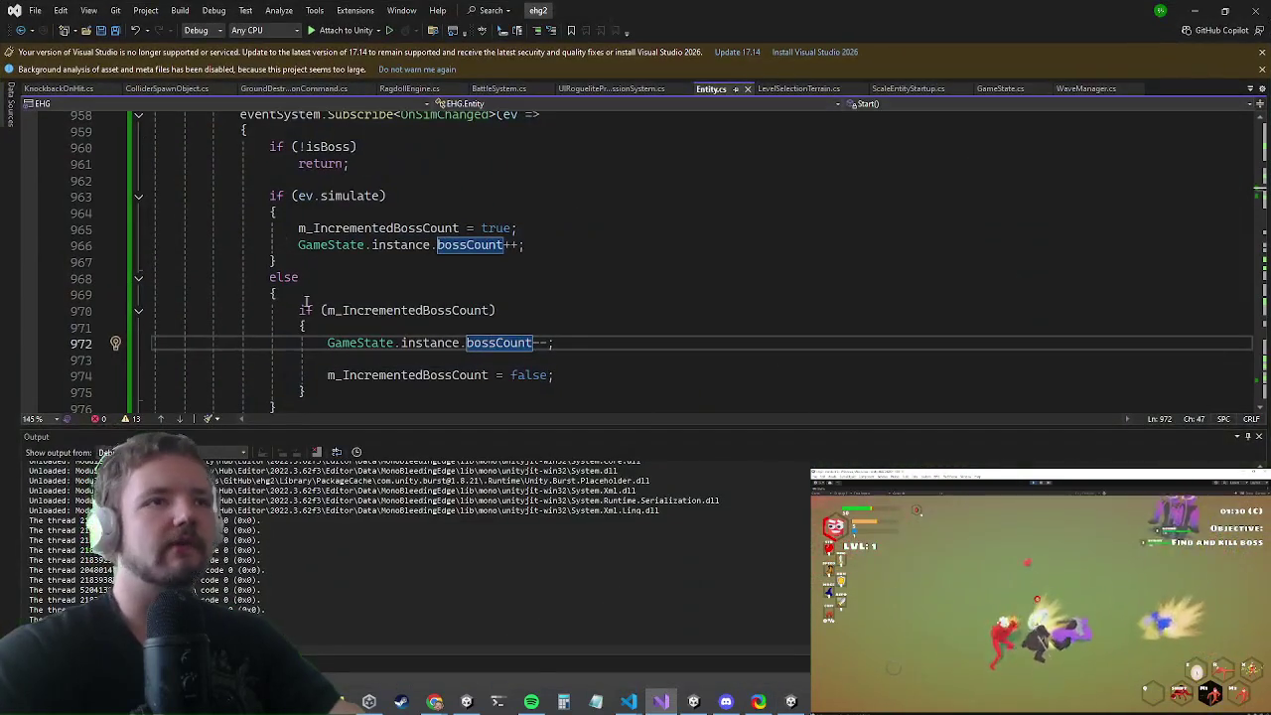
# - Break on WaveManager.cs line 267's boss-count check and attach the debugger to Unity
pyautogui.click(307, 298)
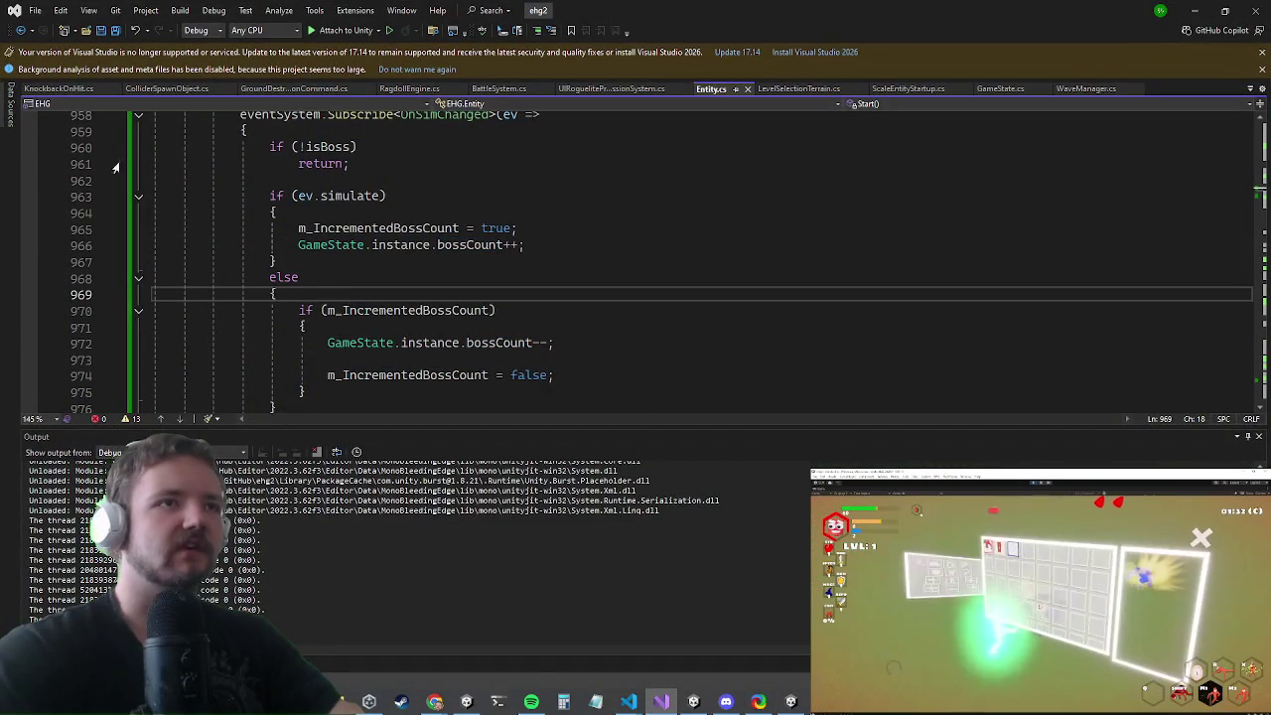
pyautogui.hotkey('ctrl', '-')
pyautogui.press('F9')
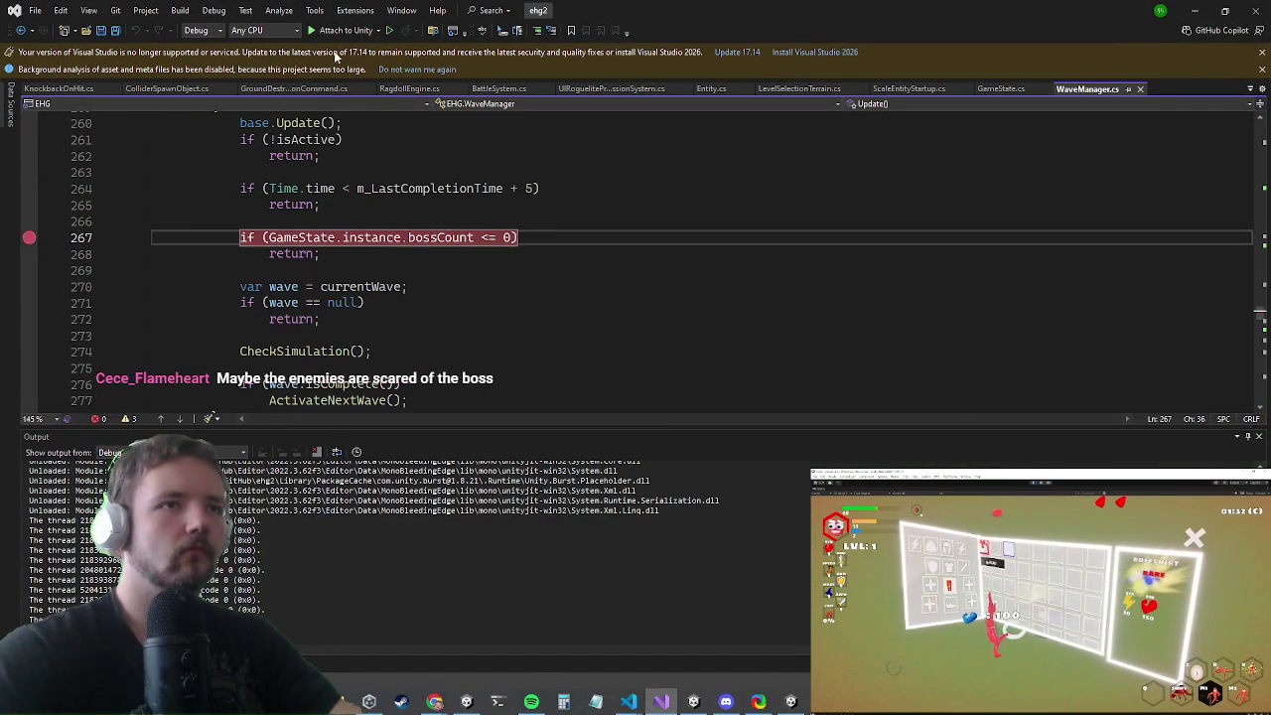
pyautogui.click(333, 30)
pyautogui.click(343, 46)
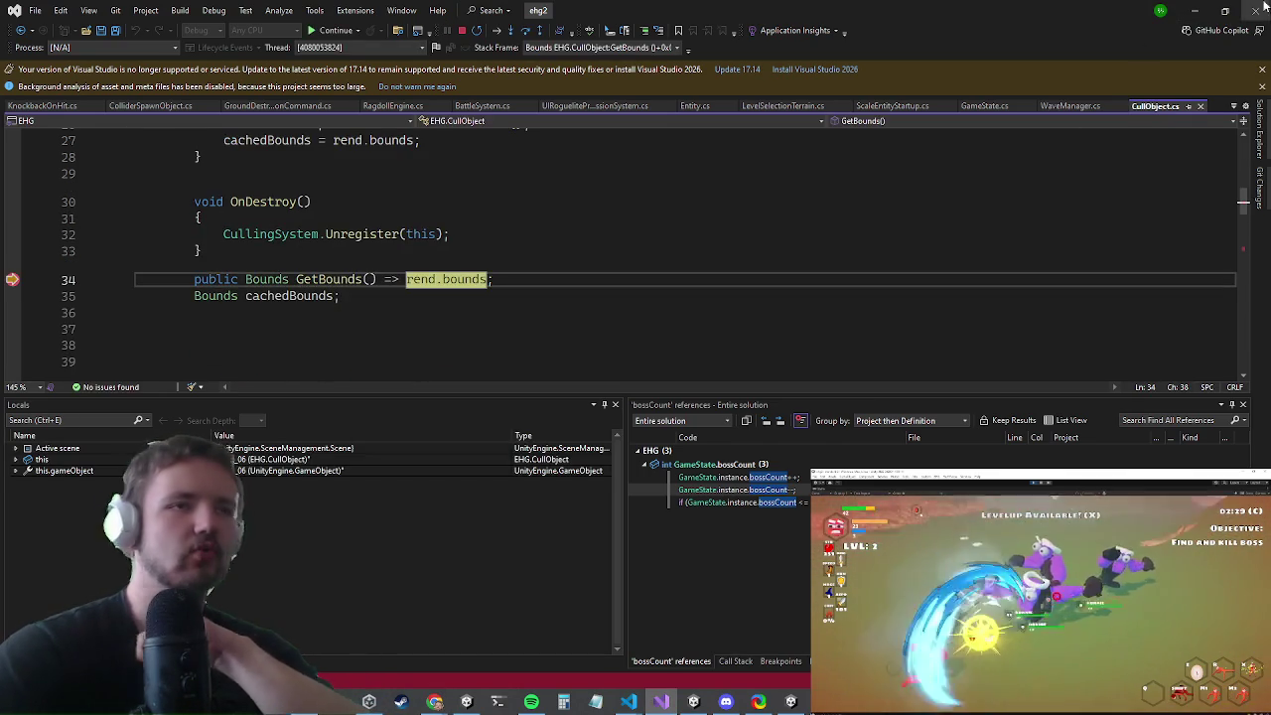
# - Continue to the bossCount breakpoint and open its Entity.cs decrement via Find All References
pyautogui.click(70, 279)
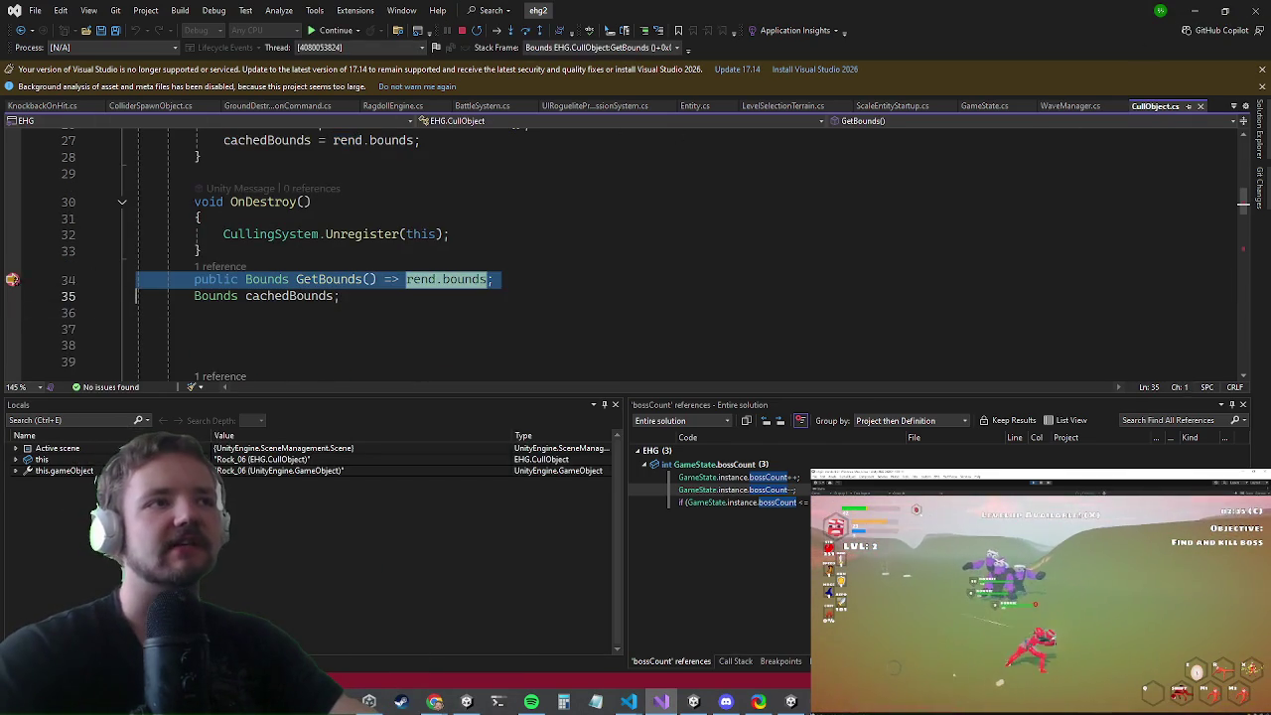
pyautogui.click(336, 30)
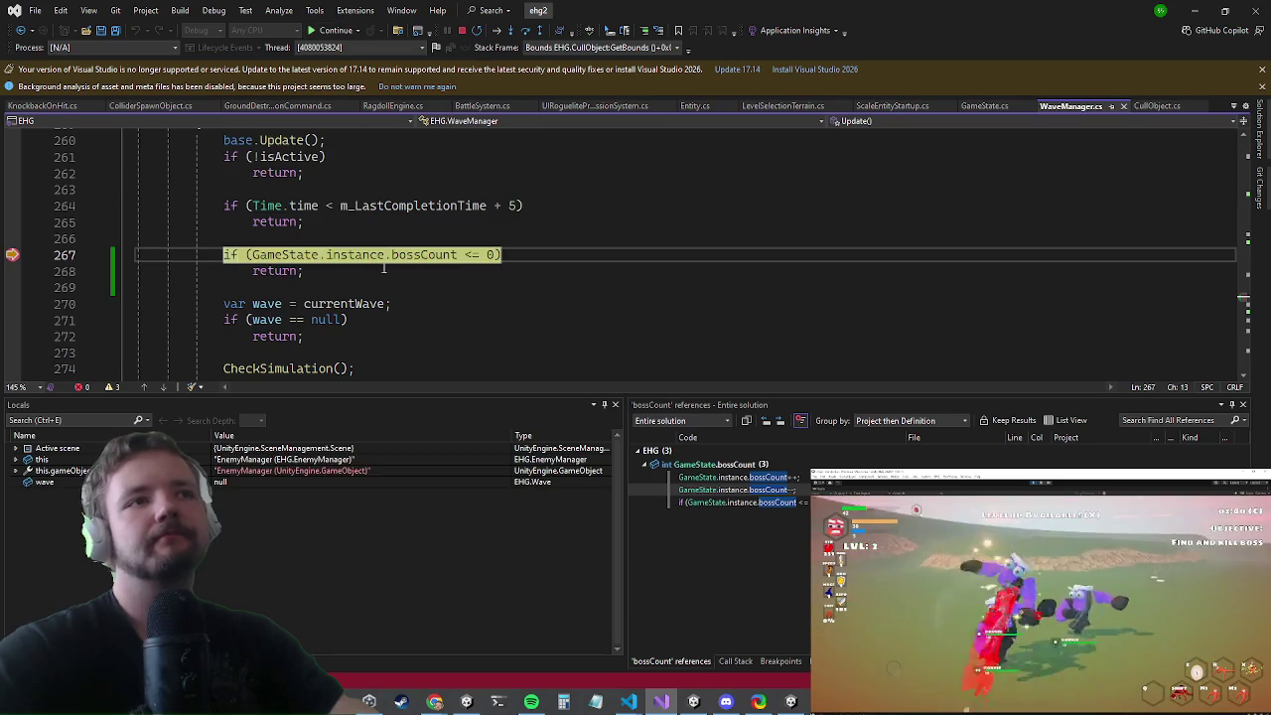
pyautogui.moveTo(423, 256)
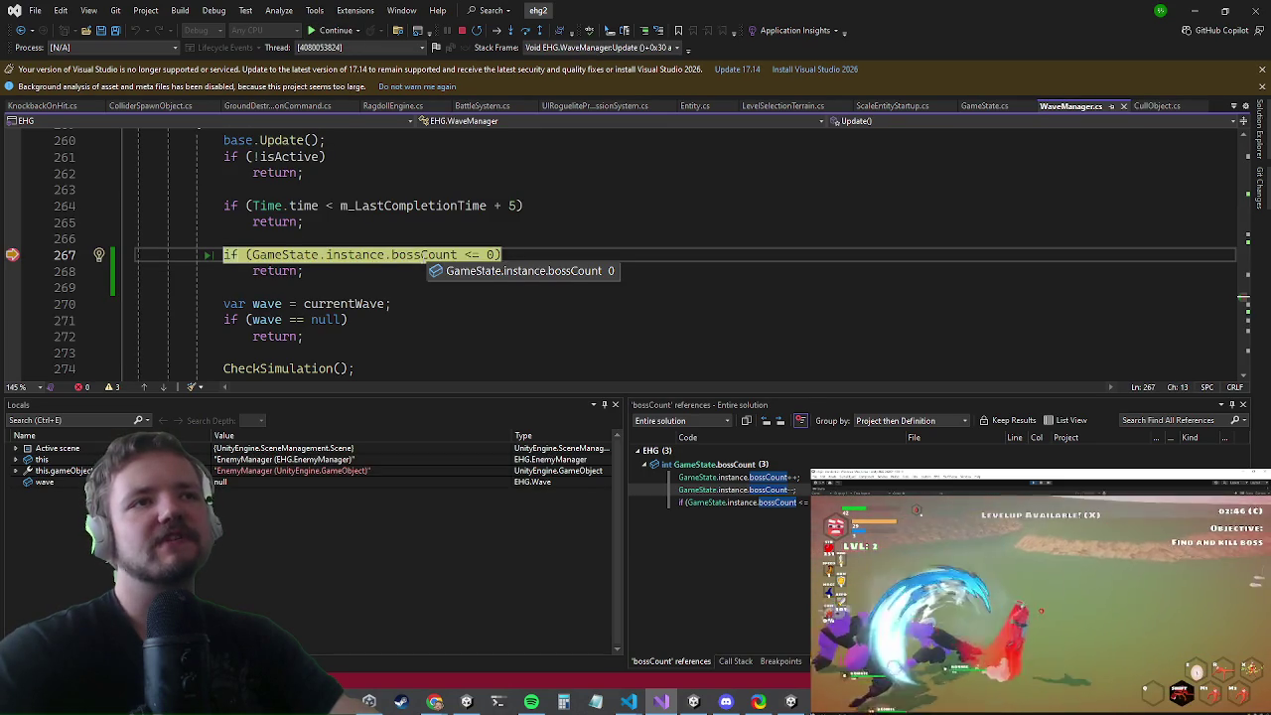
pyautogui.rightClick(421, 255)
pyautogui.click(513, 349)
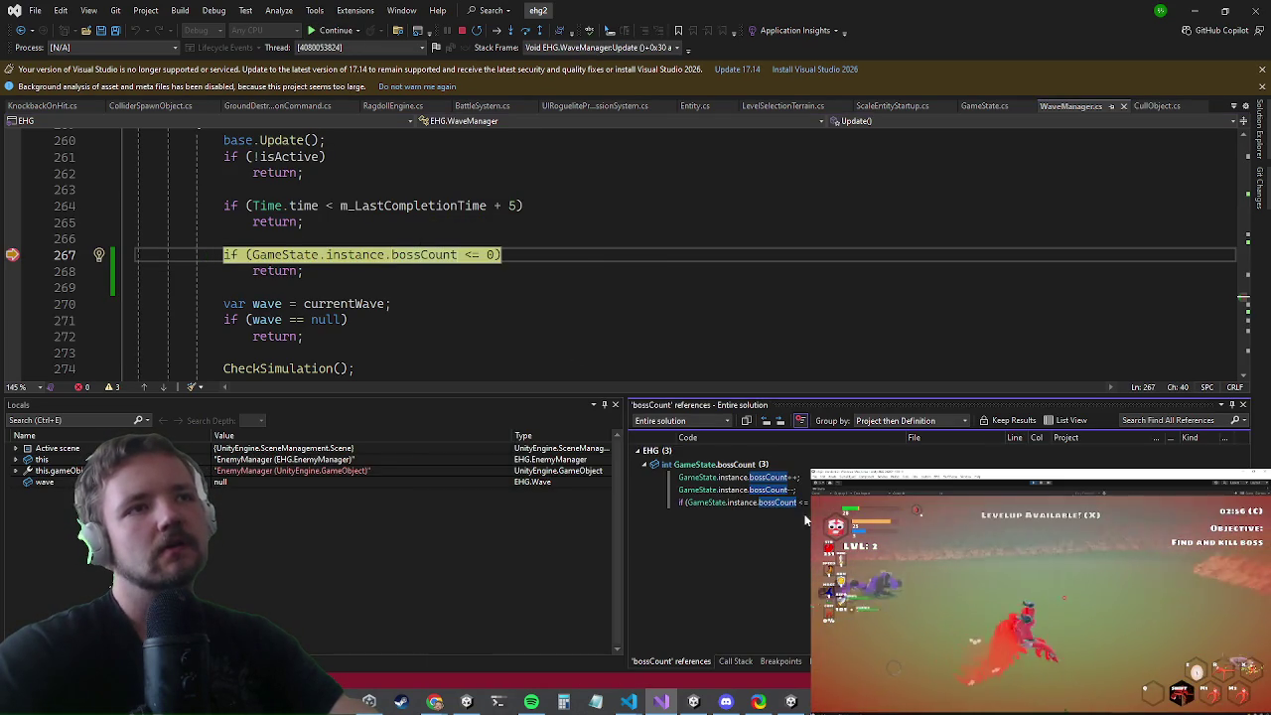
pyautogui.doubleClick(767, 492)
pyautogui.scroll(3, 810, 311)
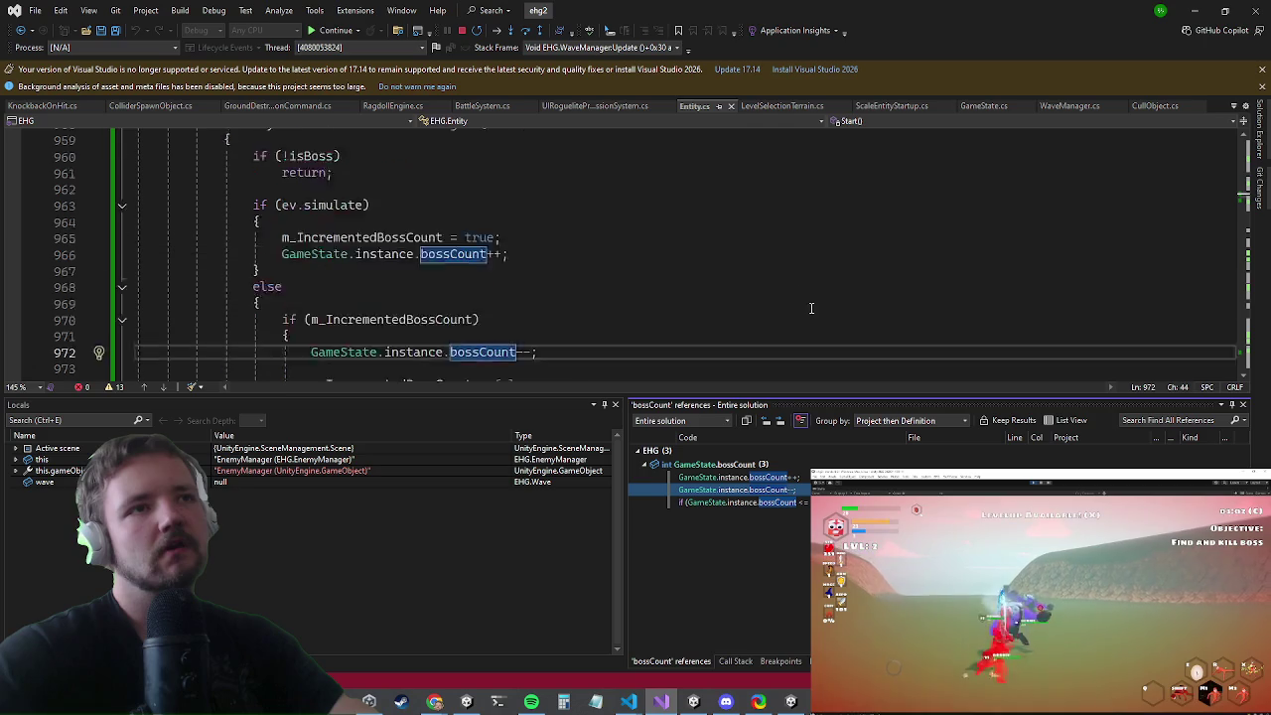
pyautogui.scroll(-2, 809, 314)
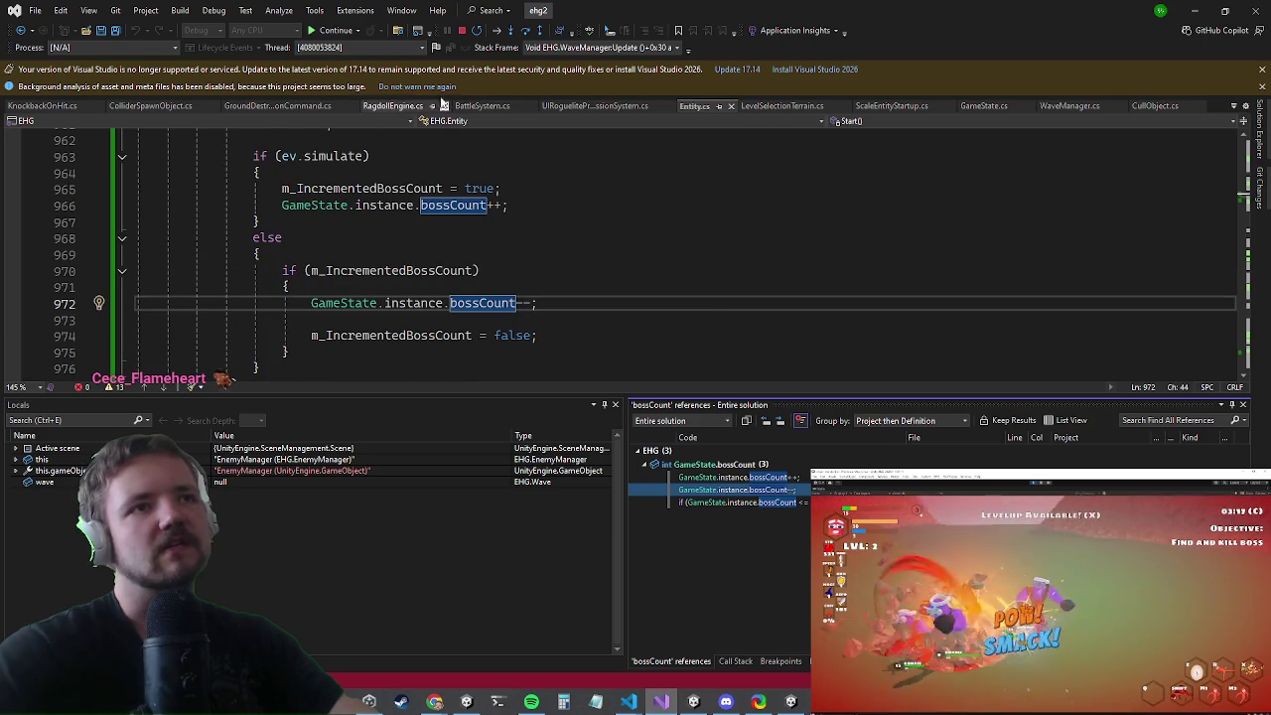
# - Resume the game and go to the bossCount decrement code in Entity.cs
pyautogui.click(338, 33)
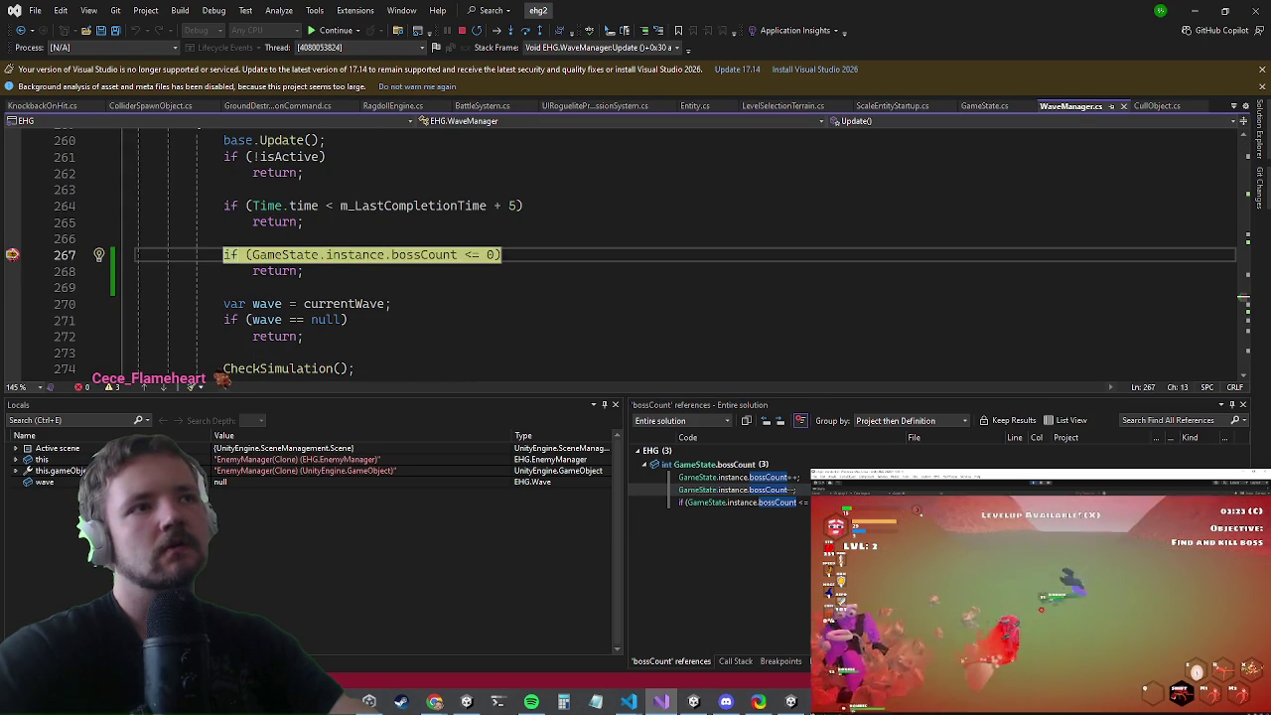
pyautogui.click(329, 40)
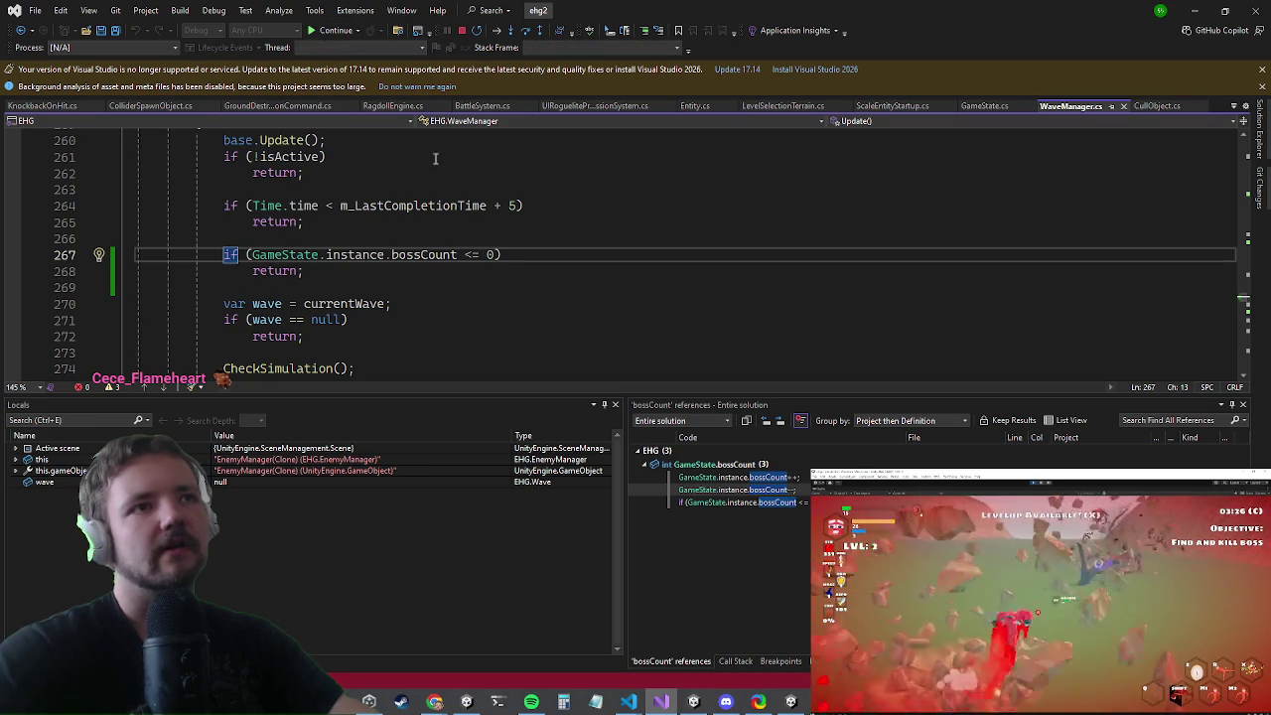
pyautogui.click(513, 309)
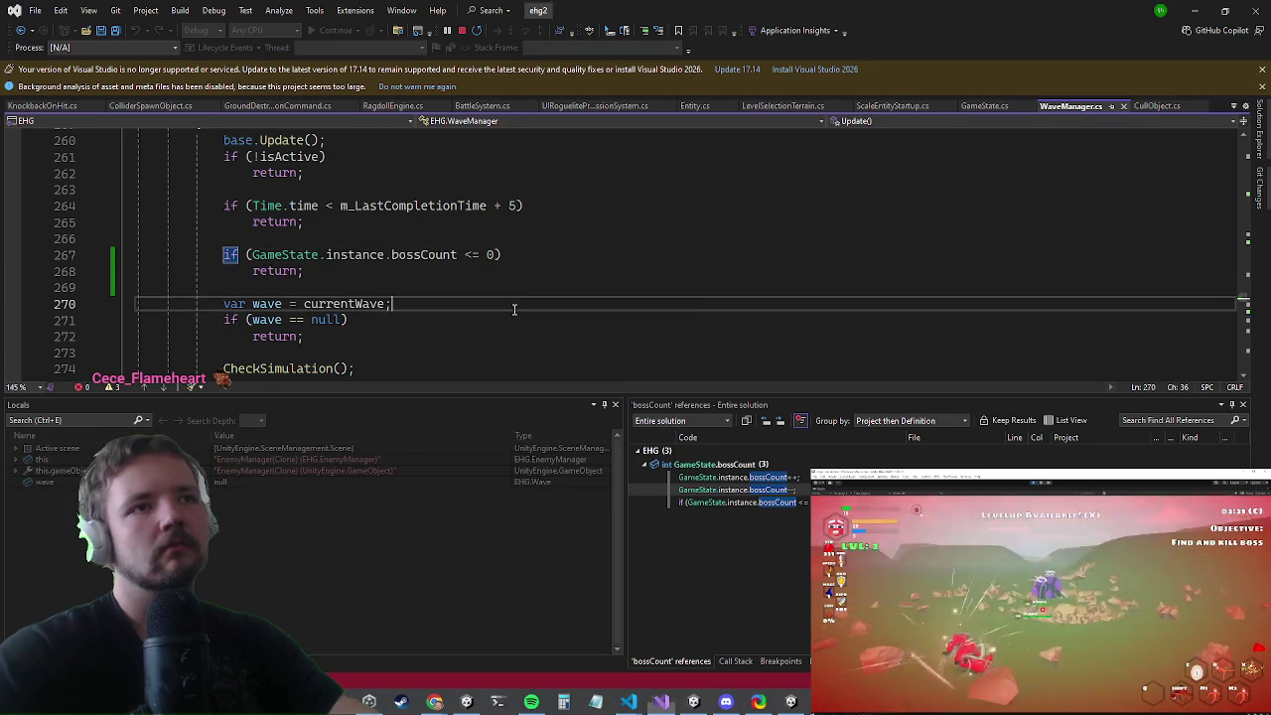
pyautogui.press('F8')
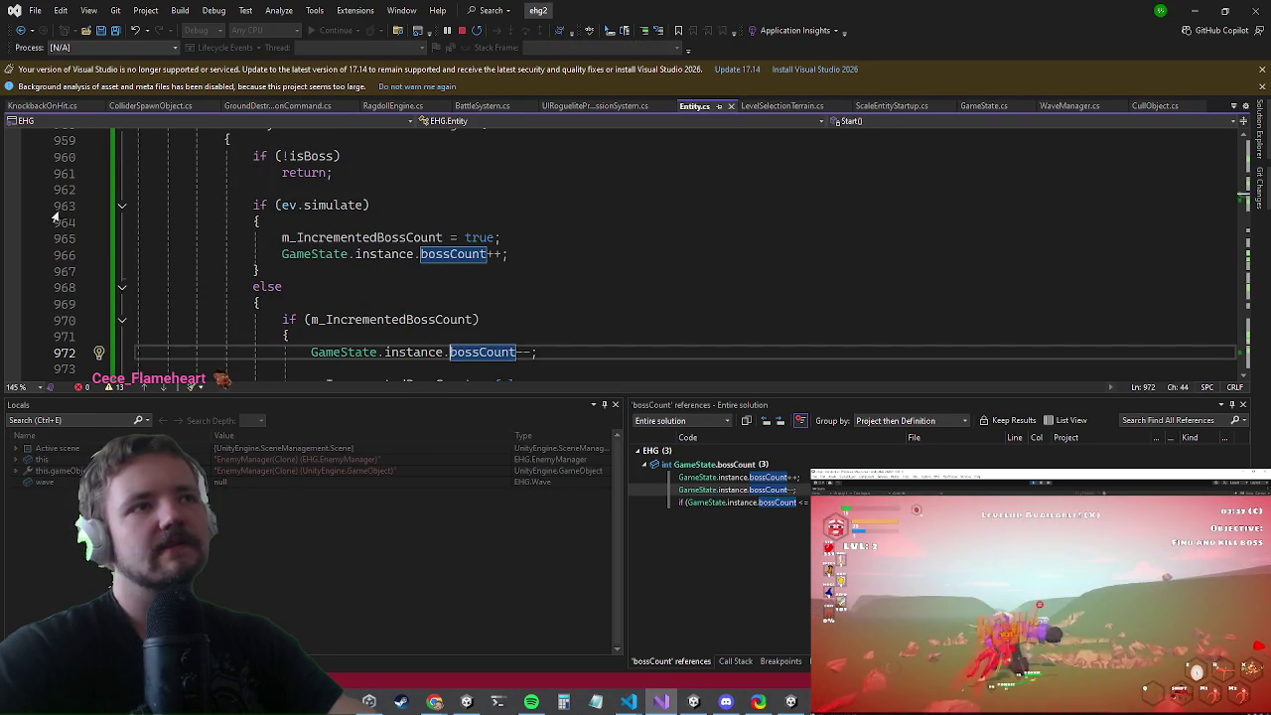
pyautogui.hotkey('alt', 'Tab')
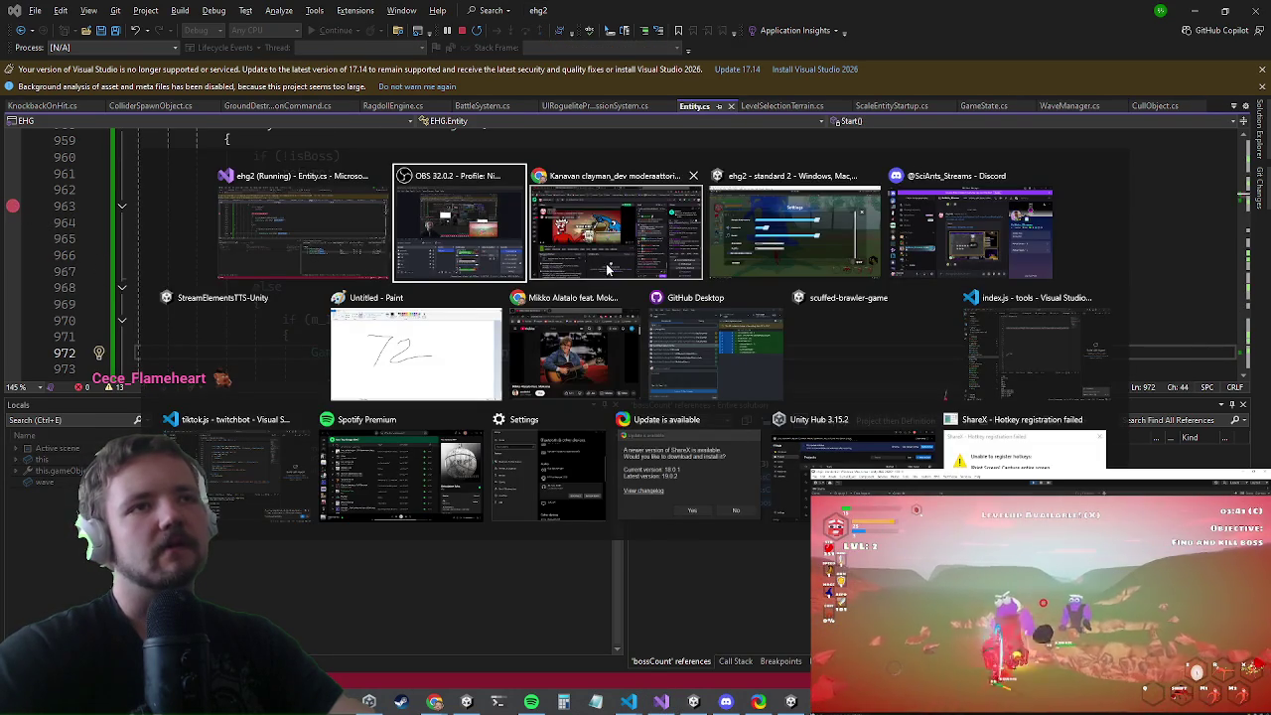
# - Continue with F5 until execution halts at Entity.cs line 963, showing monster1 in Locals
pyautogui.press('Tab')
pyautogui.press('Tab')
pyautogui.press('Escape')
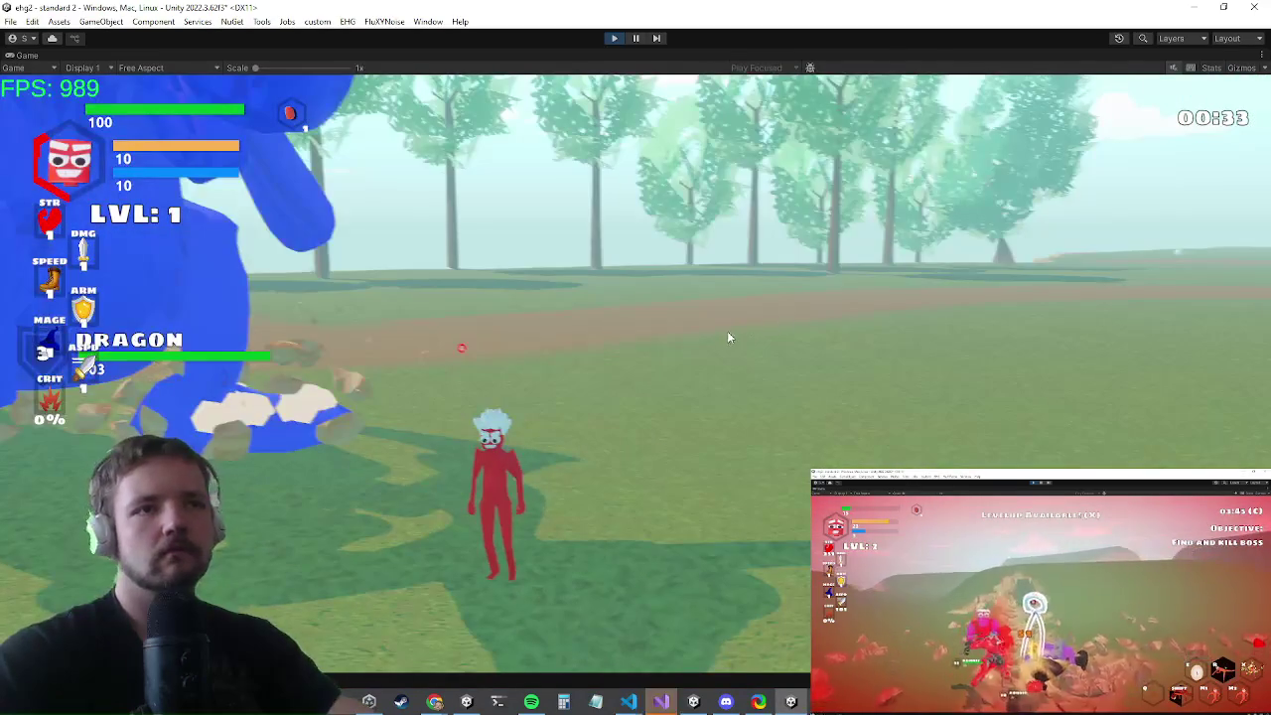
pyautogui.hotkey('alt', 'Tab')
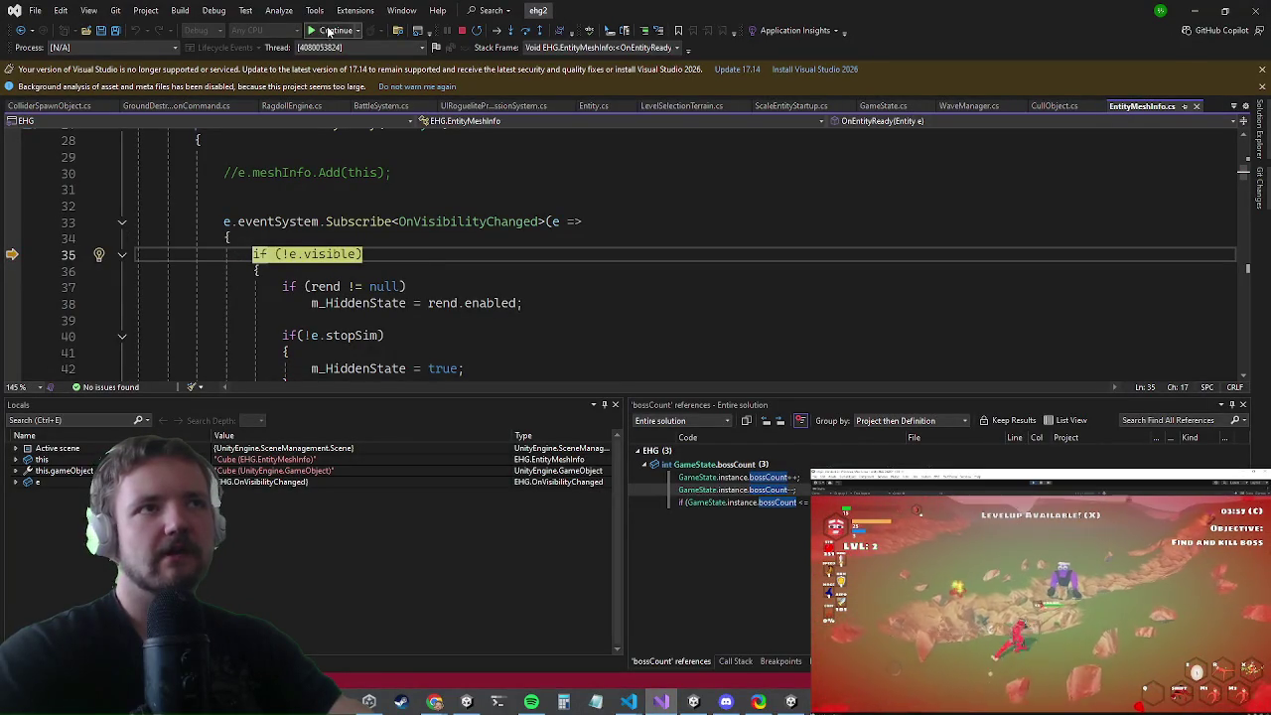
pyautogui.press('F5')
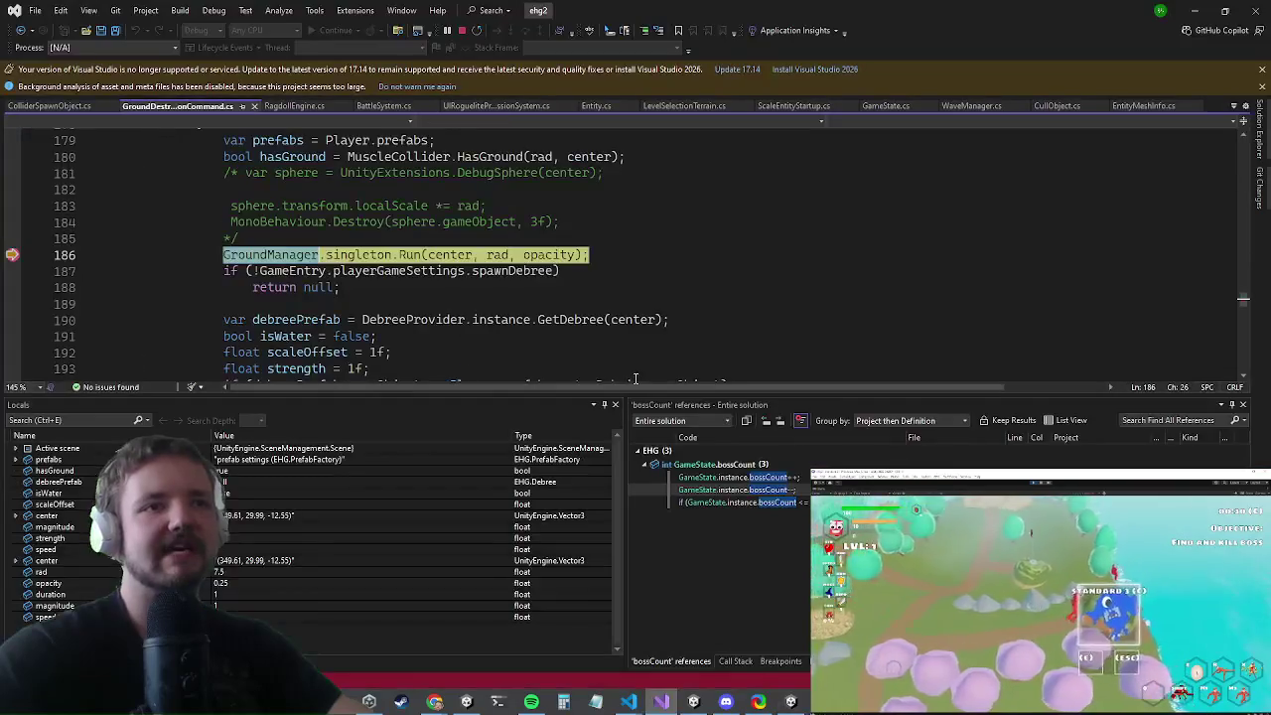
pyautogui.click(13, 255)
pyautogui.press('F5')
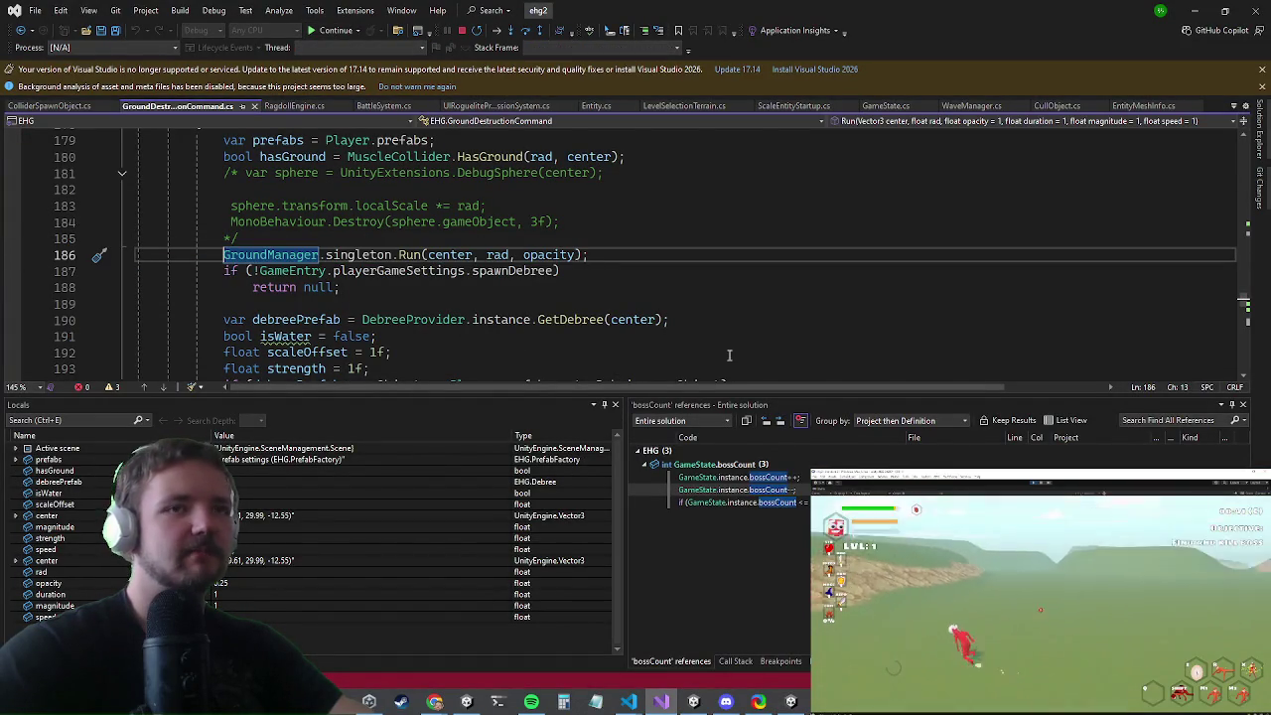
pyautogui.hotkey('alt', 'Tab')
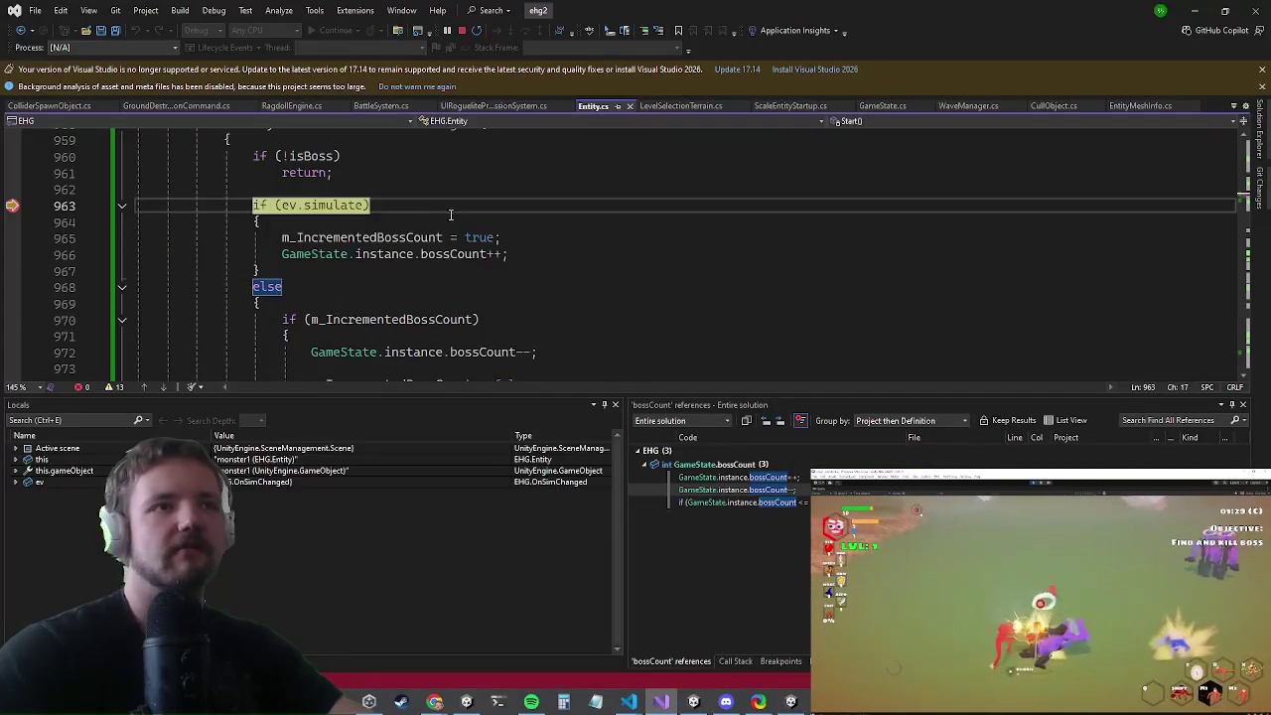
# - Inspect the current value of simulate in the paused code
pyautogui.hotkey('shift', 'Down')
pyautogui.hotkey('shift', 'End')
pyautogui.scroll(1, 555, 222)
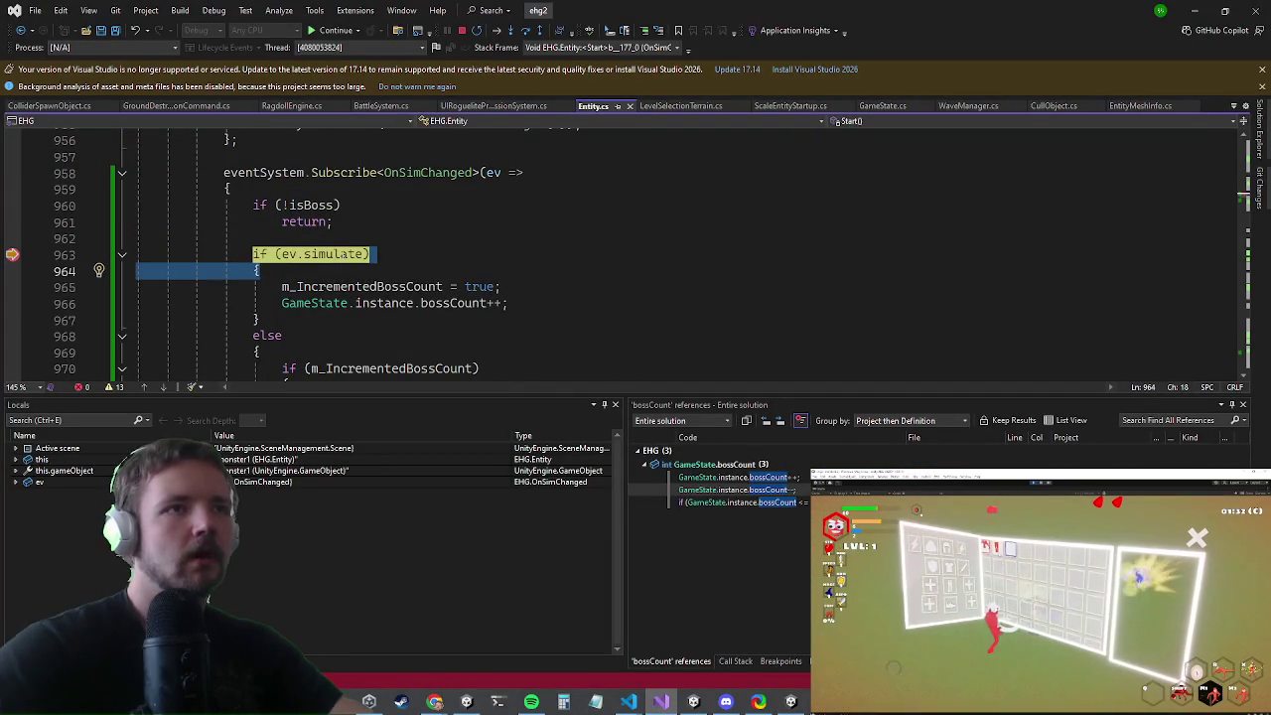
pyautogui.click(343, 256)
pyautogui.press('Left')
# - Go via the call stack to RagdollBalancer.StartFixed and change line 166's false to true
pyautogui.click(735, 662)
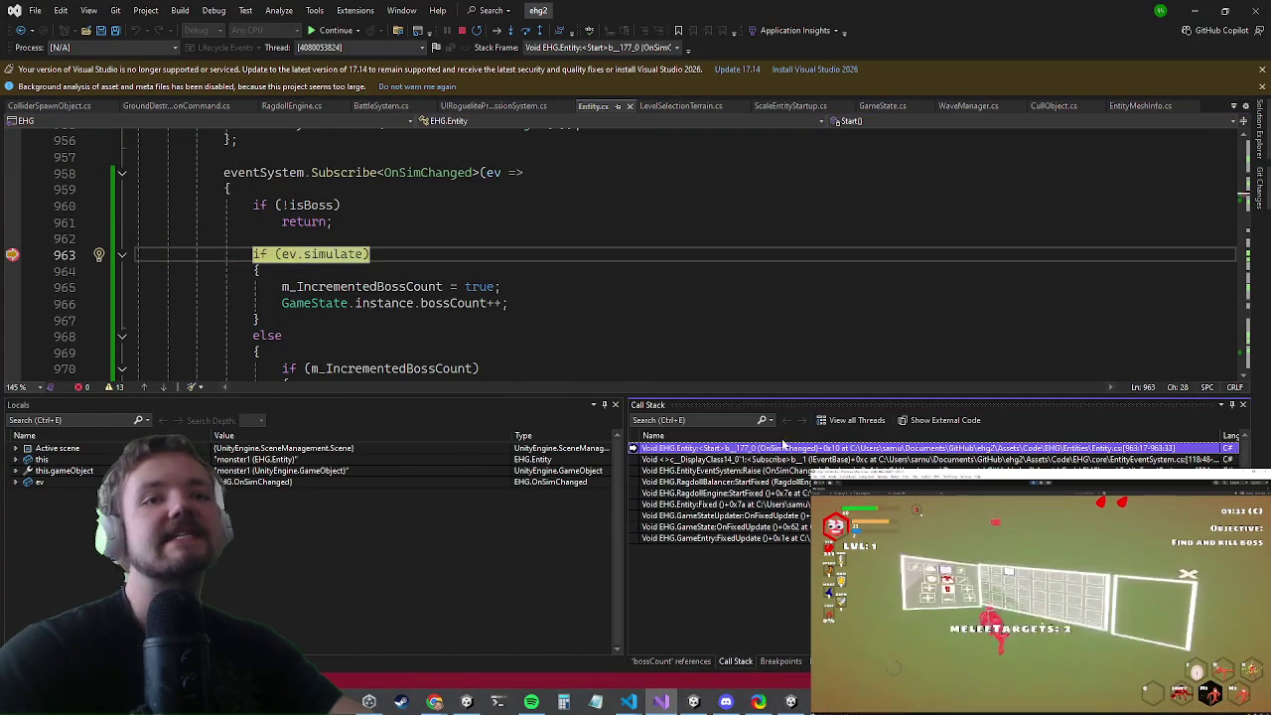
pyautogui.doubleClick(764, 471)
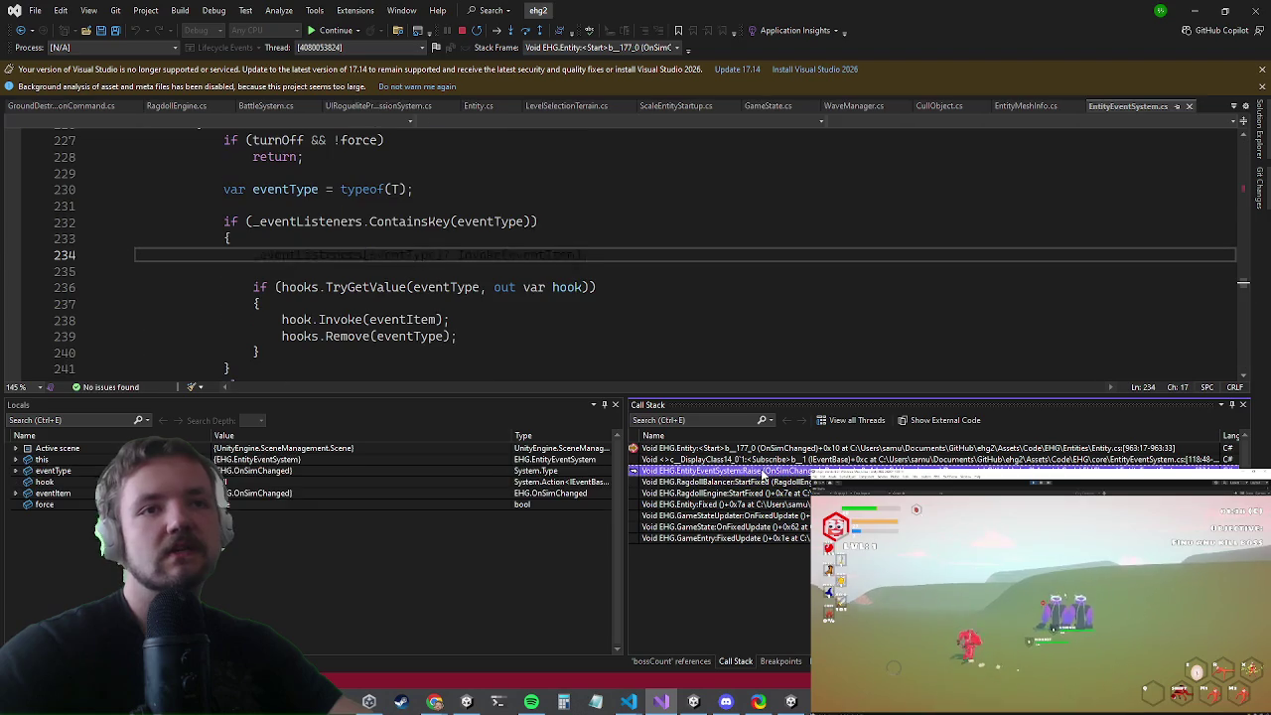
pyautogui.doubleClick(760, 484)
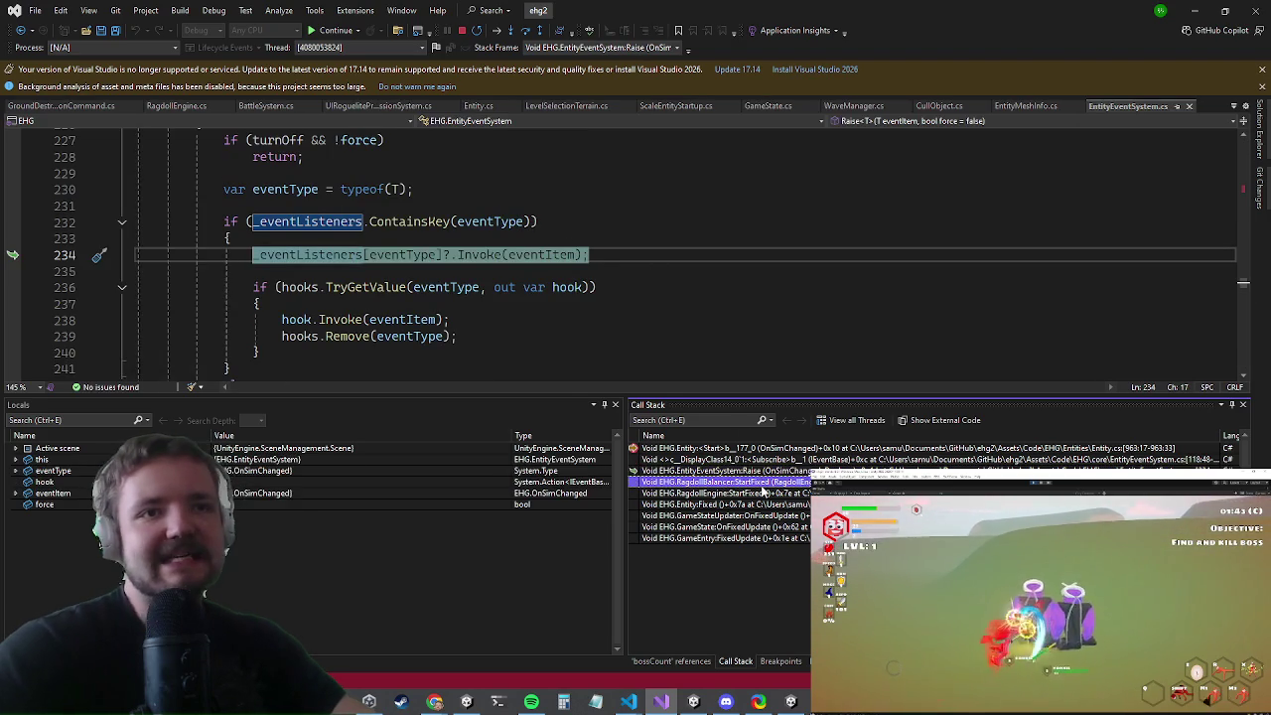
pyautogui.scroll(5, 495, 289)
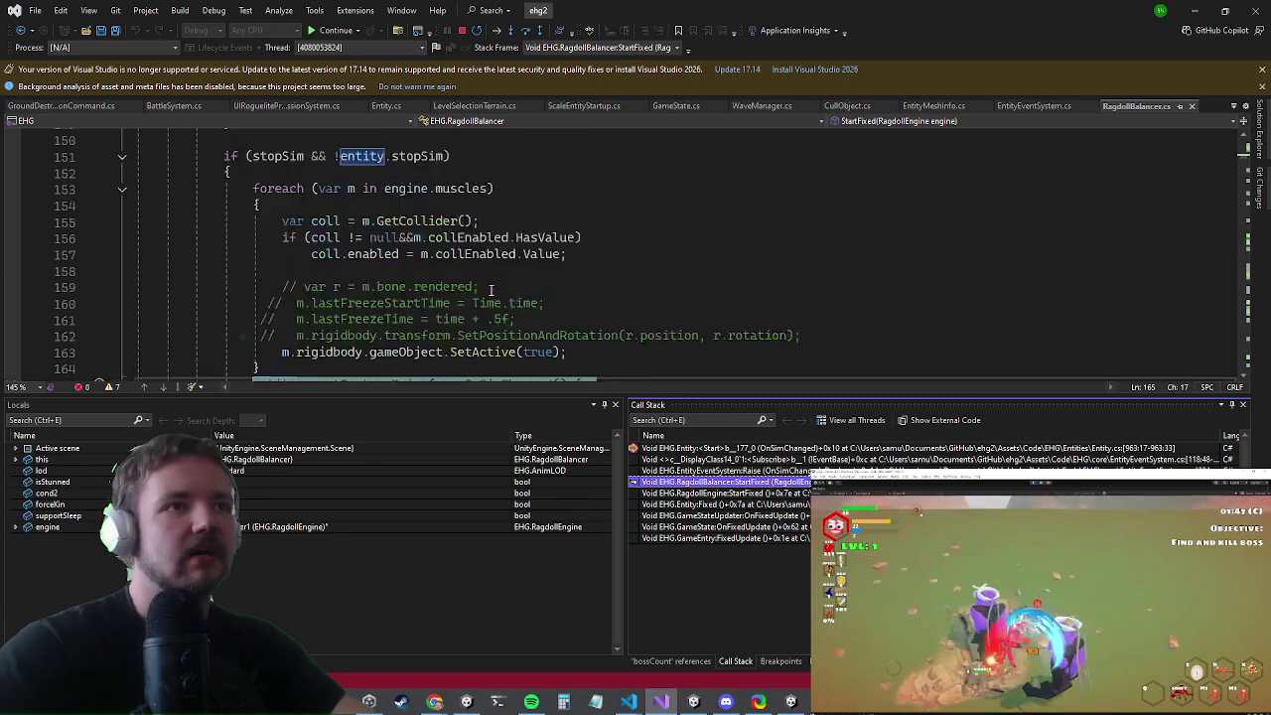
pyautogui.scroll(-4, 494, 289)
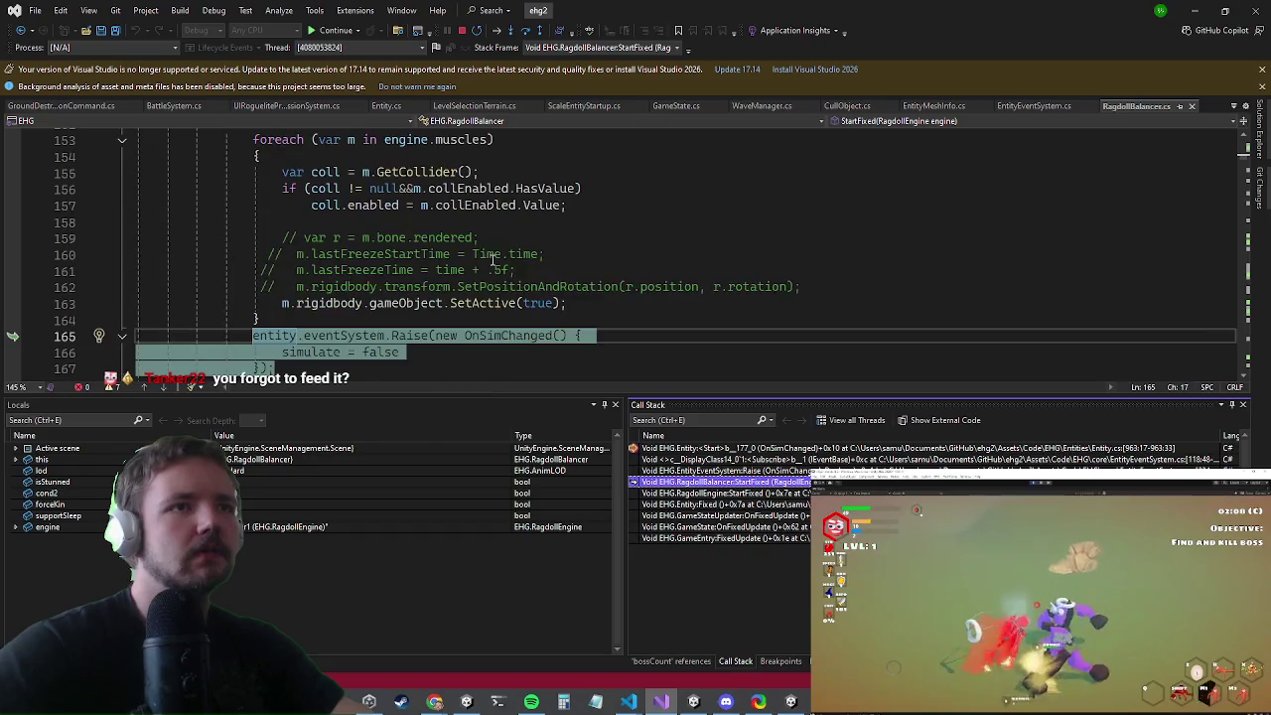
pyautogui.press('BackSpace')
pyautogui.press('BackSpace')
pyautogui.press('BackSpace')
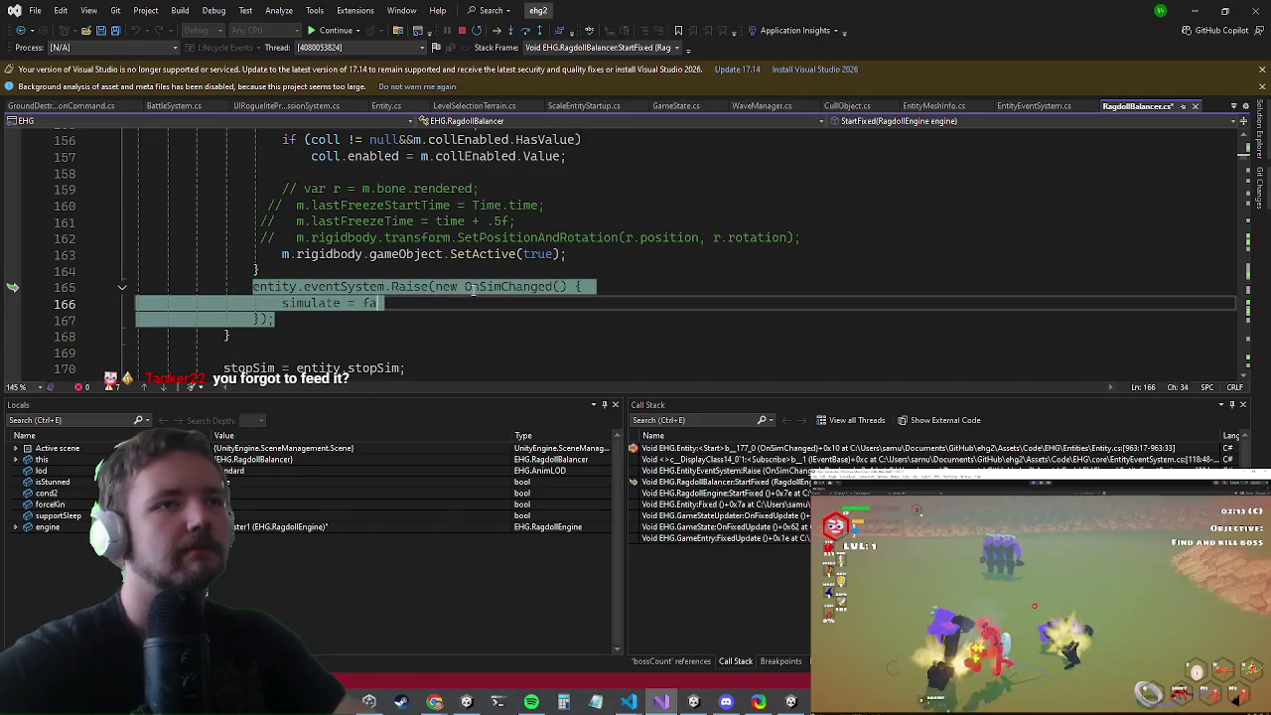
pyautogui.write('true')
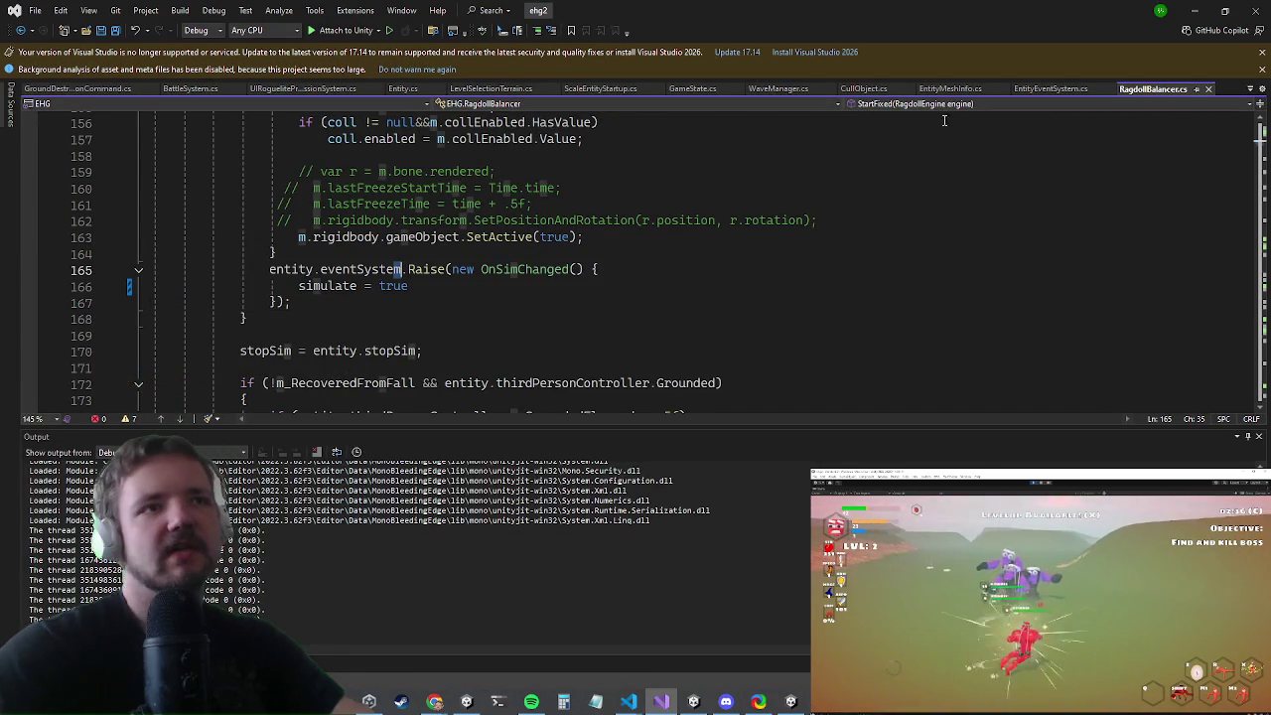
# - Switch to the running game and move the character forward, left and right until it dies
pyautogui.hotkey('alt', 'Tab')
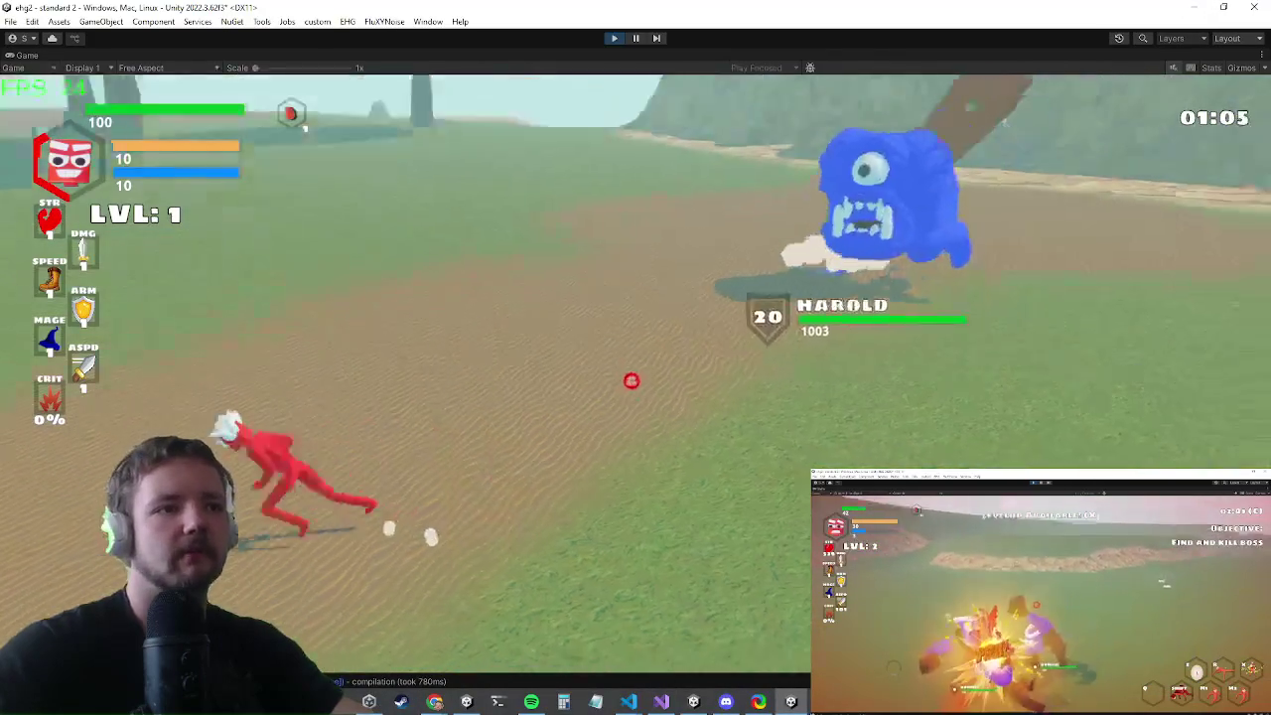
pyautogui.press('w')
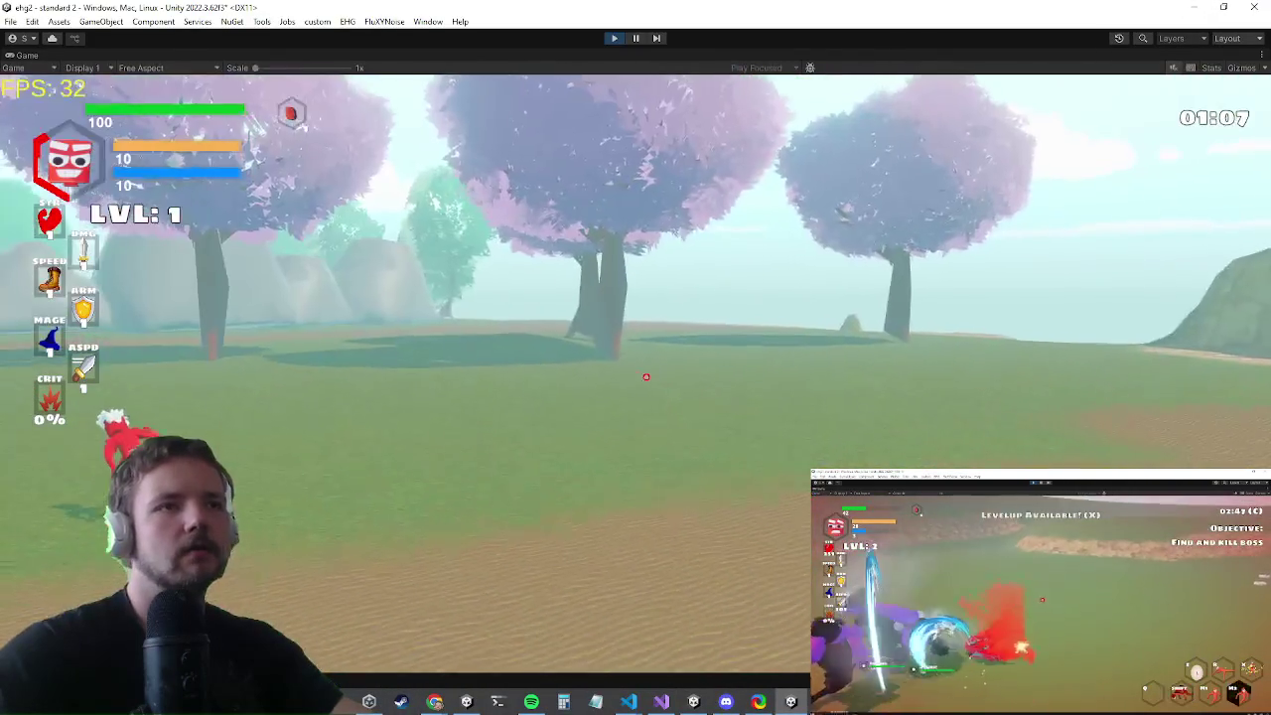
pyautogui.press('w')
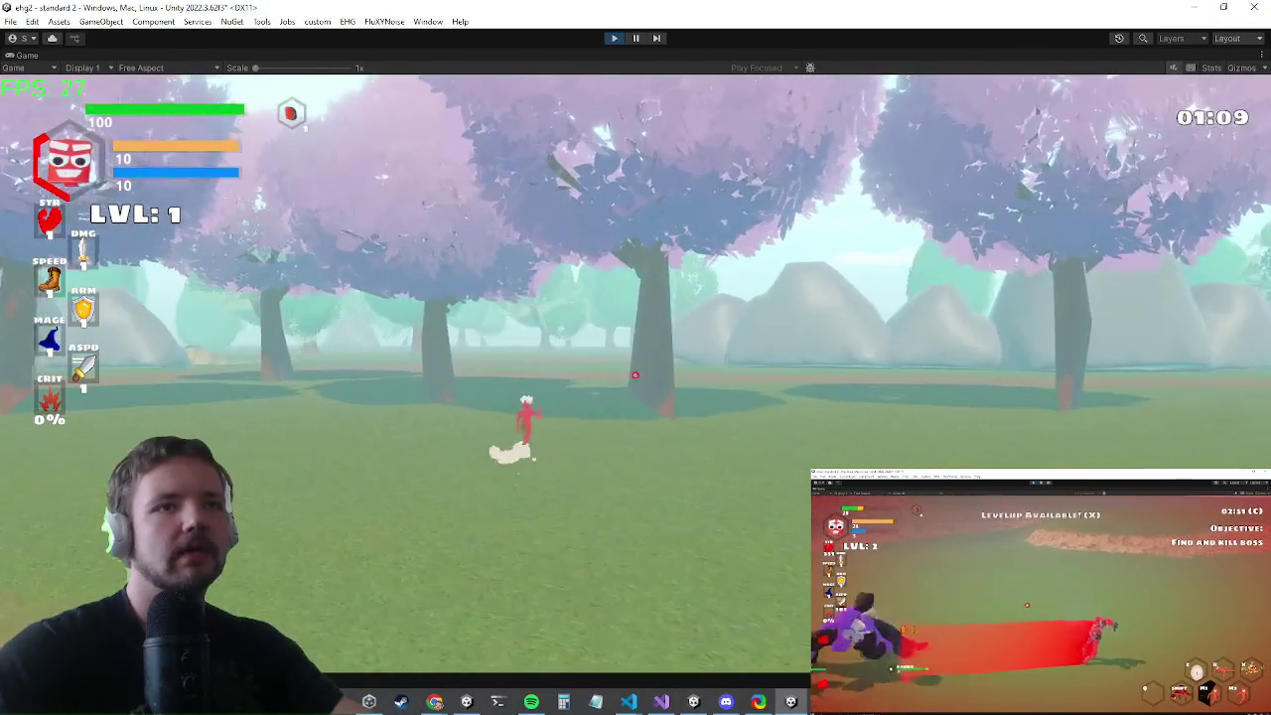
pyautogui.press('a')
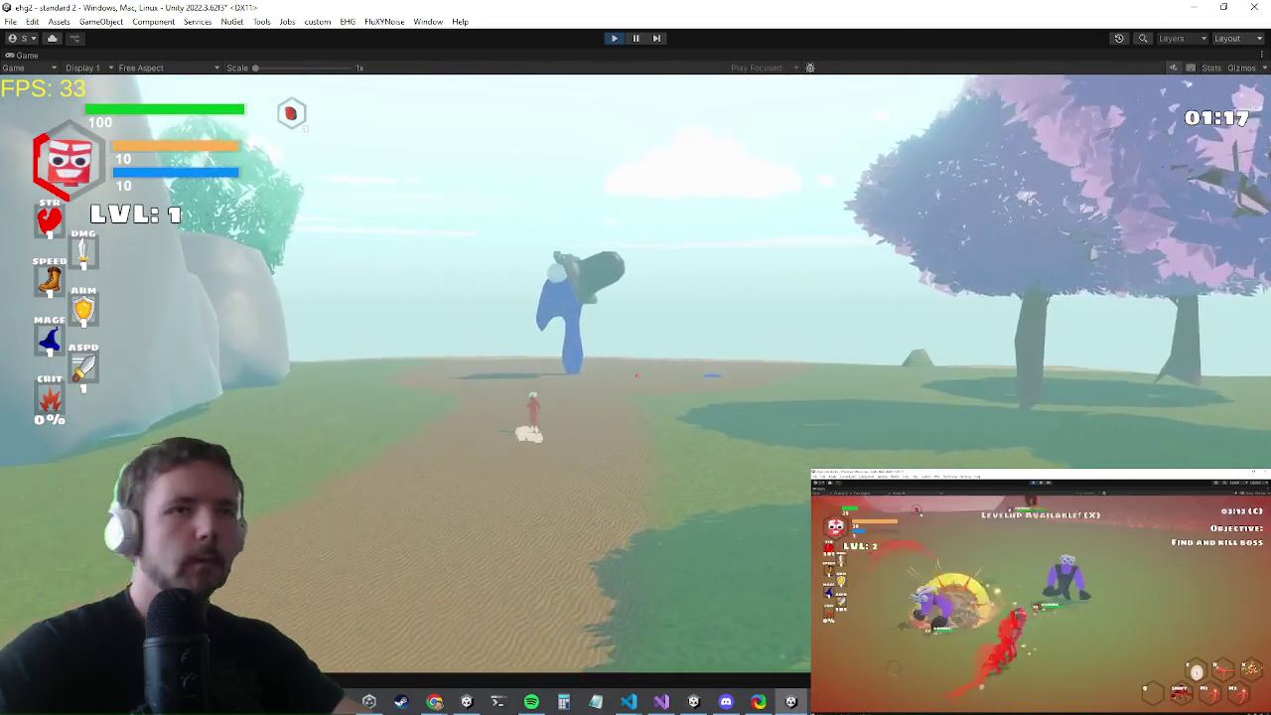
pyautogui.press('d')
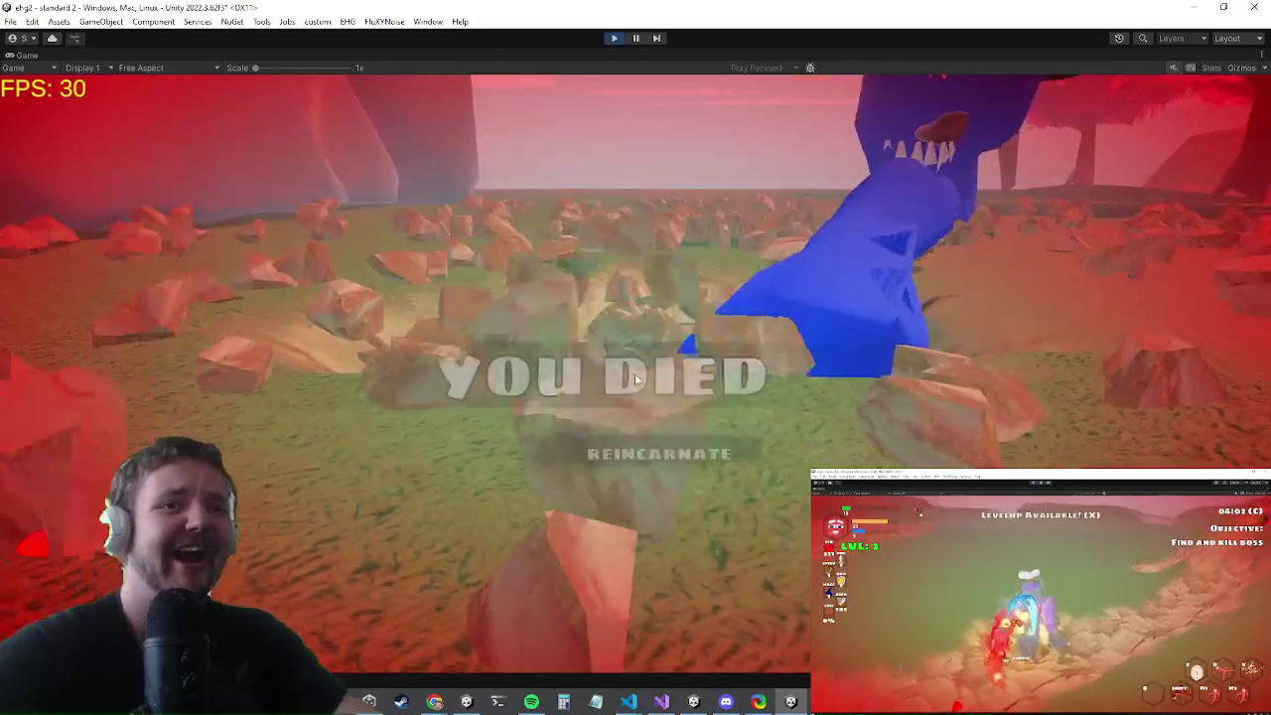
# - Dismiss the Alt+Tab window switcher and stop the running game
pyautogui.hotkey('alt', 'Tab')
pyautogui.press('Escape')
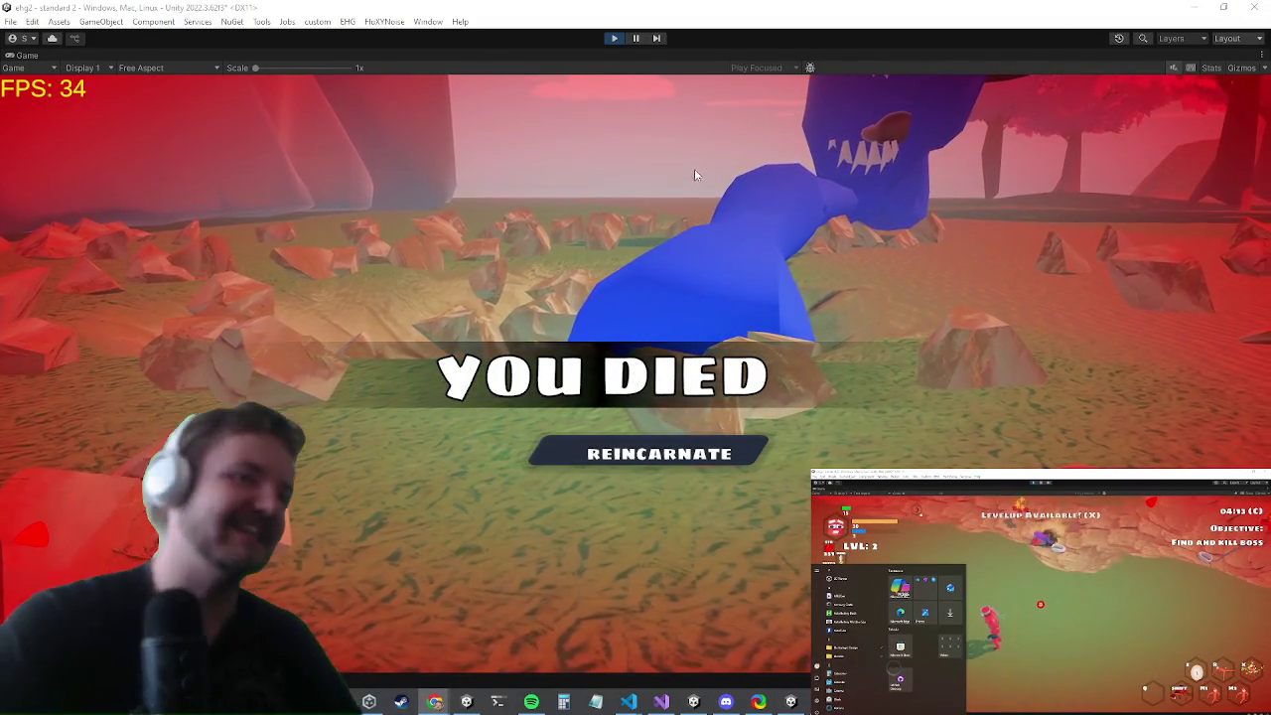
pyautogui.click(617, 40)
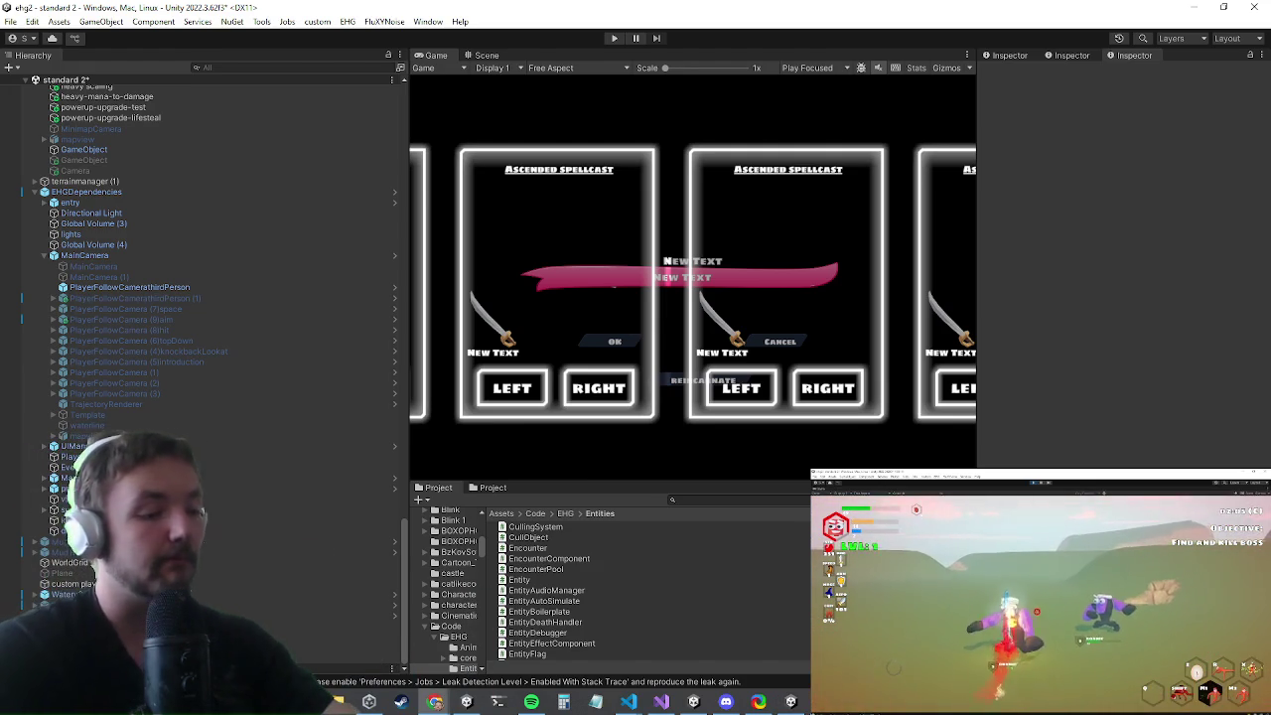
# - Re-enter play mode with Ctrl+P for a fresh level-1 session
pyautogui.hotkey('ctrl', 'p')
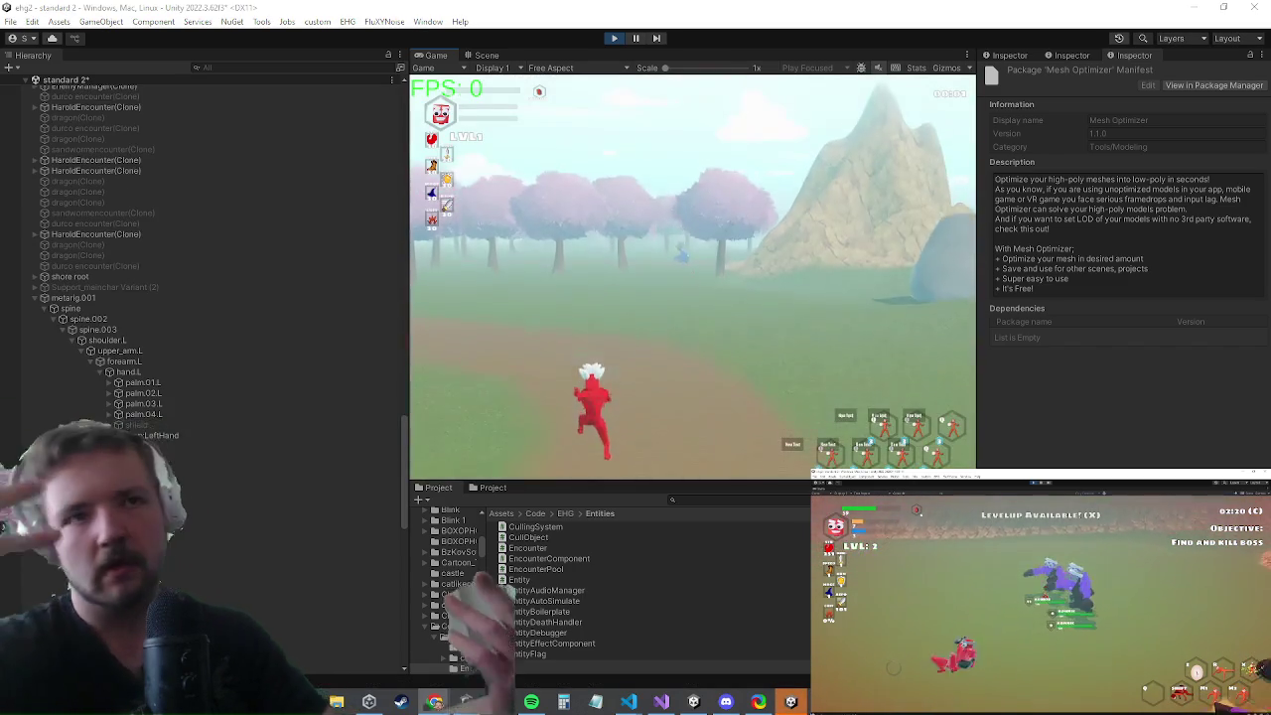
pyautogui.scroll(-2, 240, 134)
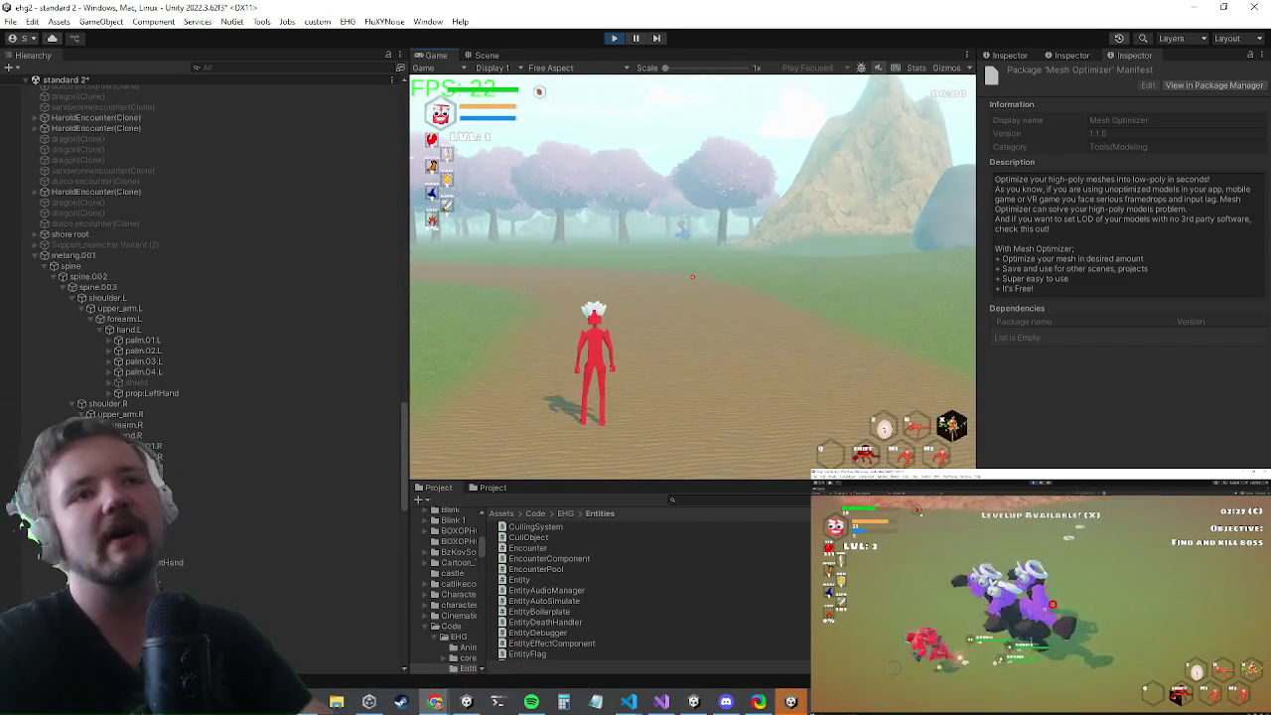
# - Maximize the Game view and run the inv and dmg debug console commands
pyautogui.hotkey('shift', 'space')
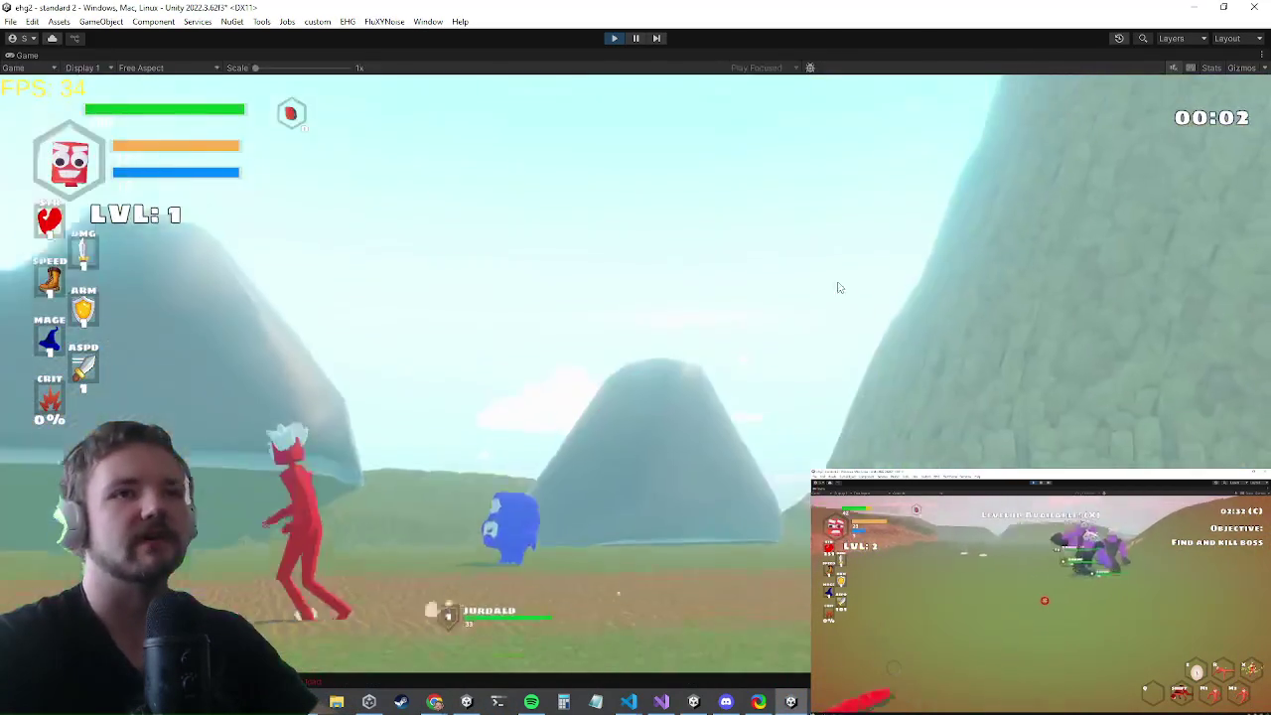
pyautogui.press('w')
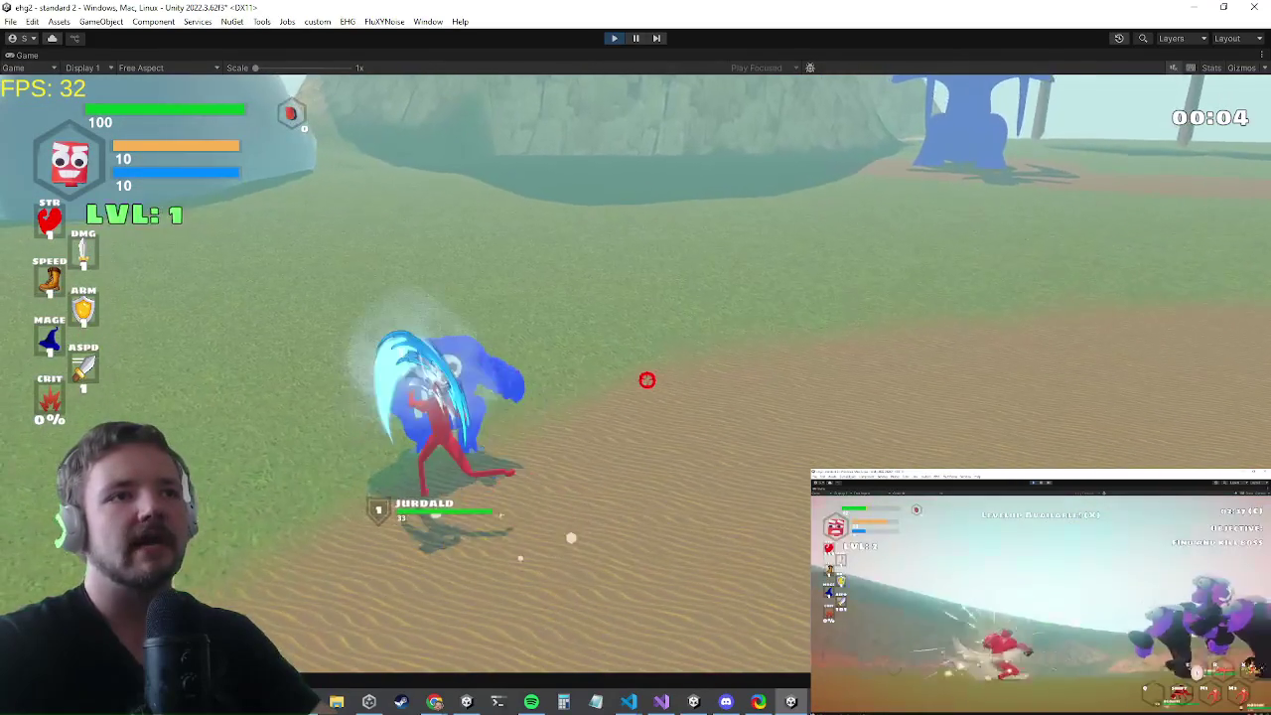
pyautogui.press('`')
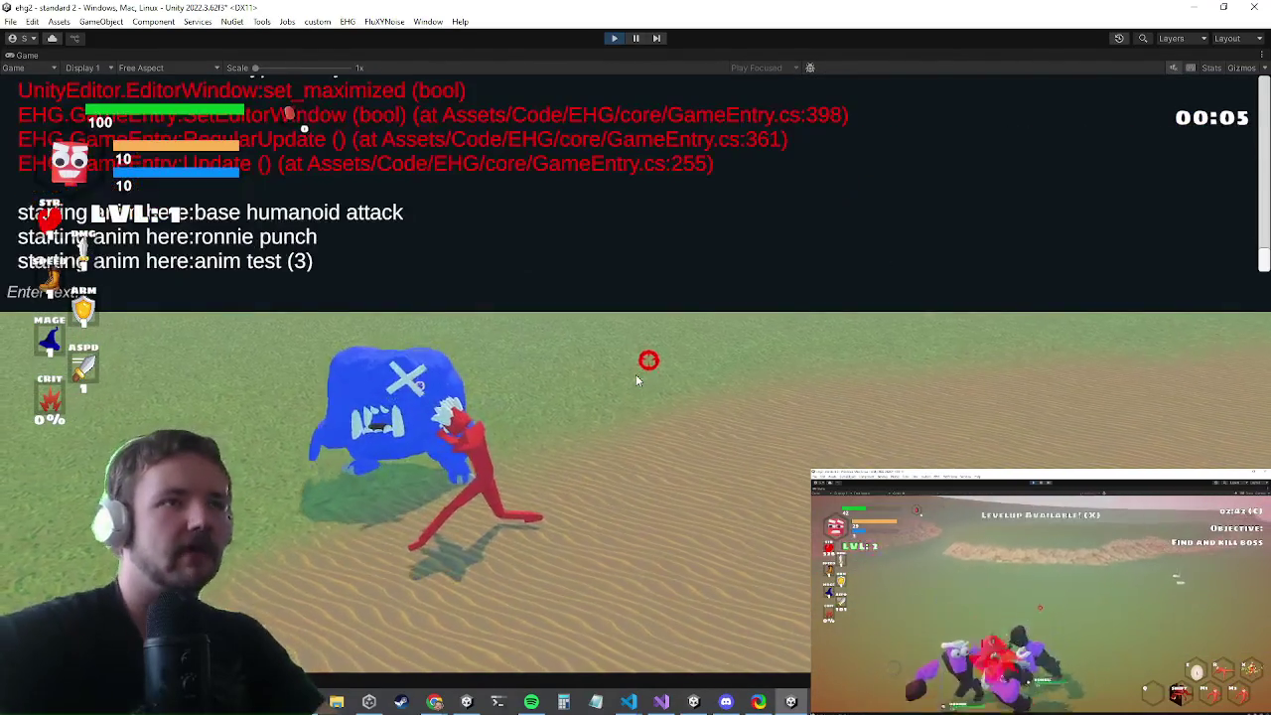
pyautogui.write('inv')
pyautogui.press('Return')
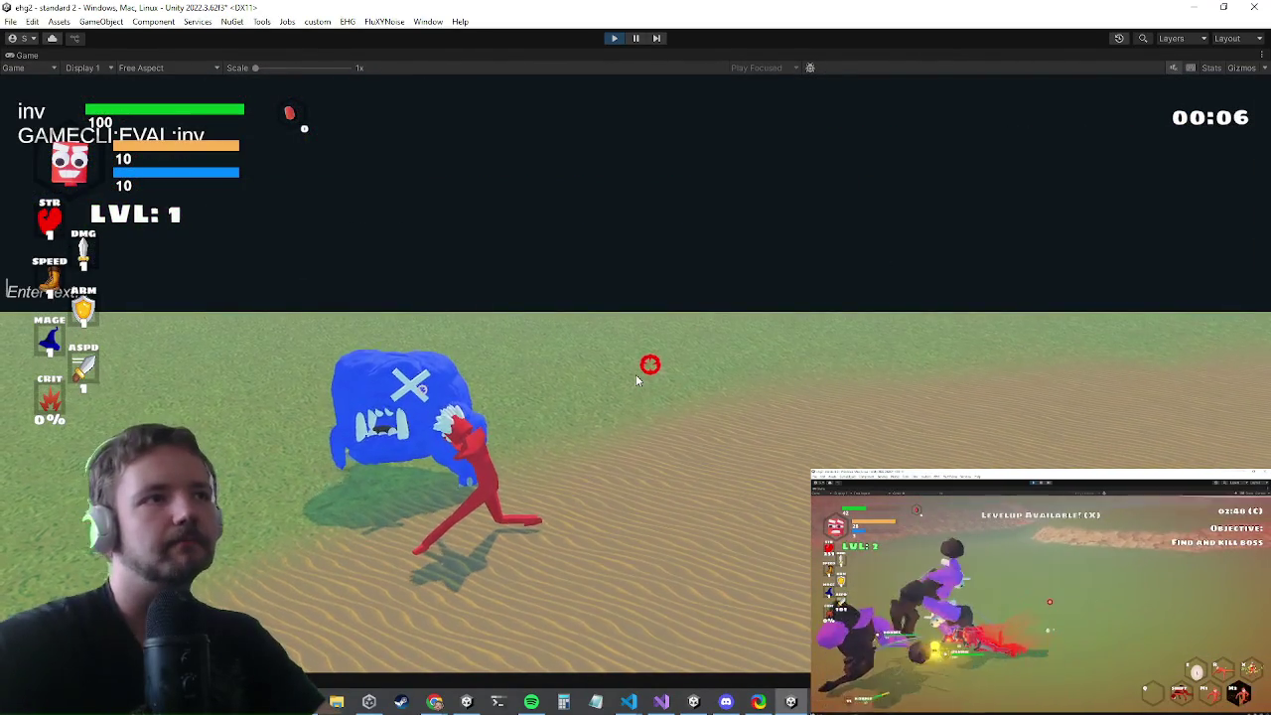
pyautogui.write('dmg')
pyautogui.press('Return')
pyautogui.press('`')
# - Attack the blue enemy with repeated strikes and an energy attack
pyautogui.click(643, 375)
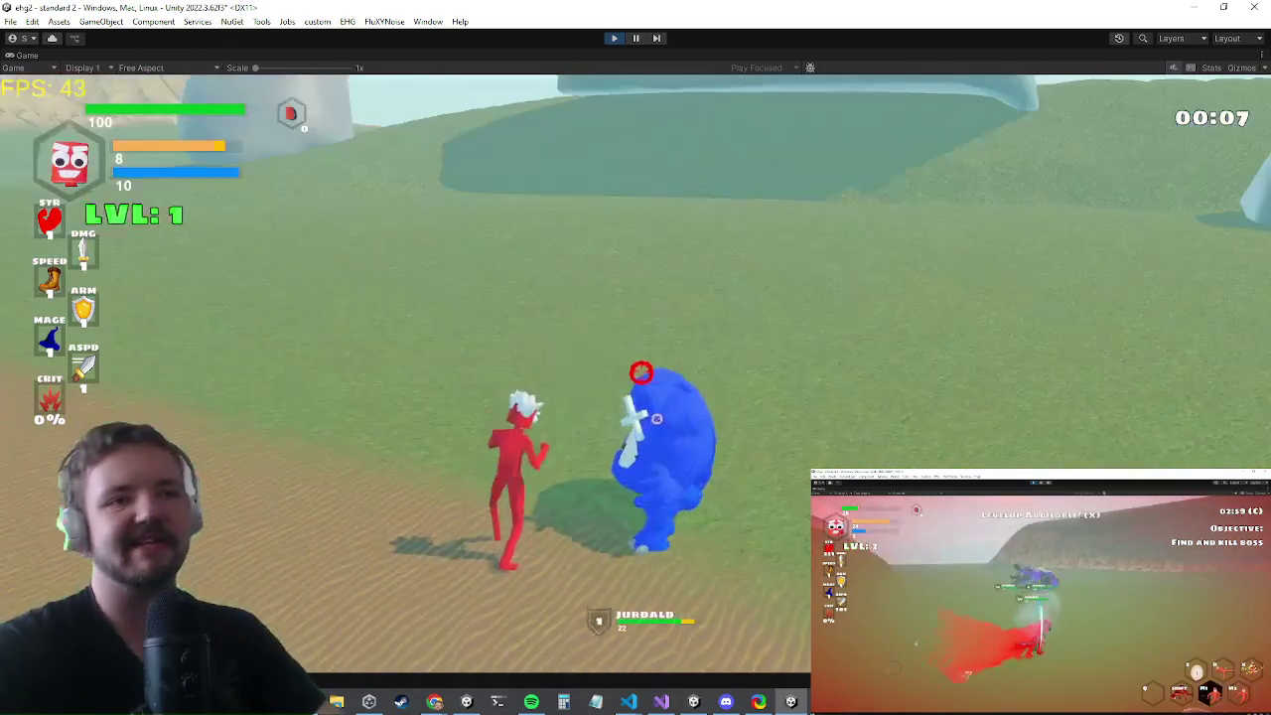
pyautogui.click(645, 374)
pyautogui.click(648, 417)
pyautogui.click(626, 372)
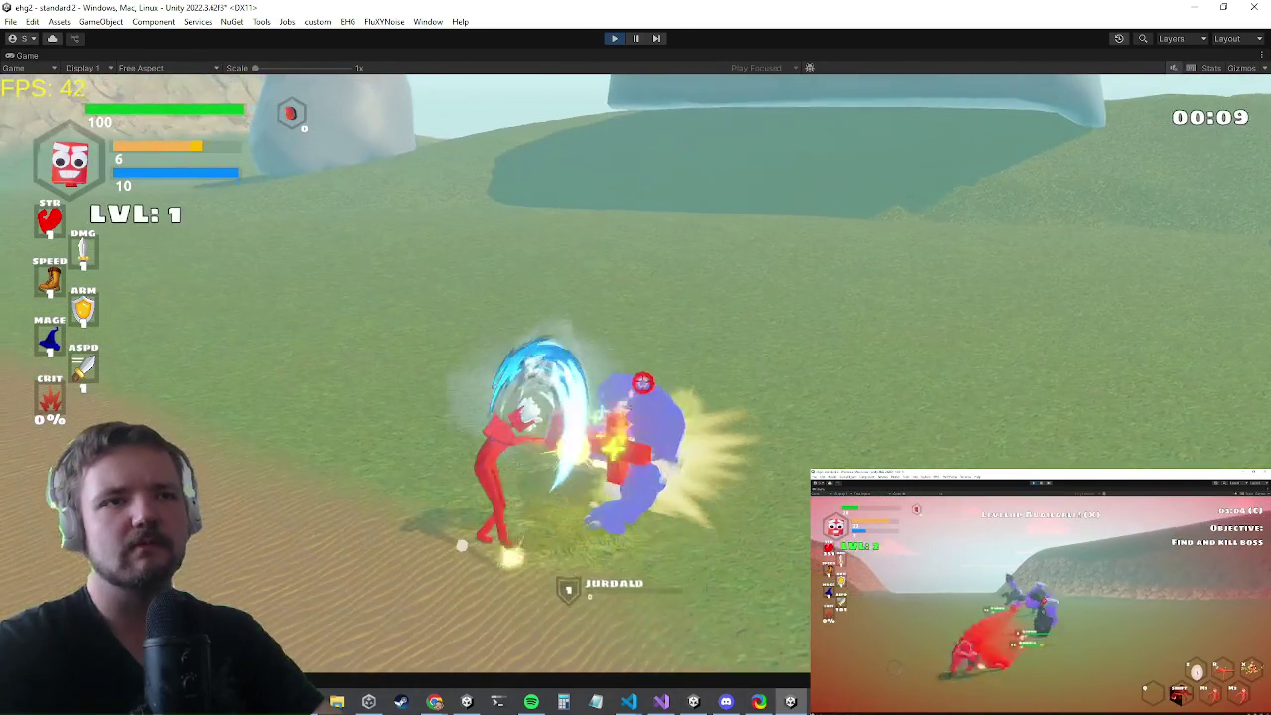
pyautogui.click(644, 381)
pyautogui.click(614, 380)
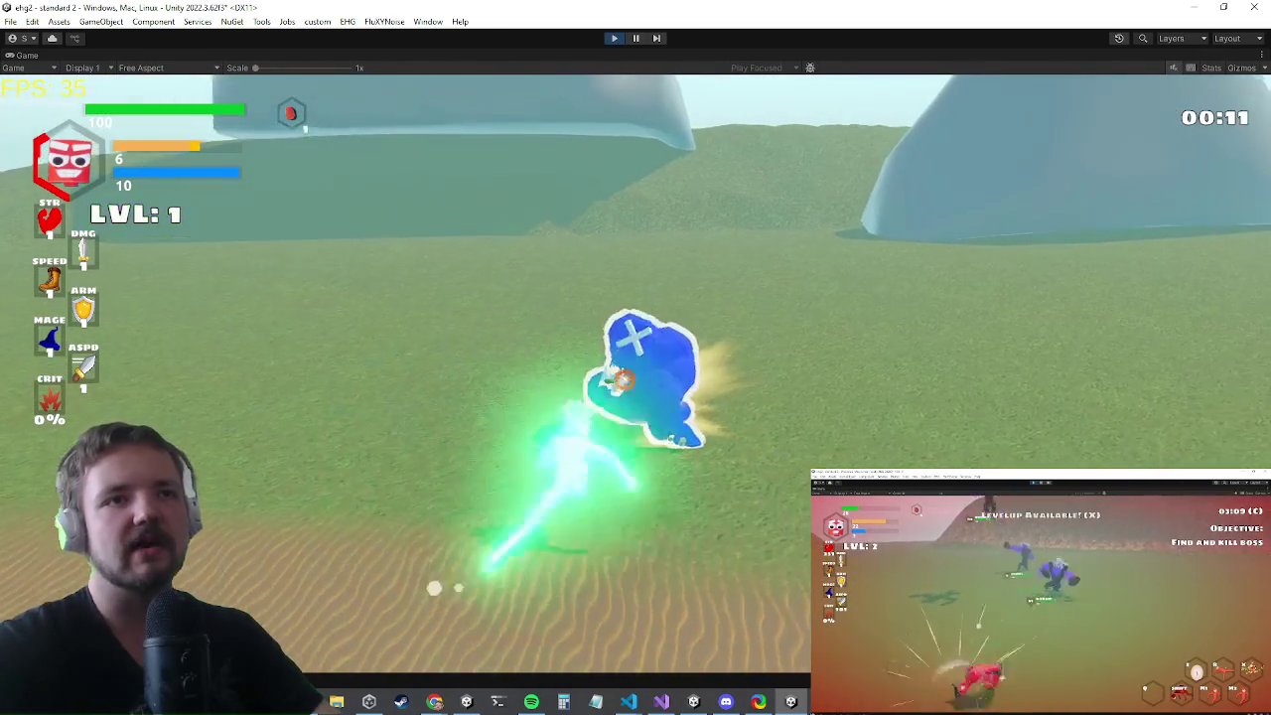
# - Run to the chest on the right and open it
pyautogui.press('w')
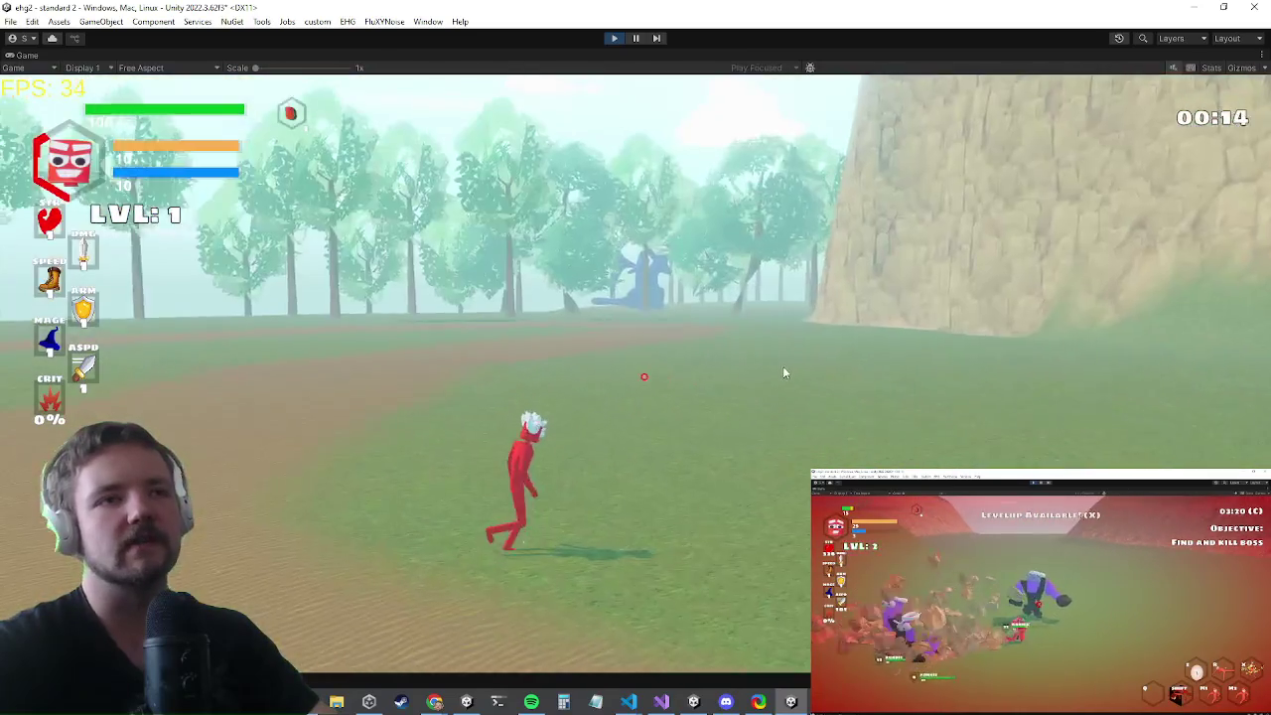
pyautogui.press('s')
pyautogui.press('w')
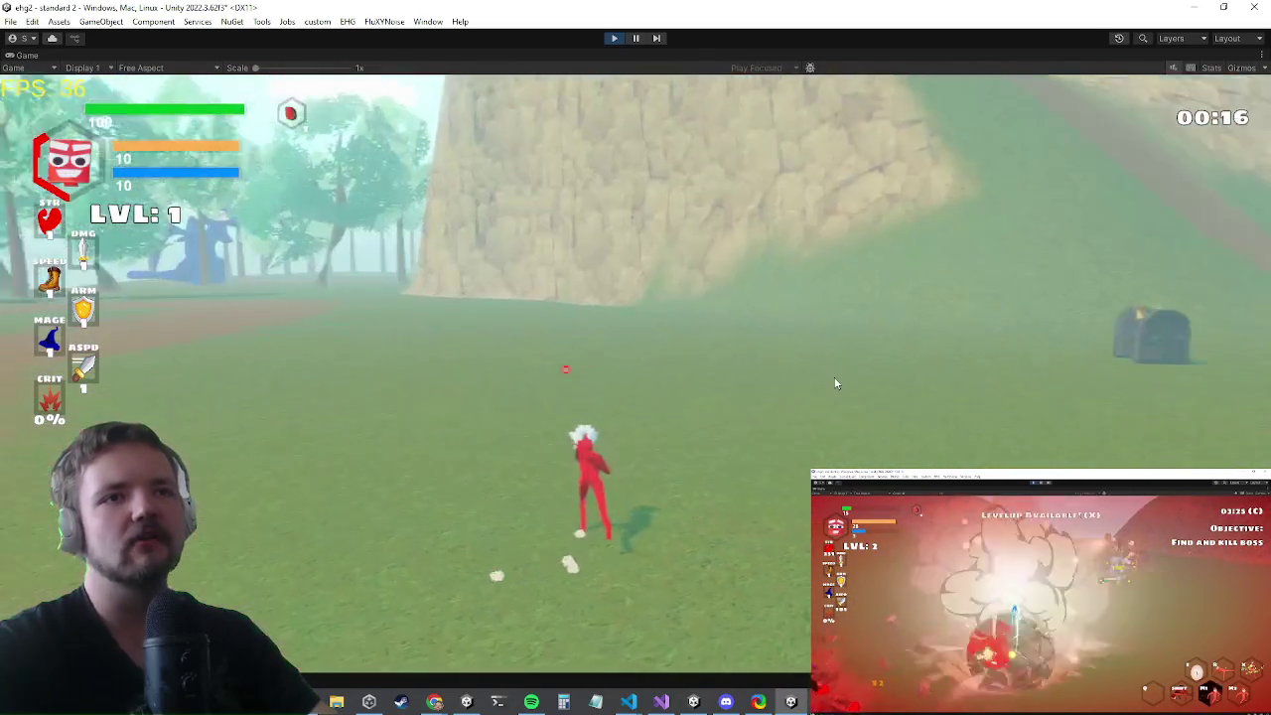
pyautogui.press('w')
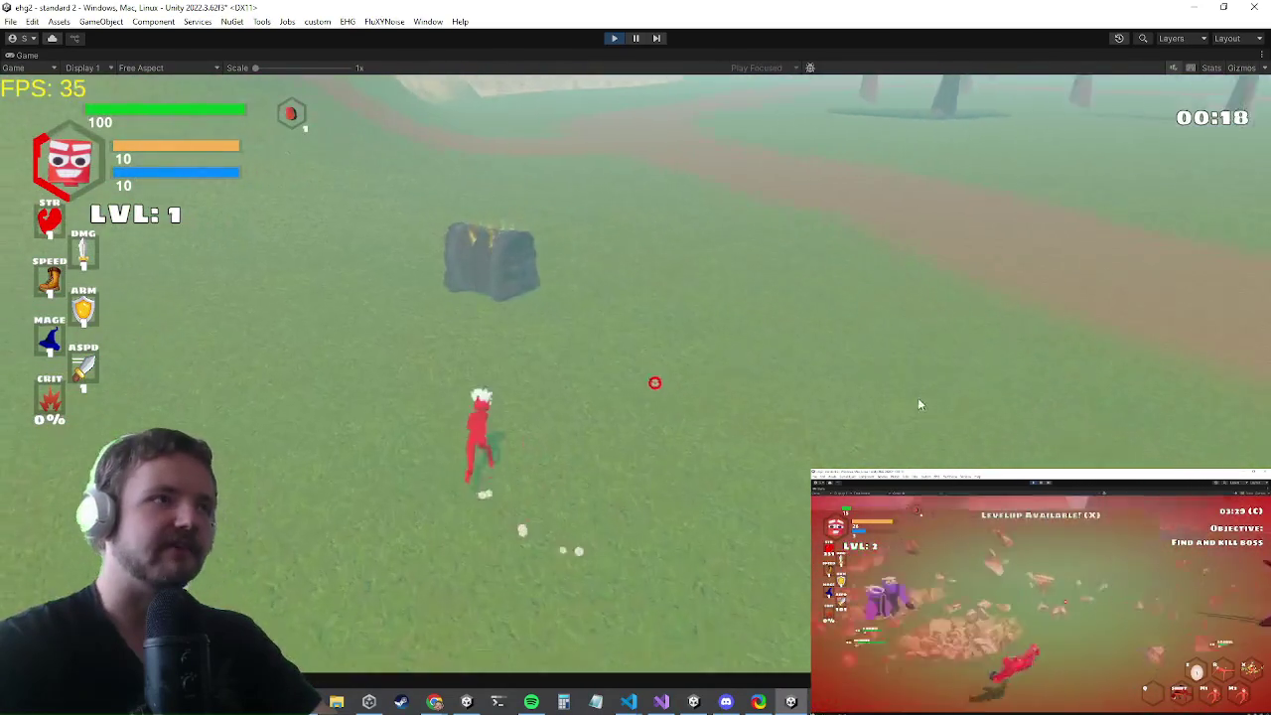
pyautogui.press('e')
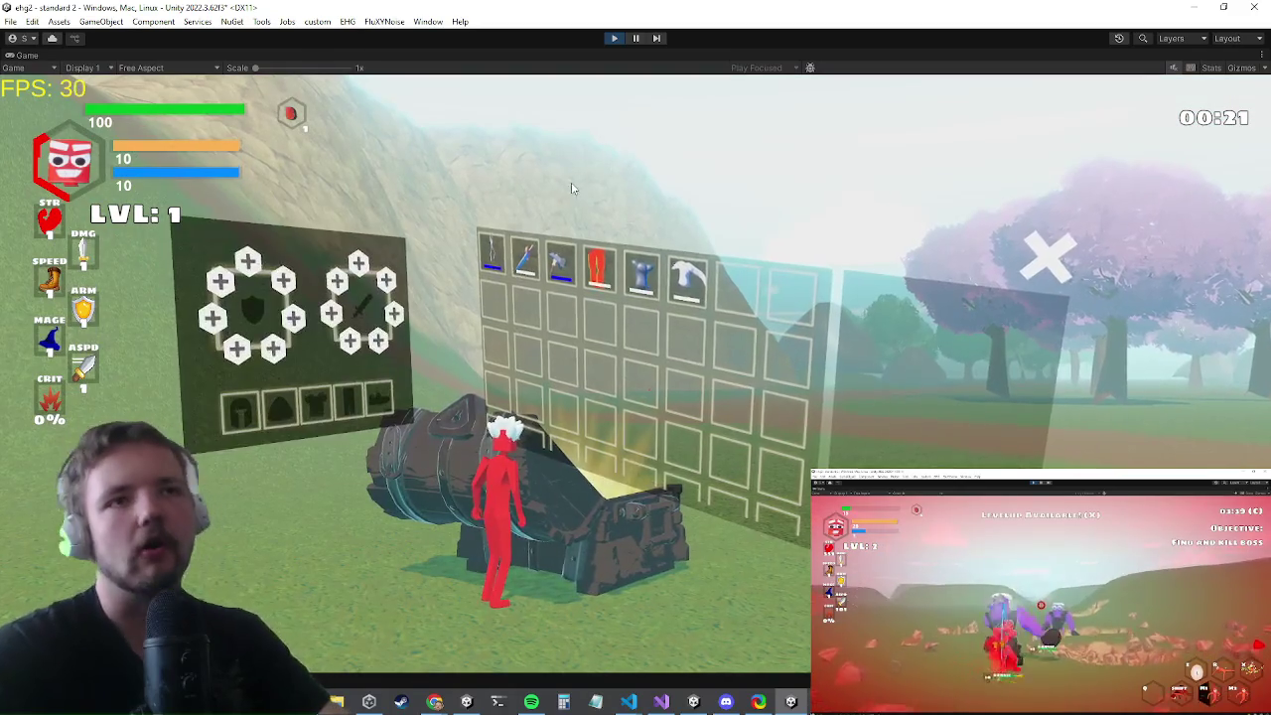
# - Equip the chestplate, the red pants and the sword in the left hand
pyautogui.moveTo(487, 257)
pyautogui.click(526, 260)
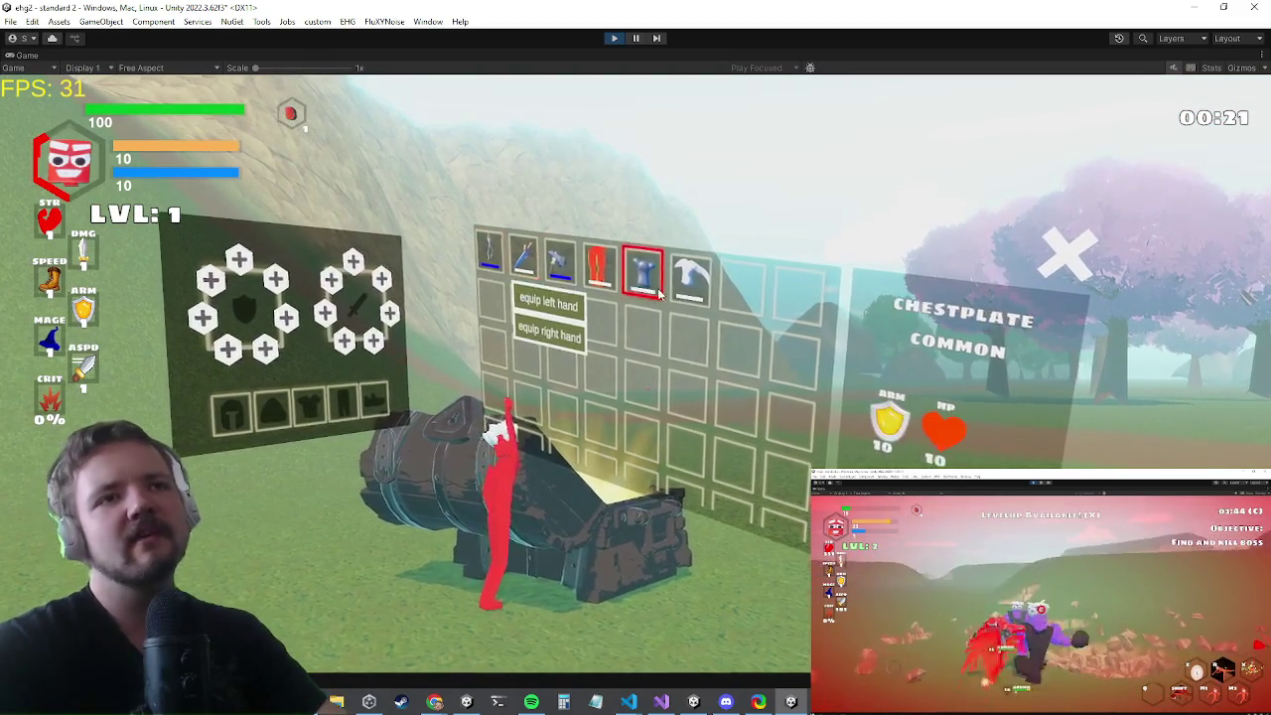
pyautogui.click(671, 283)
pyautogui.click(695, 338)
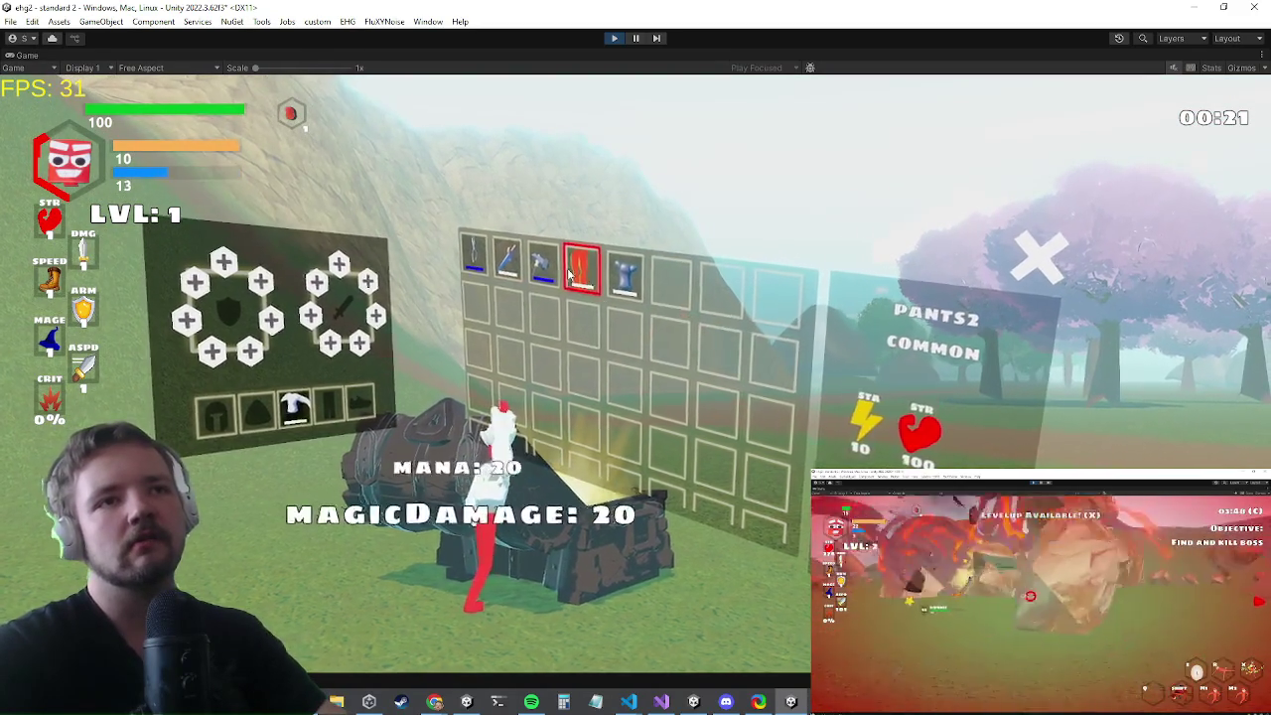
pyautogui.click(582, 270)
pyautogui.click(599, 319)
pyautogui.click(512, 256)
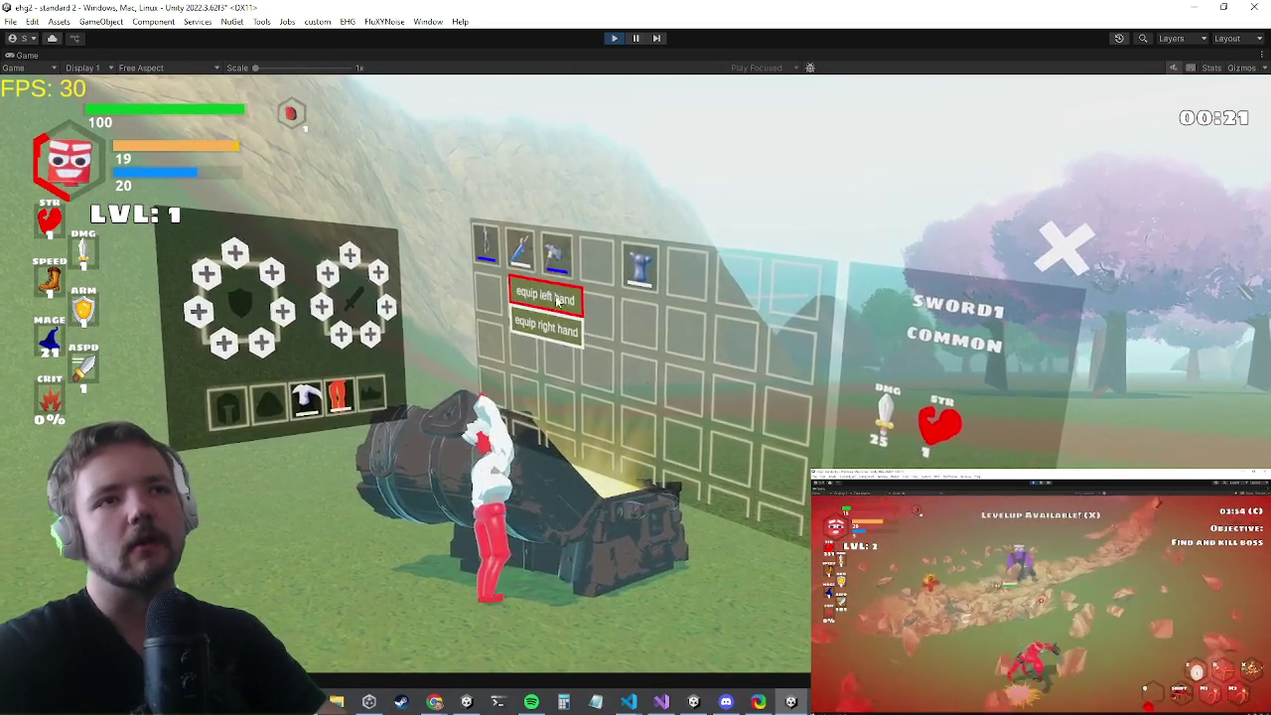
pyautogui.click(534, 285)
# - Close the inventory and run across the field swinging the sword
pyautogui.press('Tab')
pyautogui.press('w')
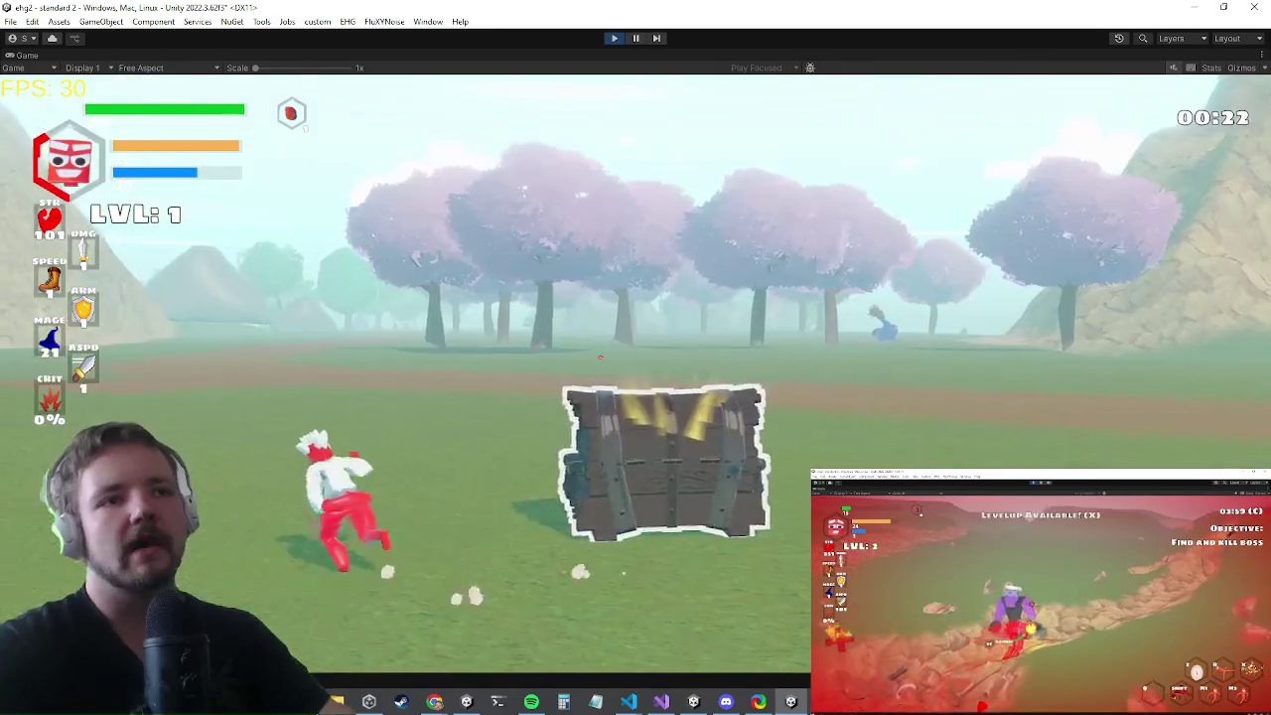
pyautogui.click(634, 375)
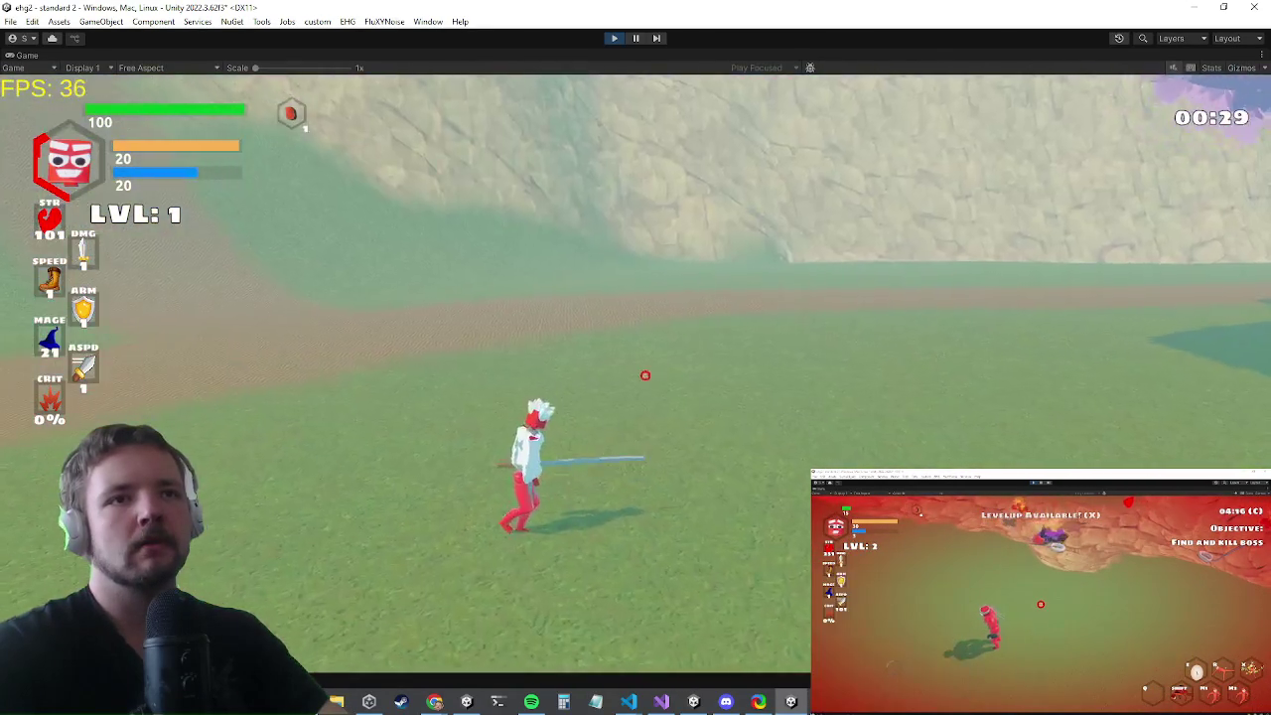
pyautogui.press('s')
pyautogui.press('a')
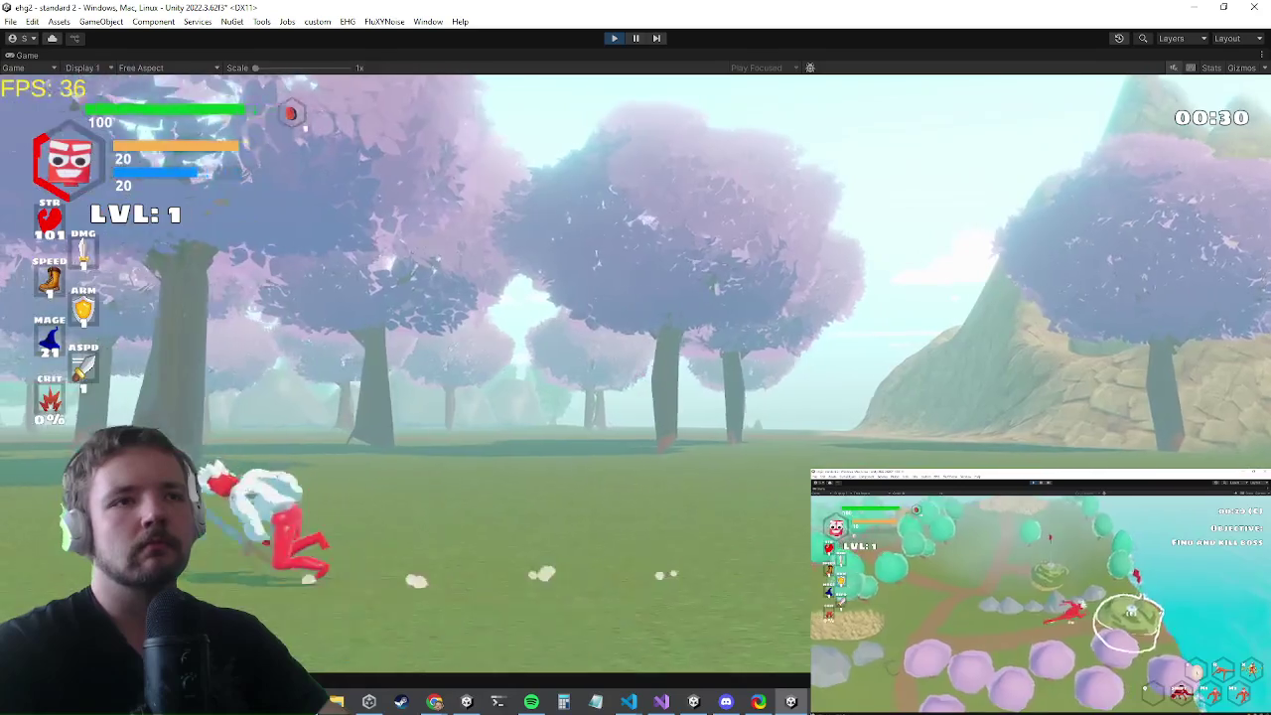
pyautogui.press('w')
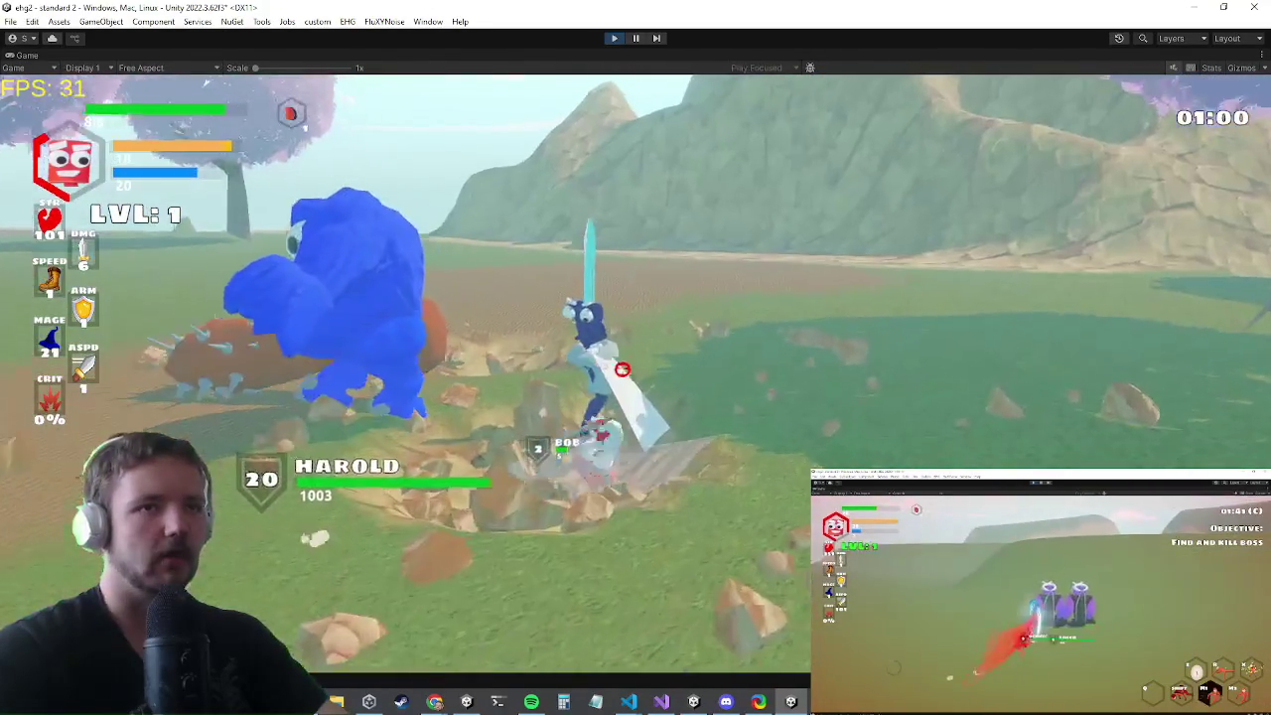
# - Check the inventory, then fight the blue monster and the two sword enemies
pyautogui.press('i')
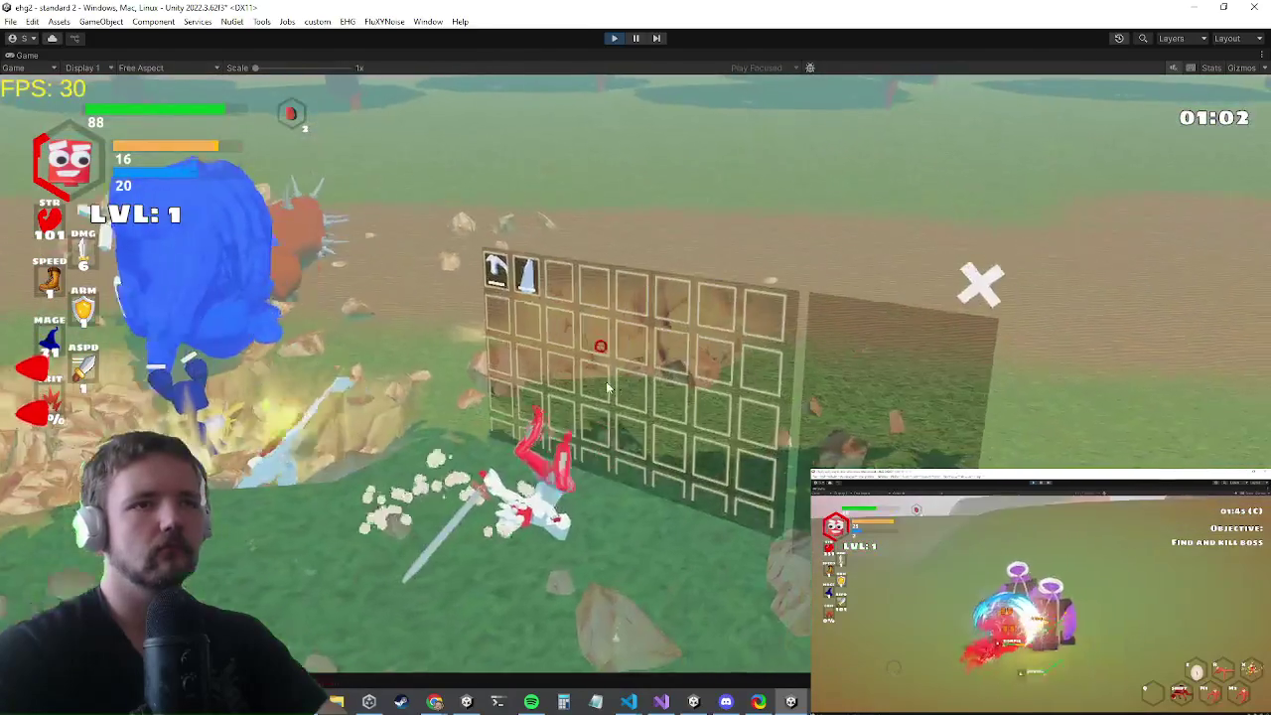
pyautogui.press('i')
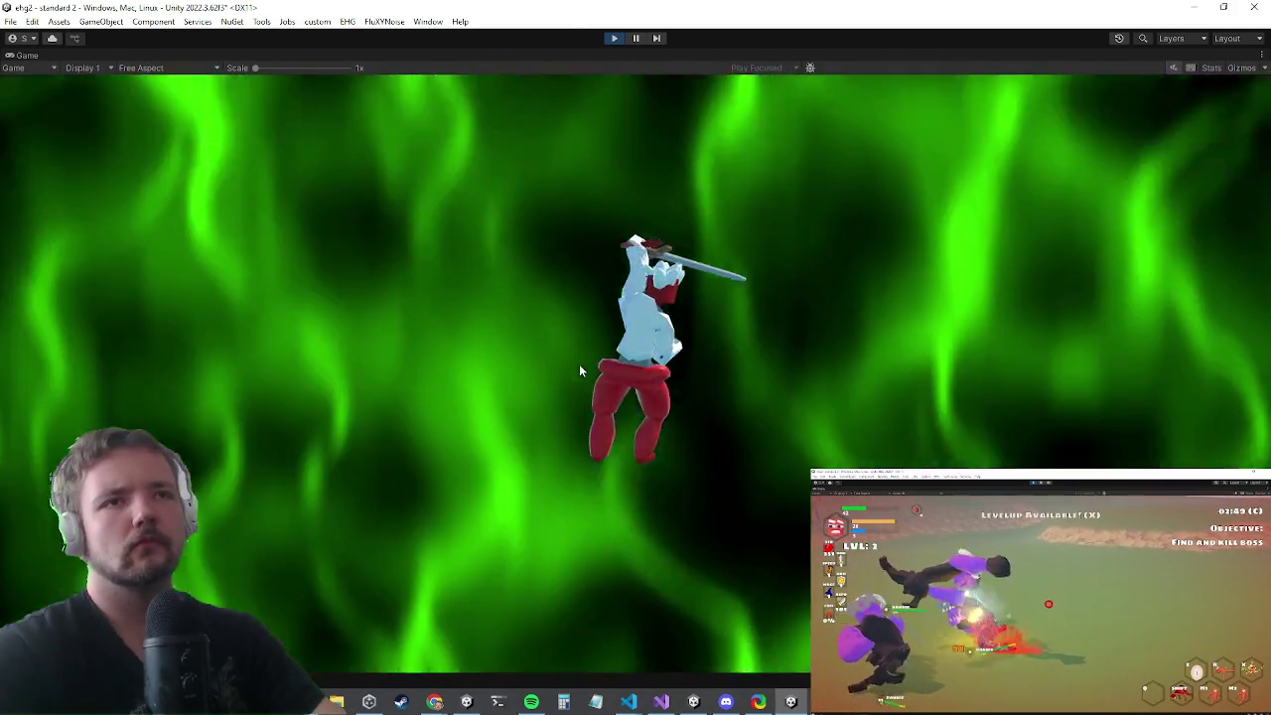
pyautogui.press('Escape')
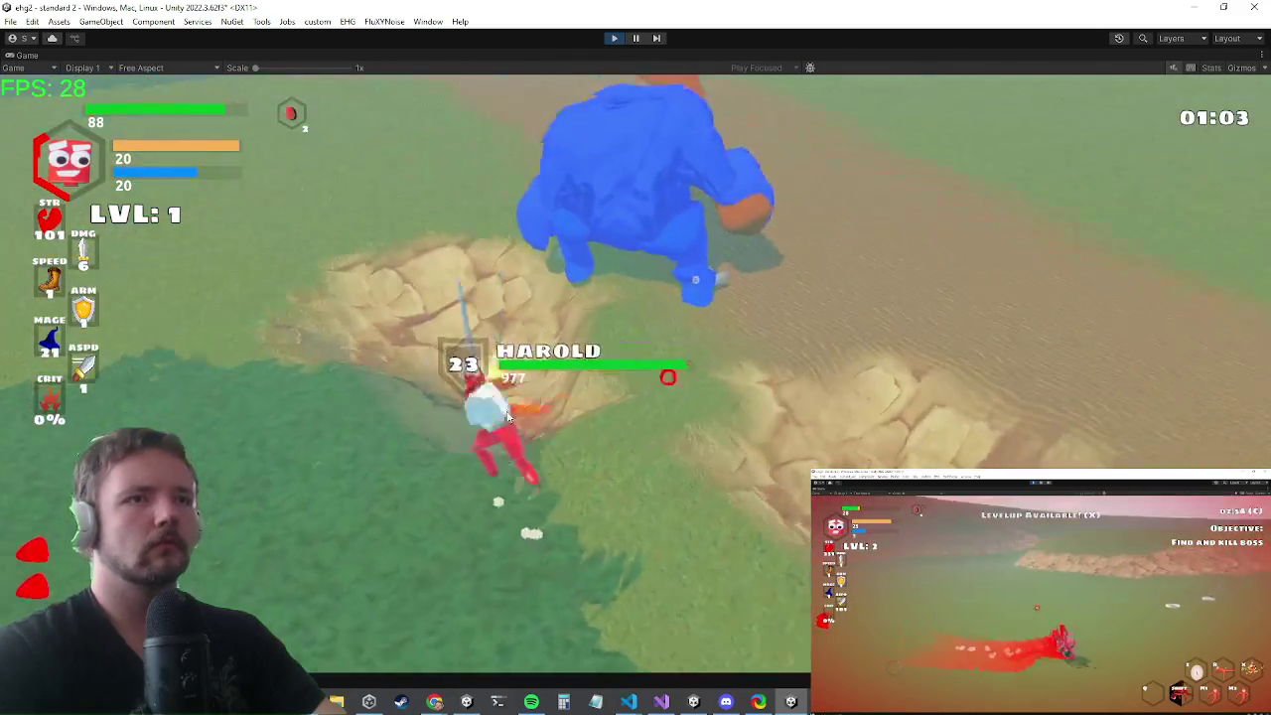
pyautogui.click(557, 413)
pyautogui.click(557, 413)
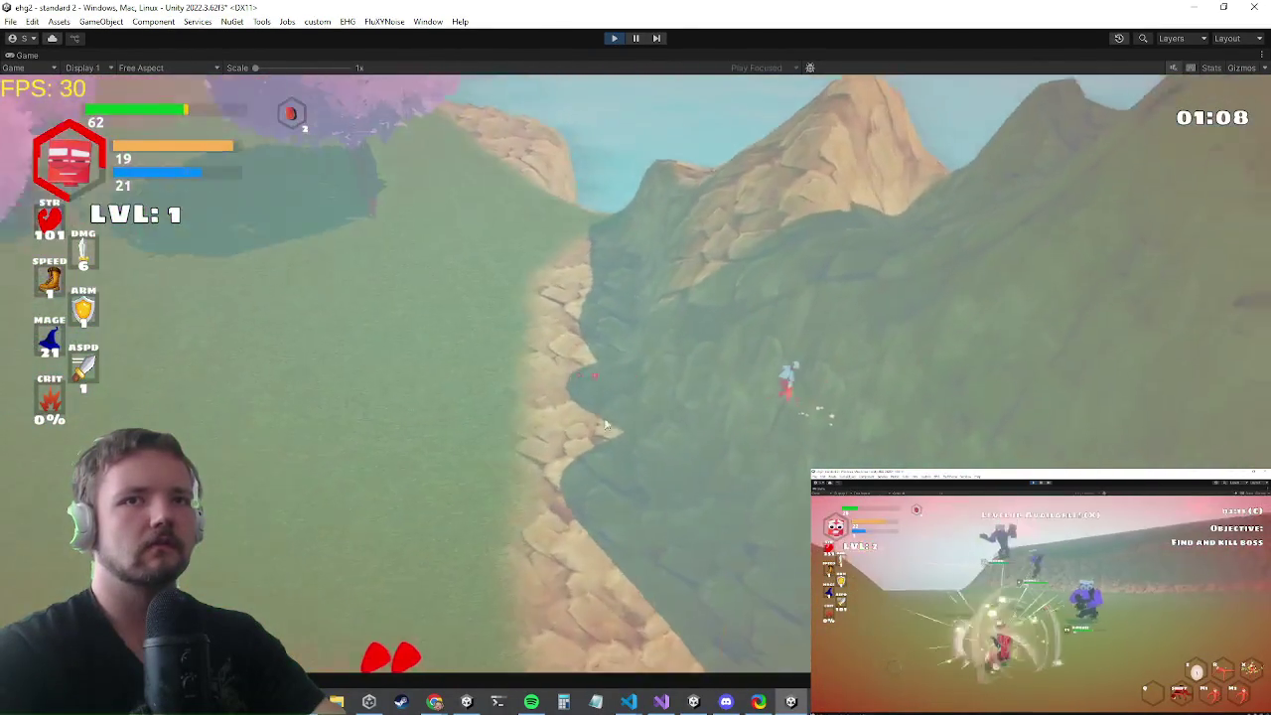
pyautogui.press('w')
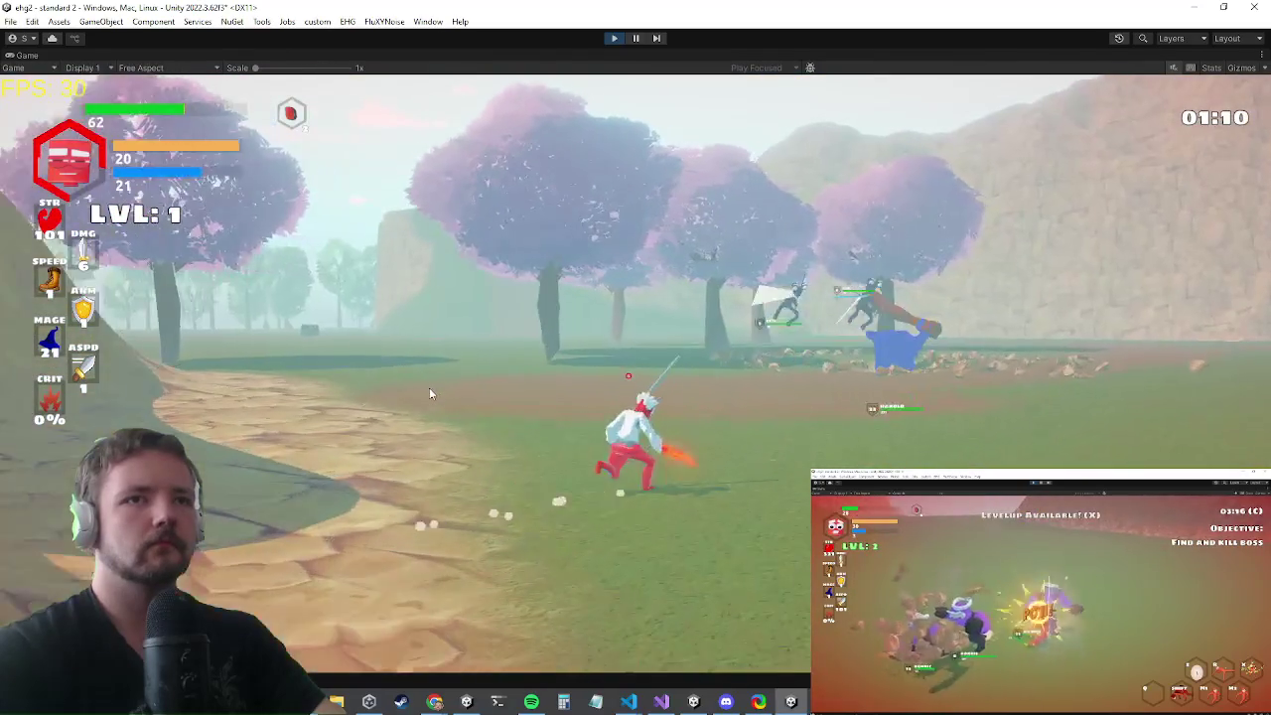
pyautogui.press('w')
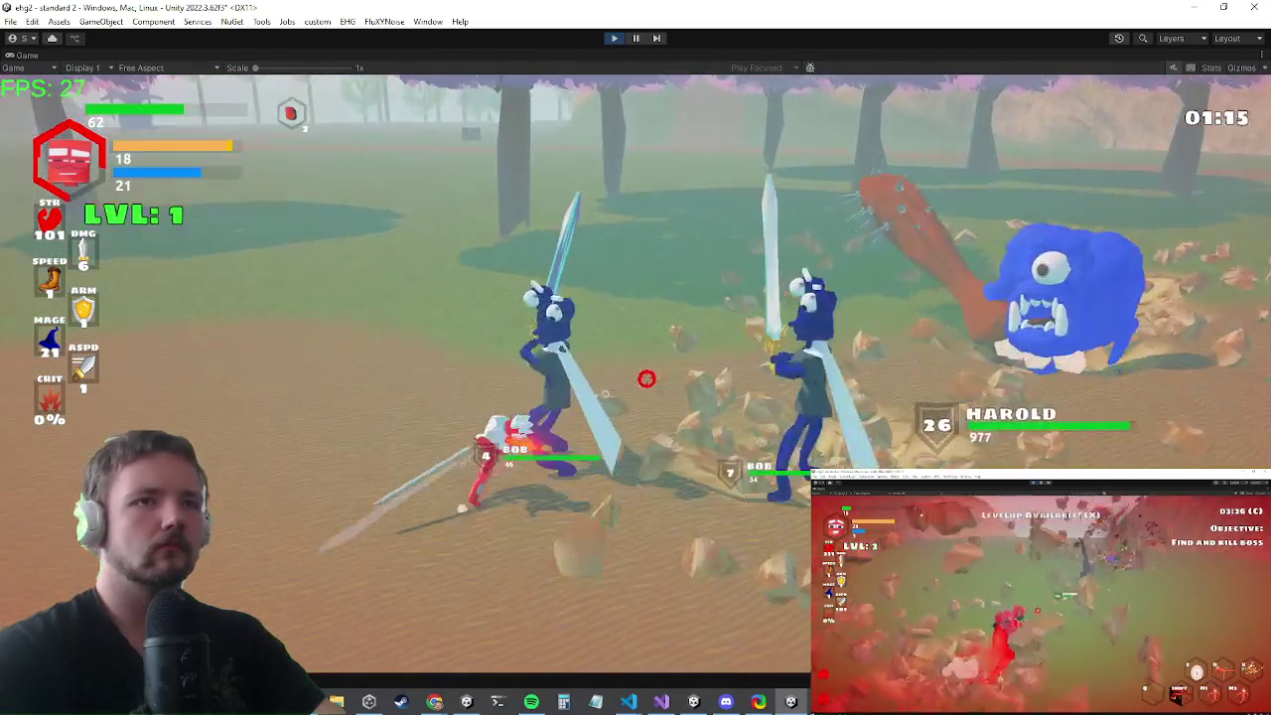
pyautogui.click(626, 378)
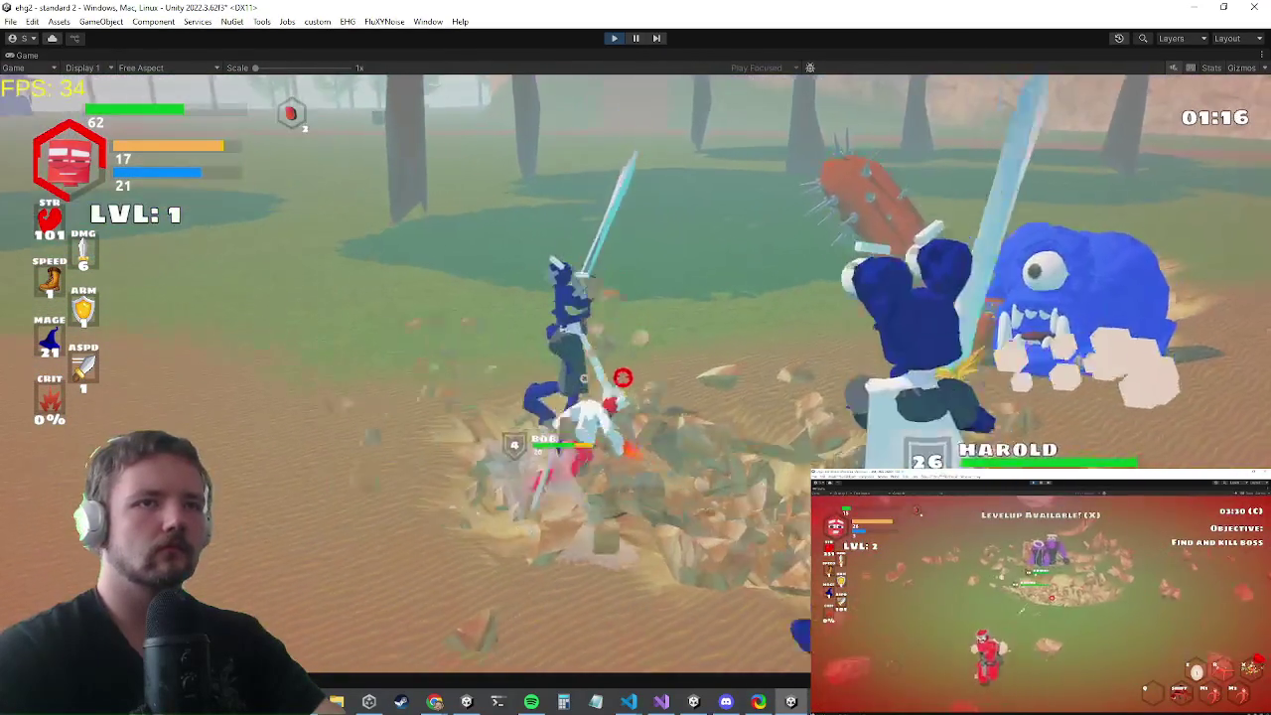
pyautogui.click(642, 374)
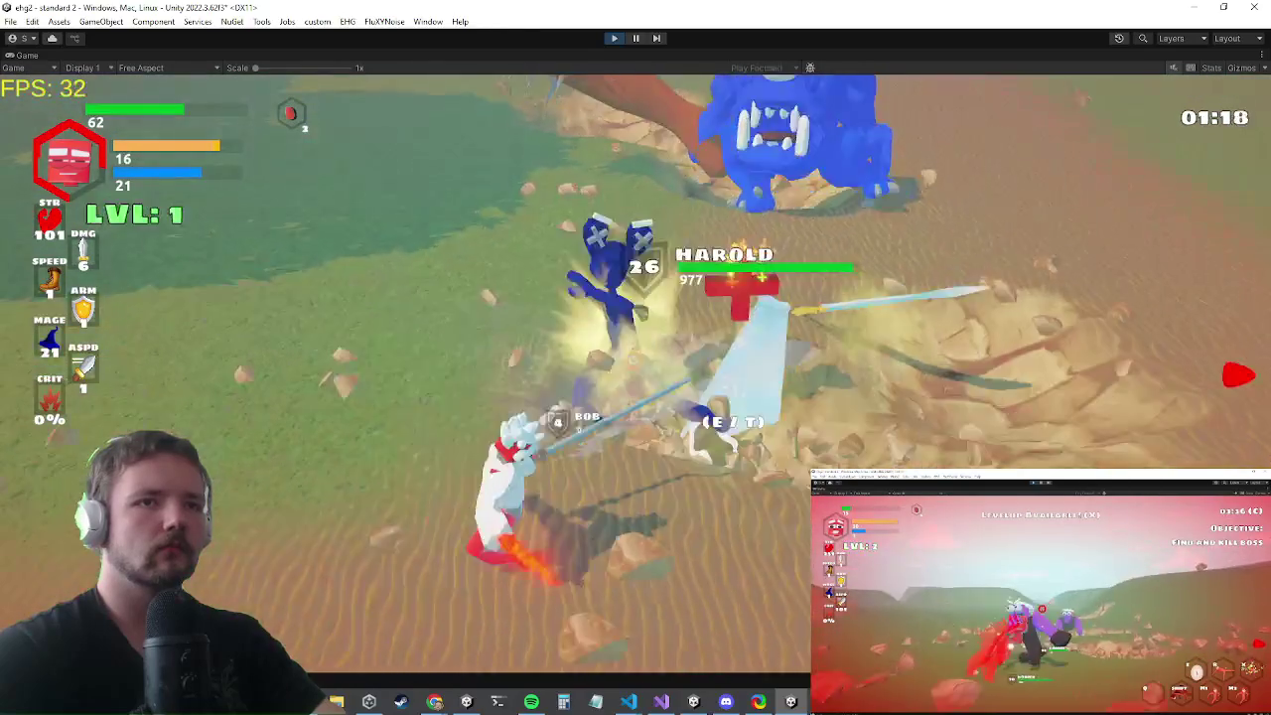
# - Equip the white plane item and a second item in the right hand, then call up powerups
pyautogui.press('i')
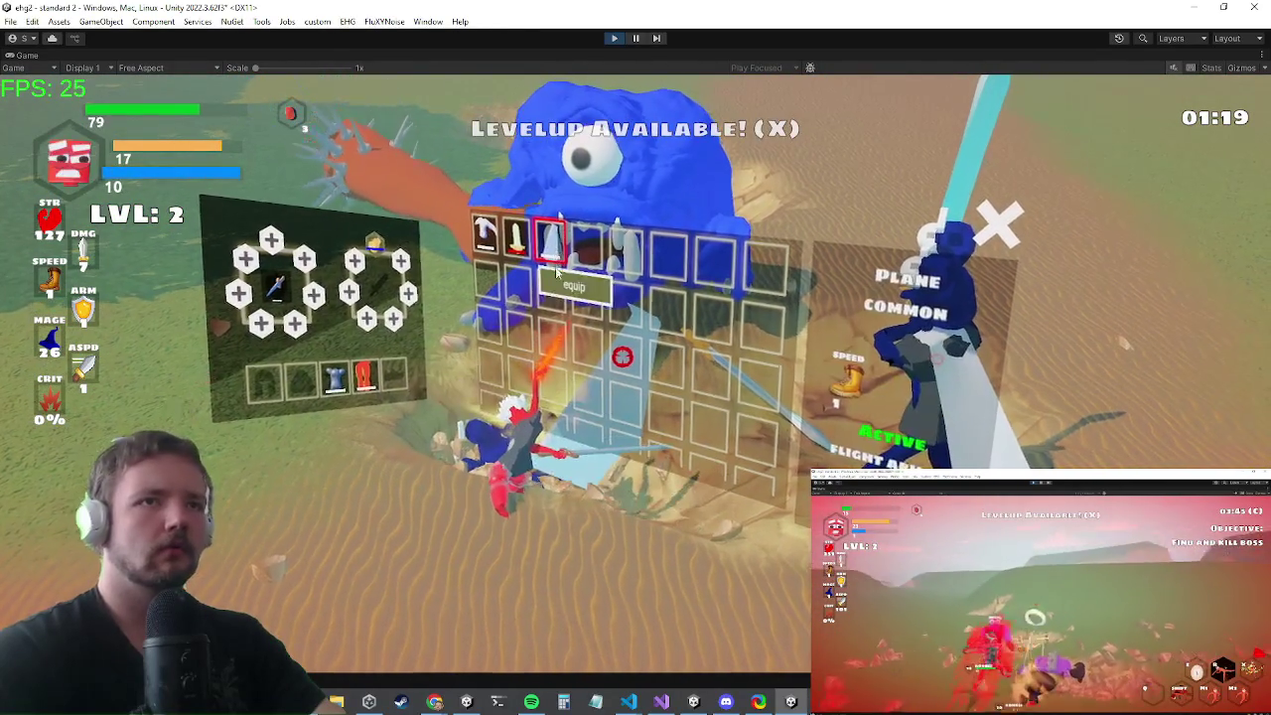
pyautogui.click(544, 250)
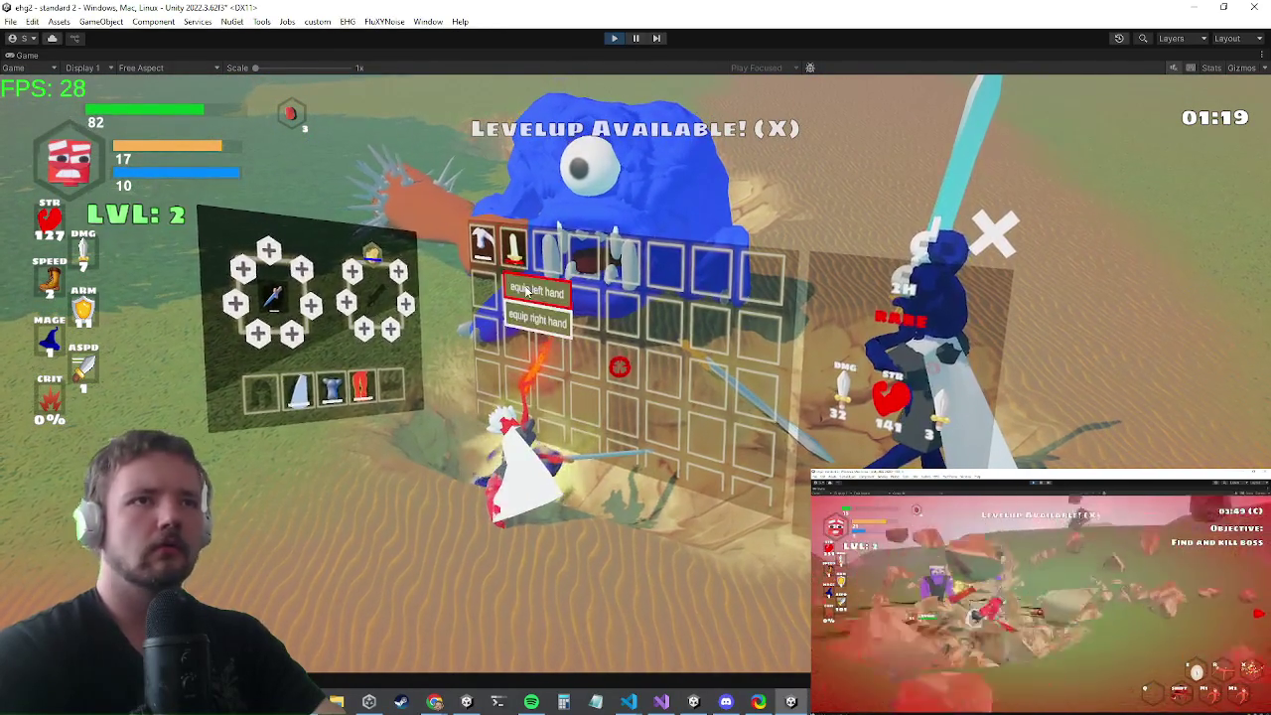
pyautogui.click(524, 256)
pyautogui.press('Tab')
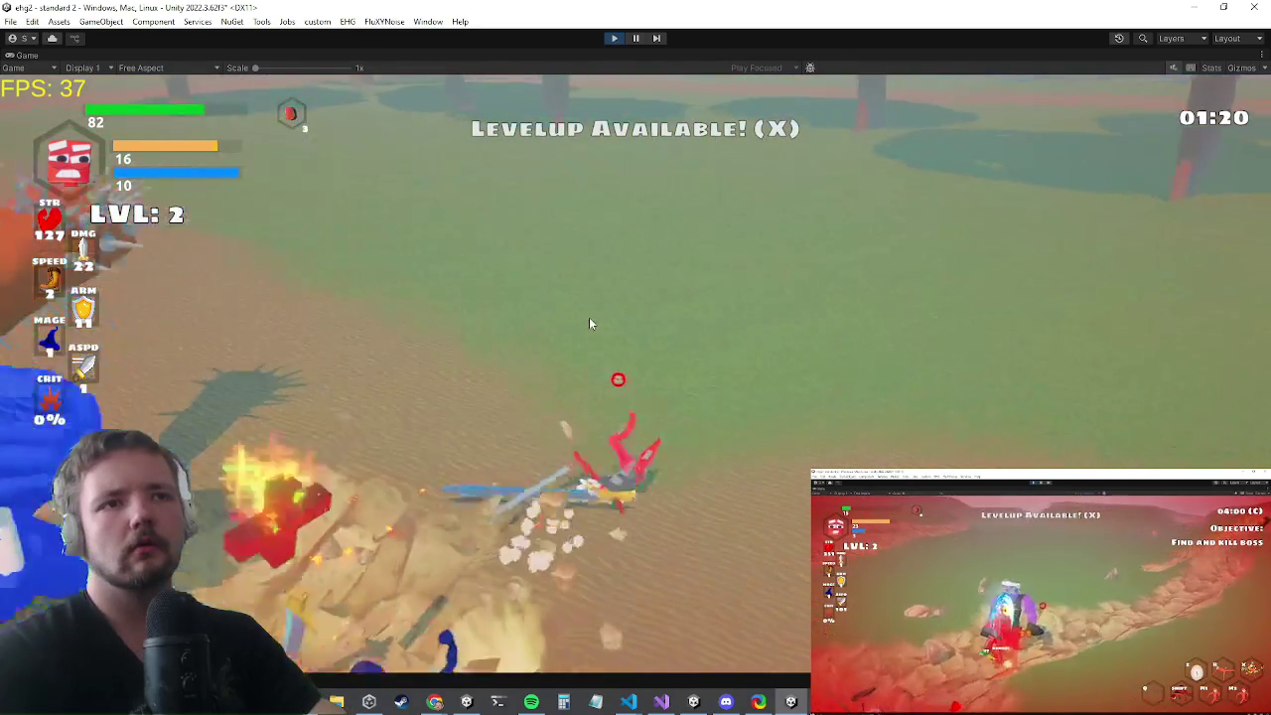
pyautogui.press('x')
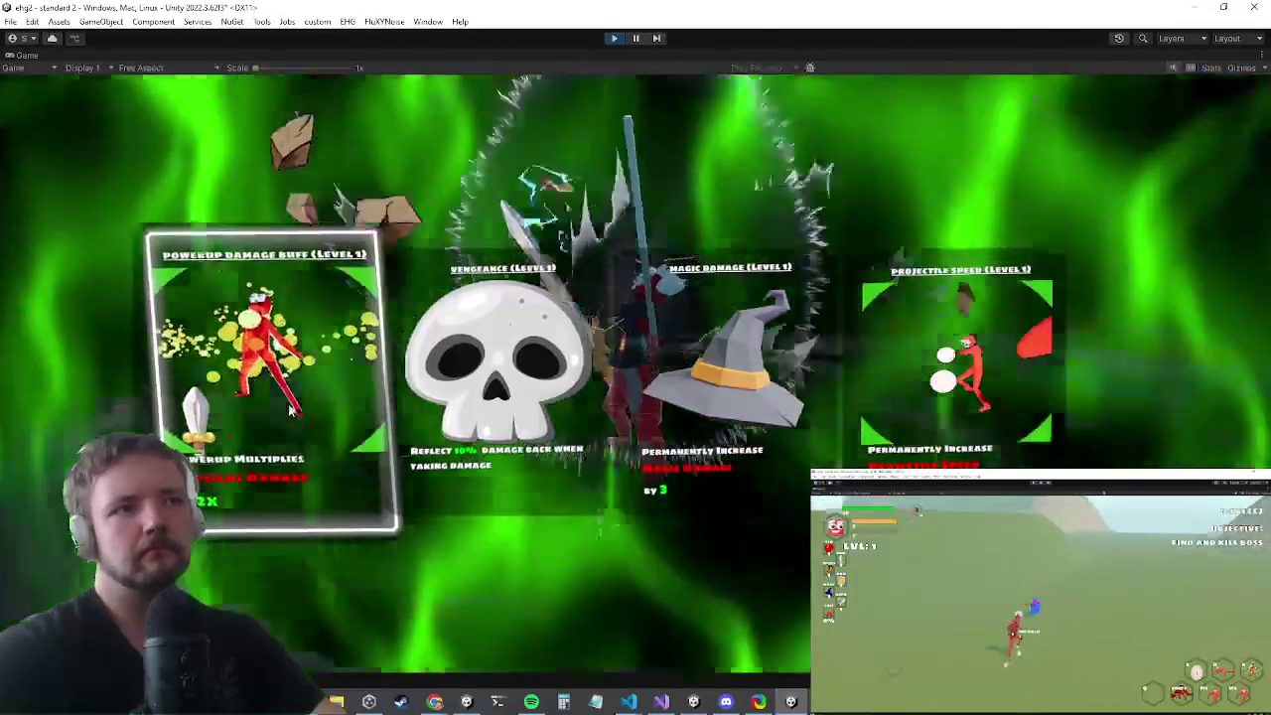
# - Take the Powerup Damage Buff upgrade, play on, then open the in-game Settings menu
pyautogui.click(290, 409)
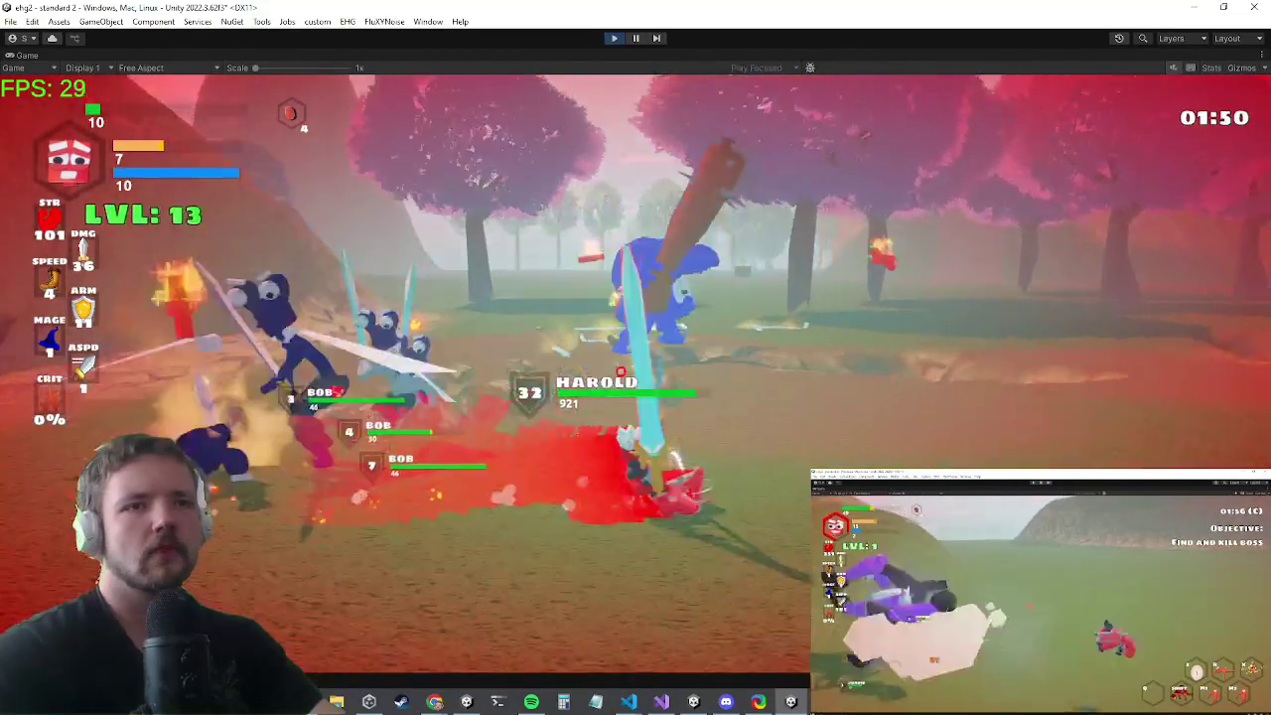
pyautogui.press('Escape')
pyautogui.moveTo(630, 701)
pyautogui.moveTo(700, 653)
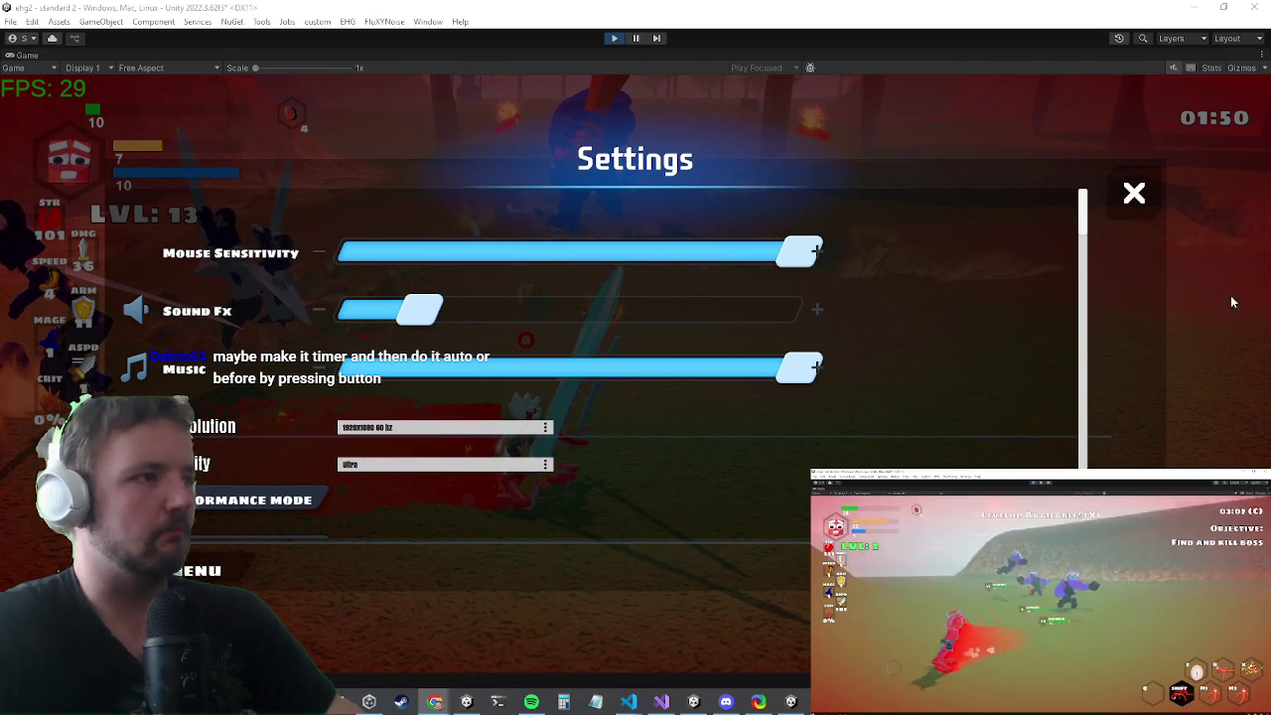
# - Close the Settings menu and resume playing until the character dies
pyautogui.press('Escape')
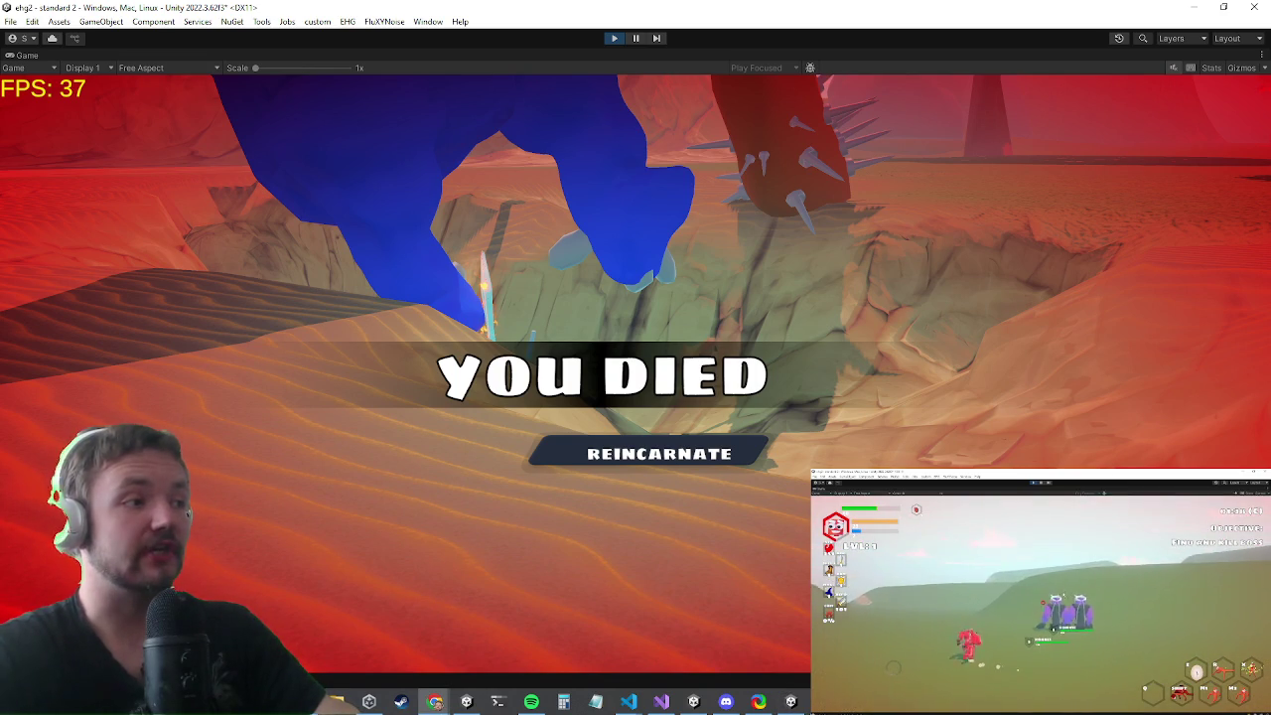
# - Reincarnate into a level-1 run, reach the blue enemy, then punch and slash it
pyautogui.click(659, 453)
pyautogui.press('w')
pyautogui.press('w')
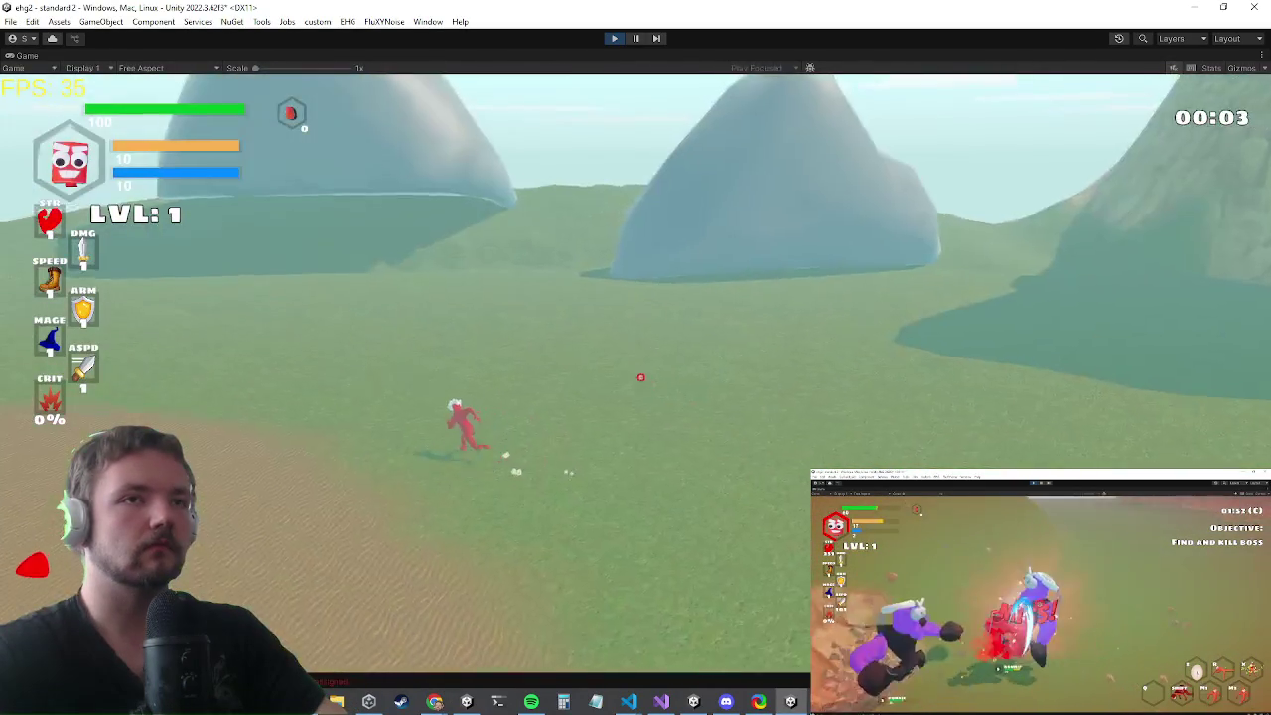
pyautogui.press('w')
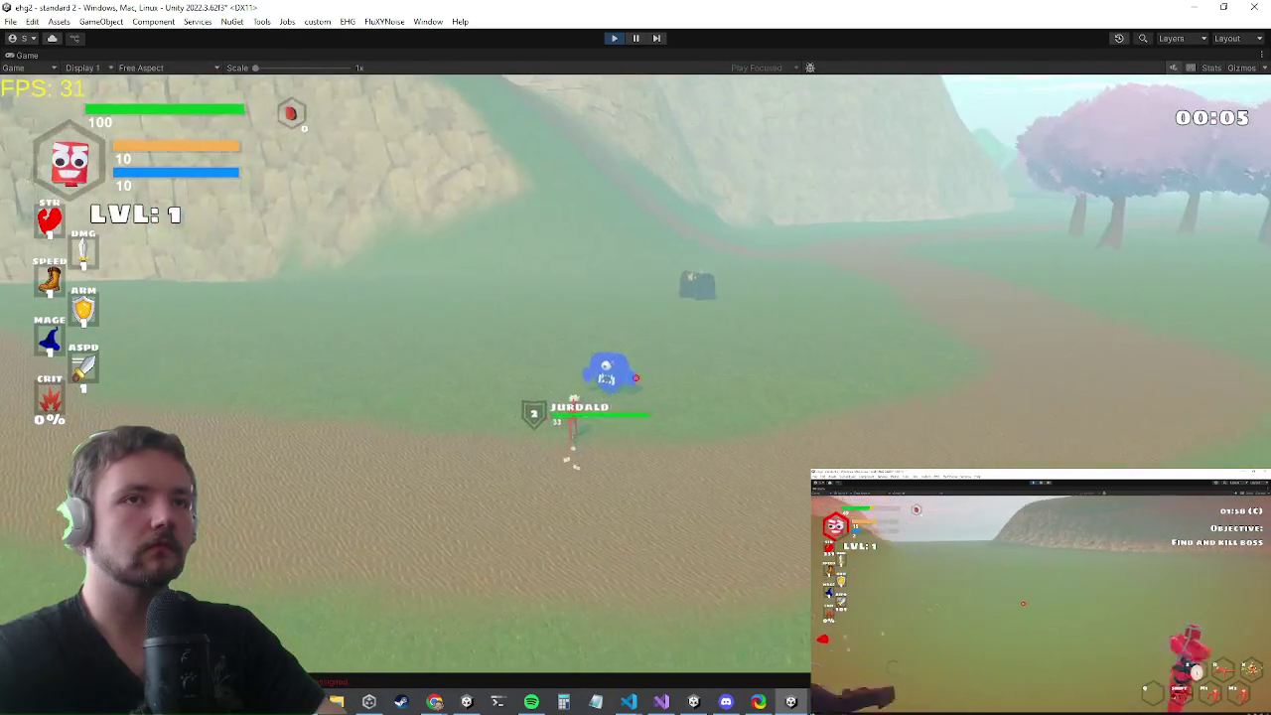
pyautogui.press('w')
pyautogui.click(637, 381)
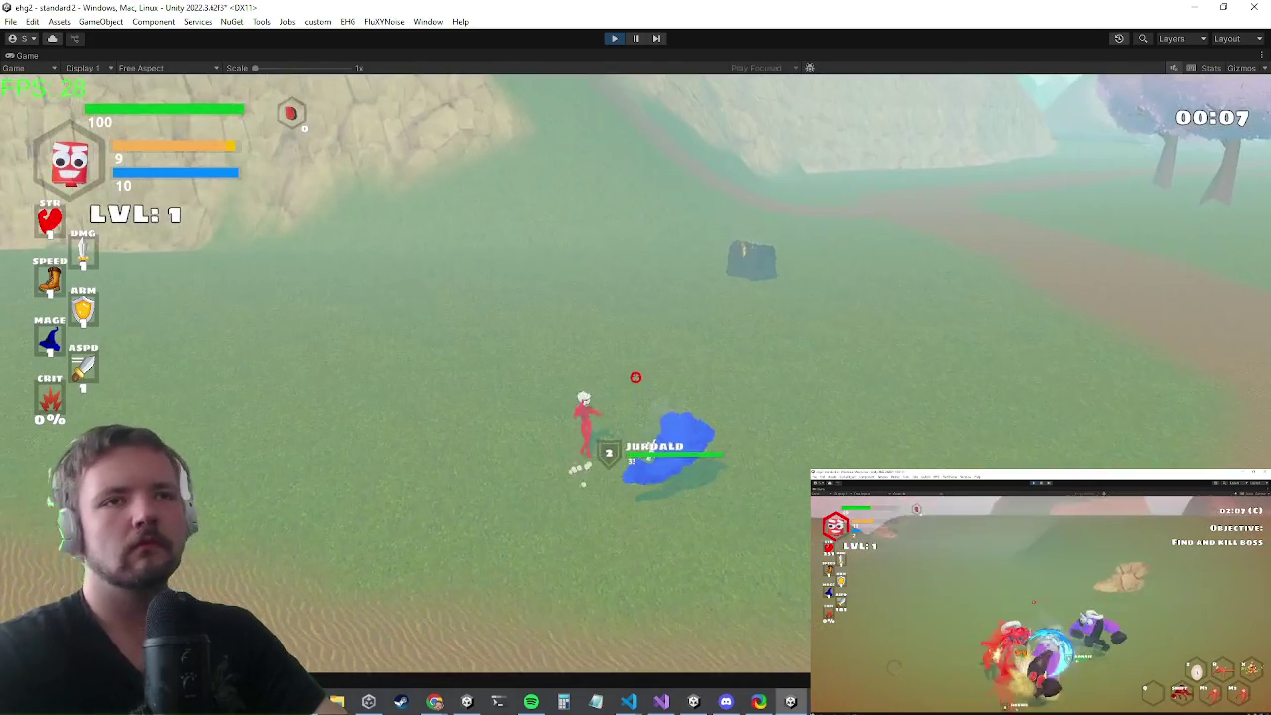
pyautogui.click(637, 374)
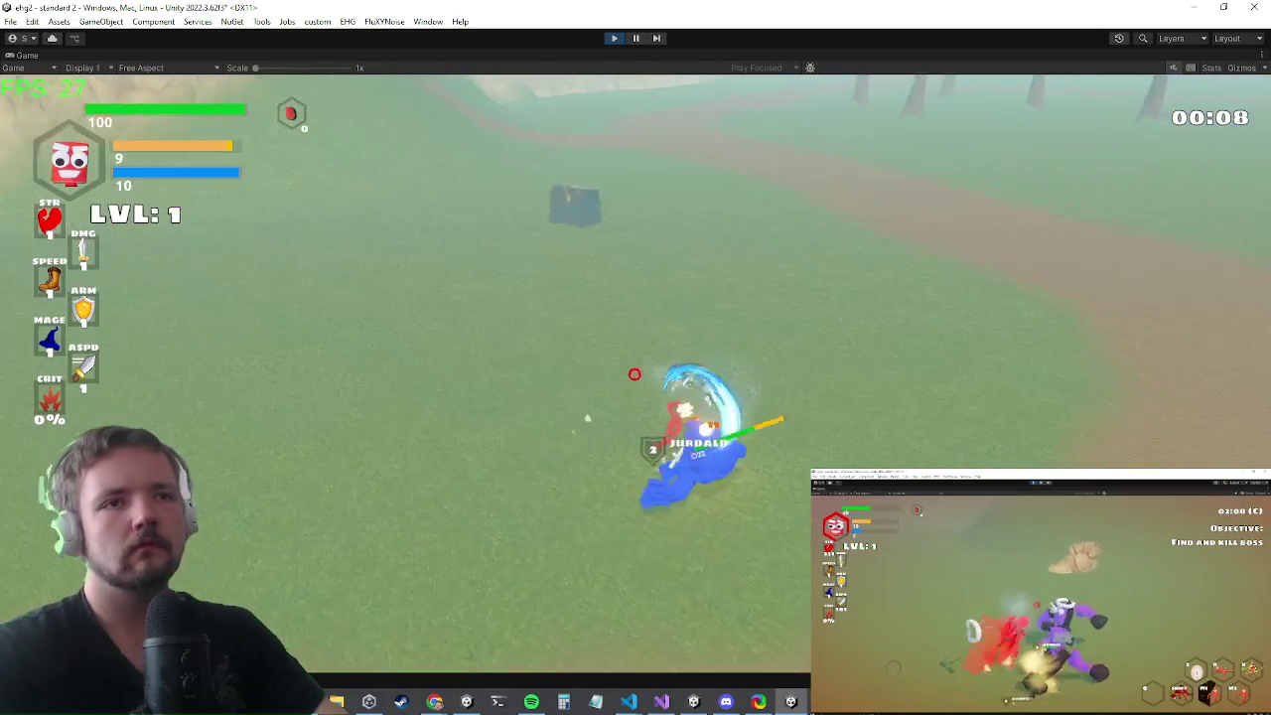
# - Raise the player's damage with the console command 'setstat damage 1000'
pyautogui.press('a')
pyautogui.click(636, 374)
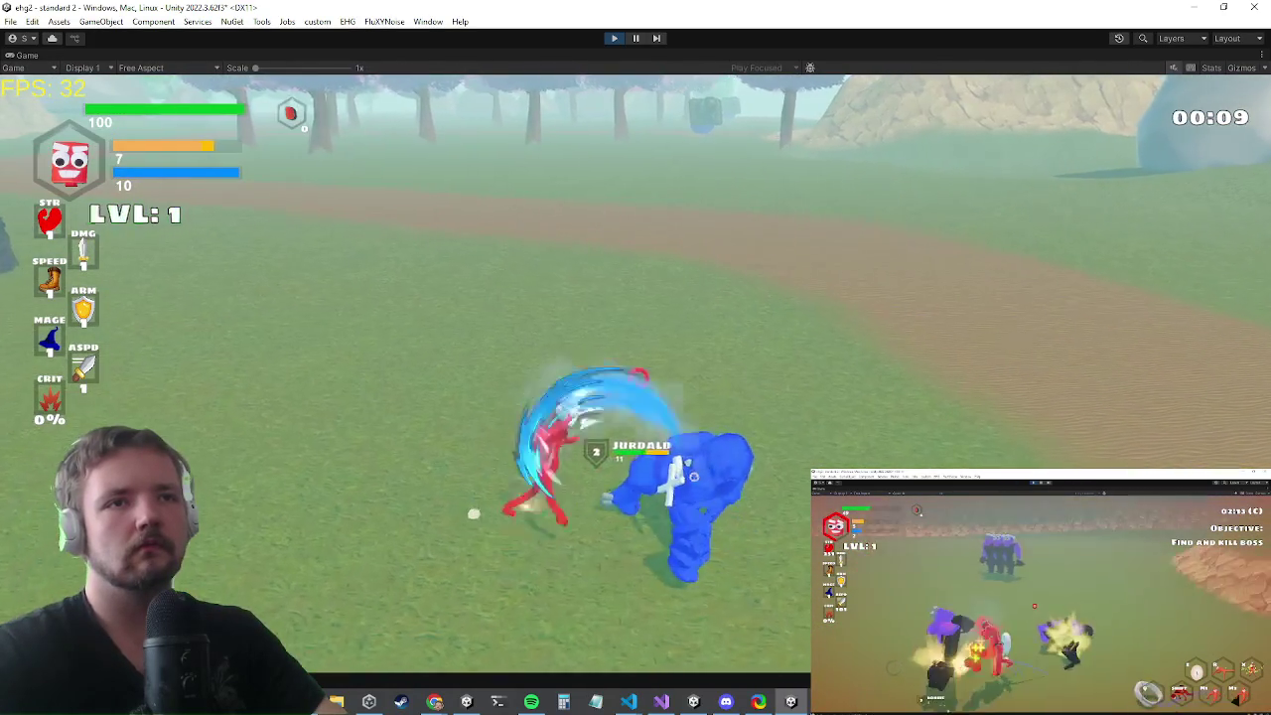
pyautogui.press('`')
pyautogui.write('setstat d')
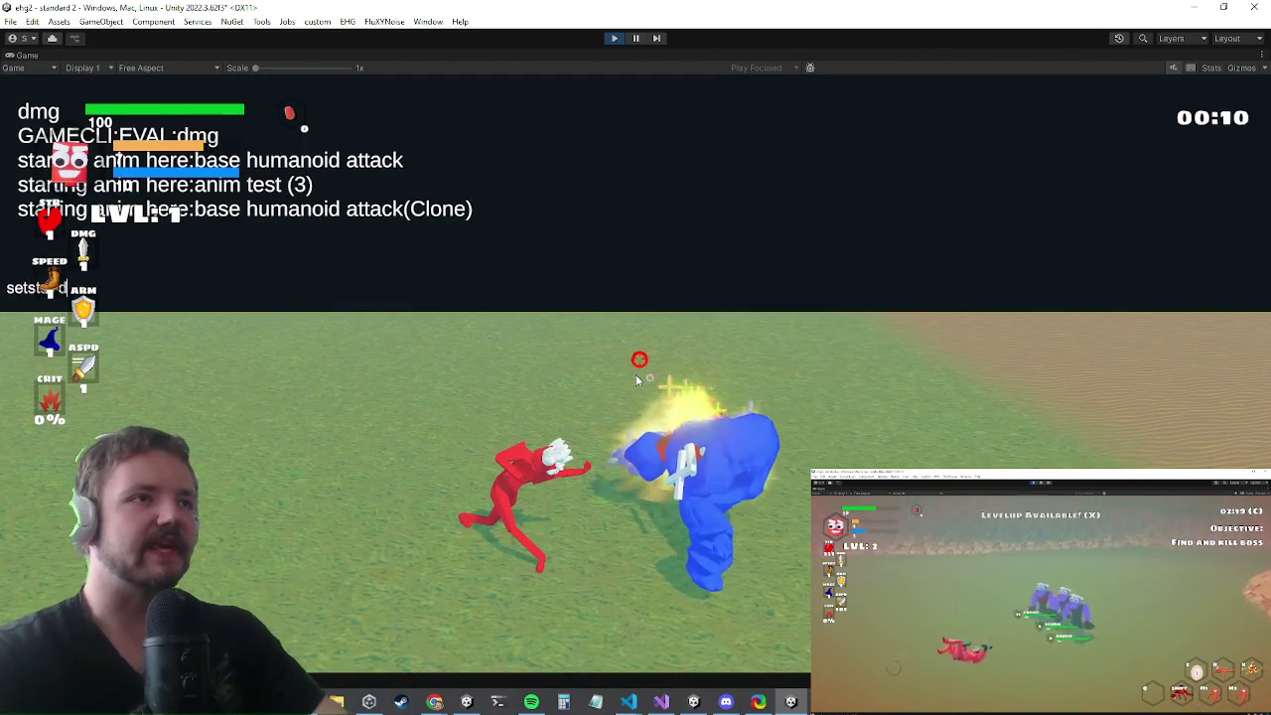
pyautogui.write('amage 1000')
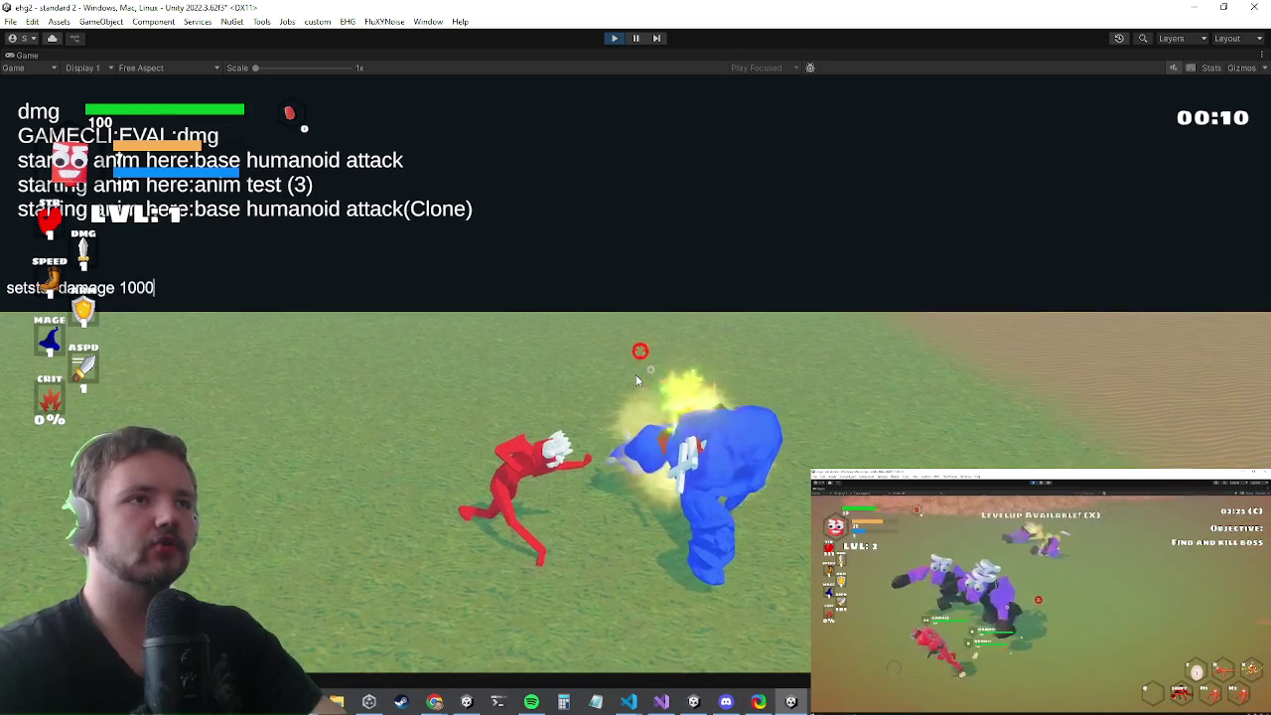
pyautogui.press('Return')
# - Fight the Apocalypse enemy until level-up, show the Powerup screen, then switch to Visual Studio
pyautogui.click(630, 371)
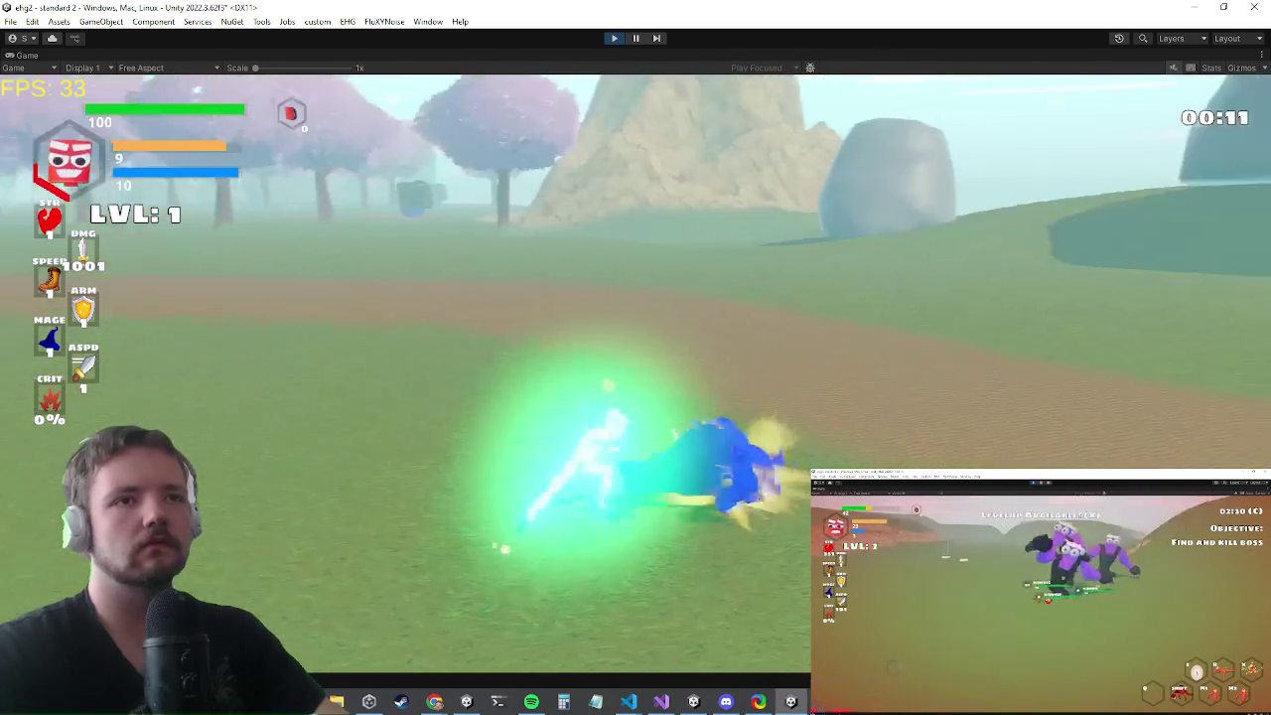
pyautogui.press('w')
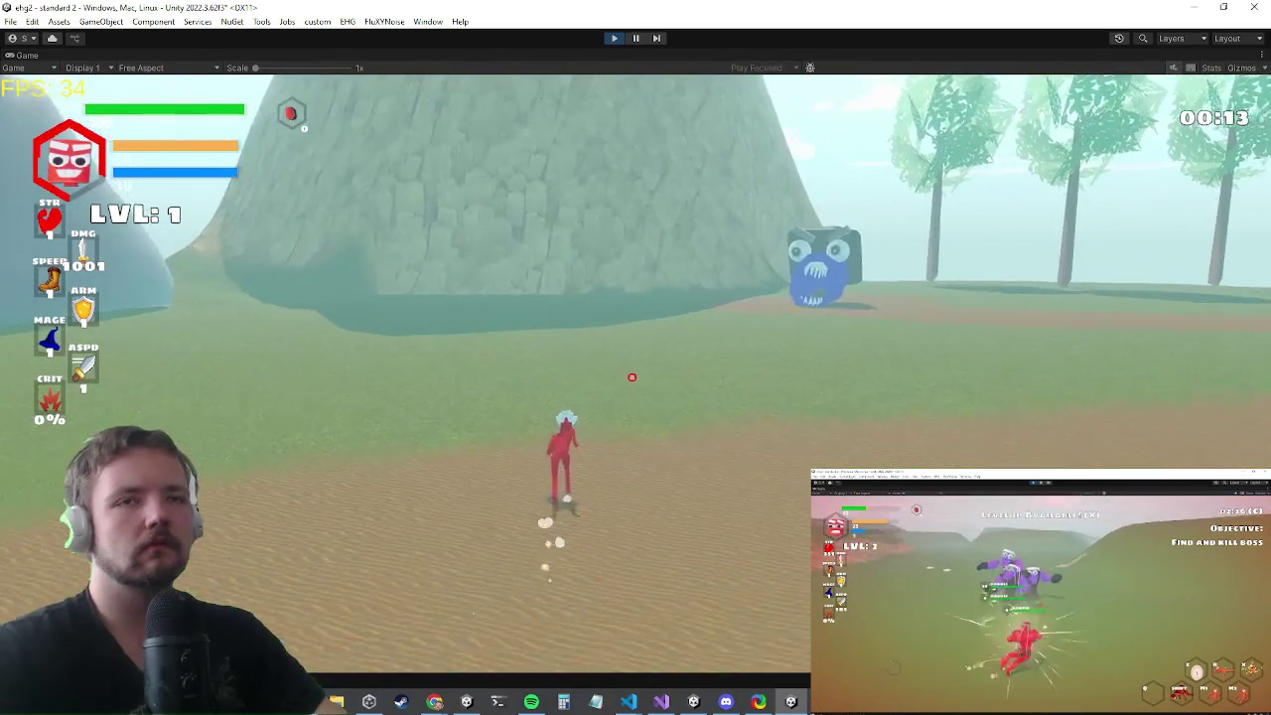
pyautogui.press('w')
pyautogui.press('w')
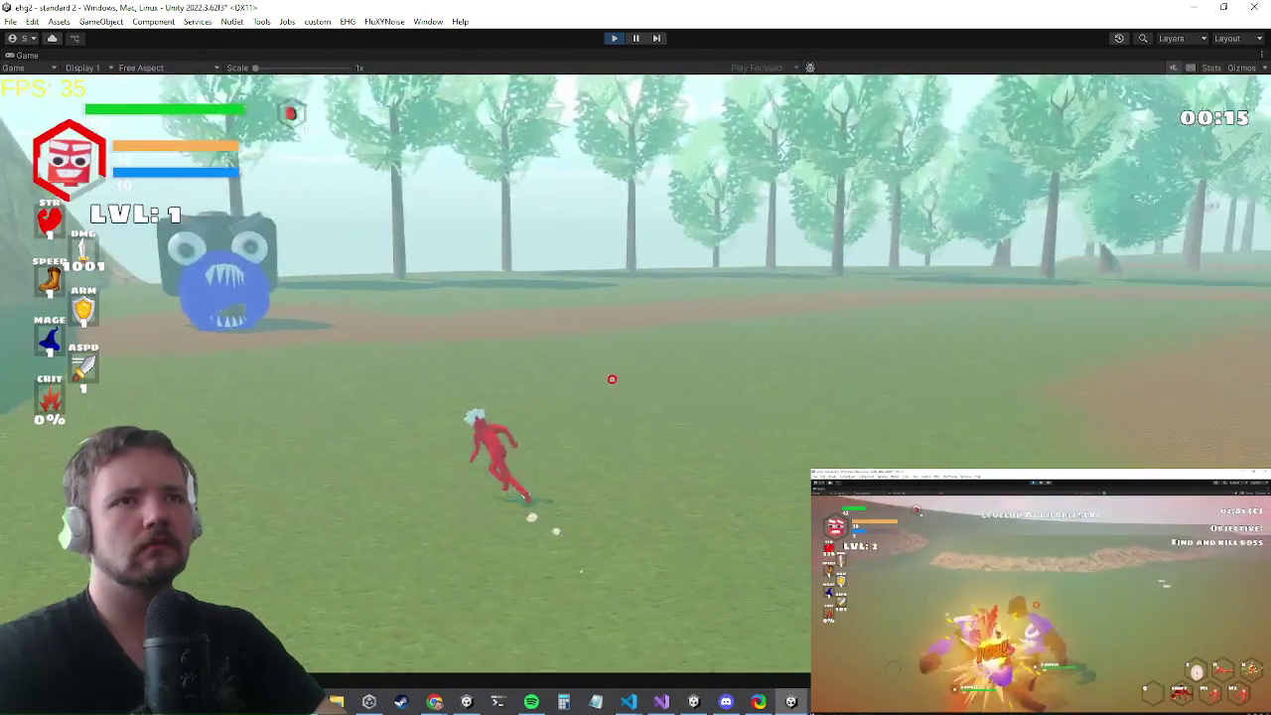
pyautogui.press('w')
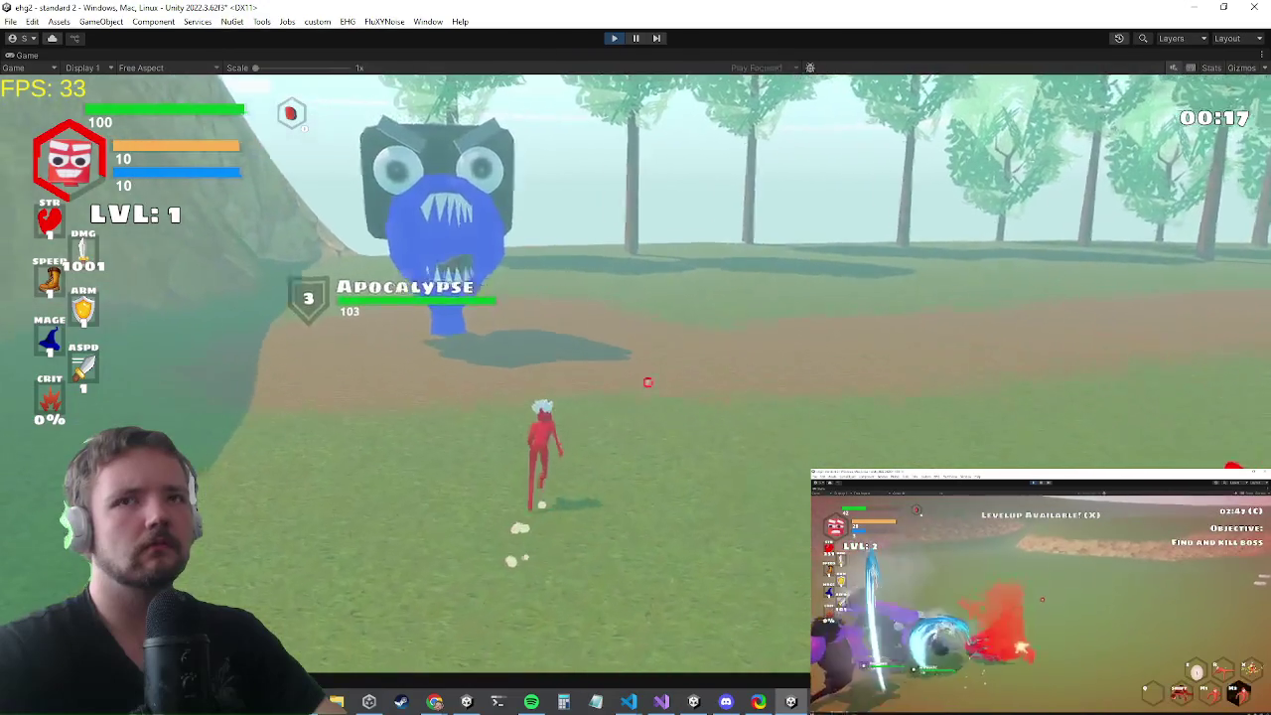
pyautogui.click(634, 377)
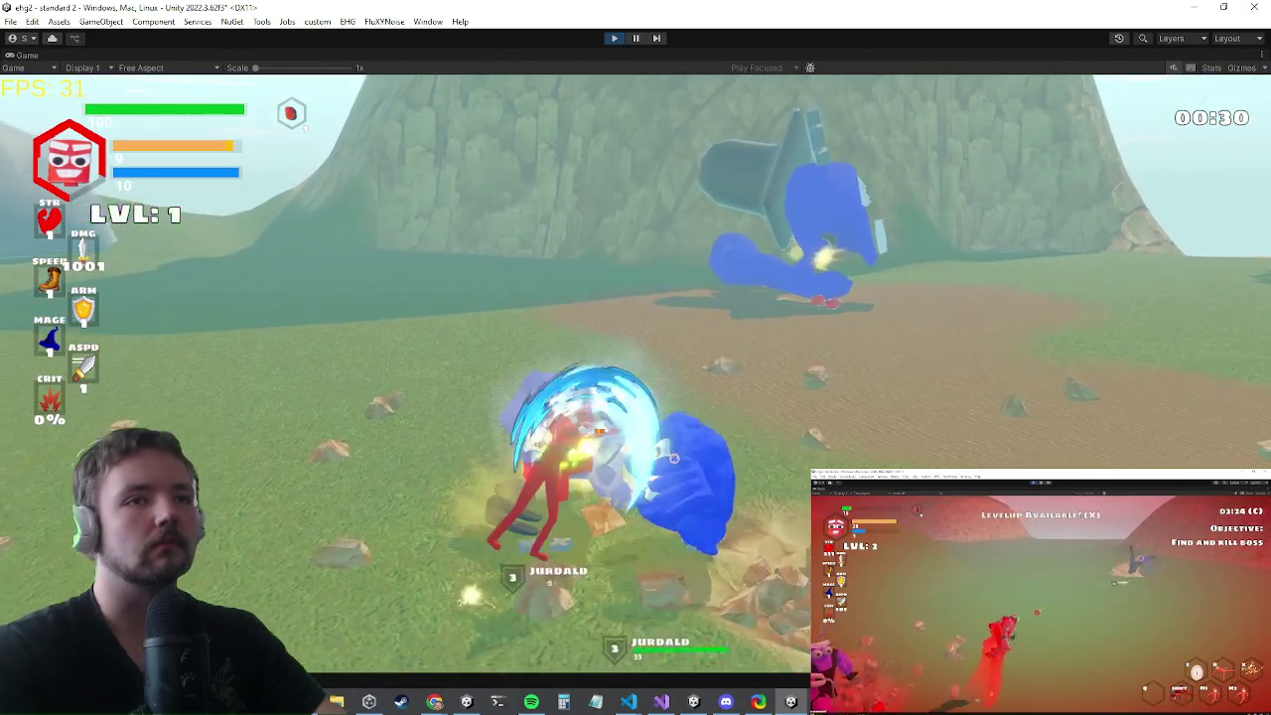
pyautogui.press('x')
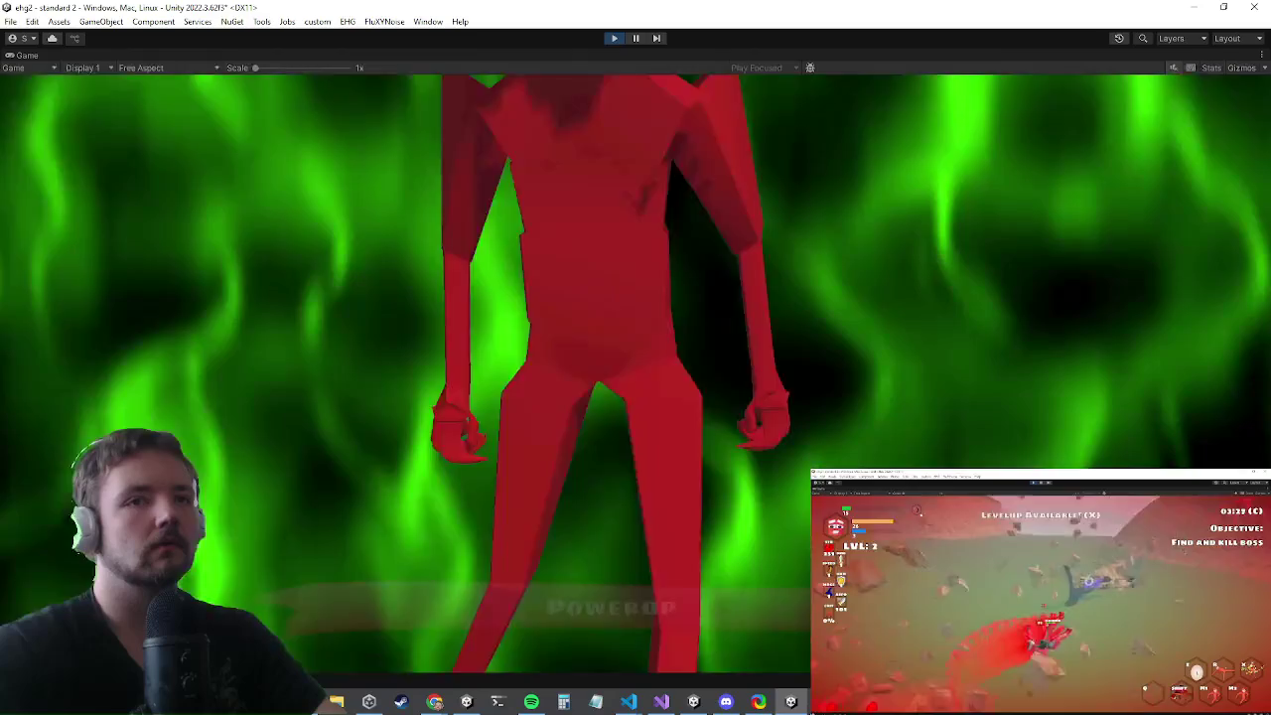
pyautogui.hotkey('alt', 'Tab')
pyautogui.hotkey('alt', 'Tab')
pyautogui.hotkey('alt', 'Tab')
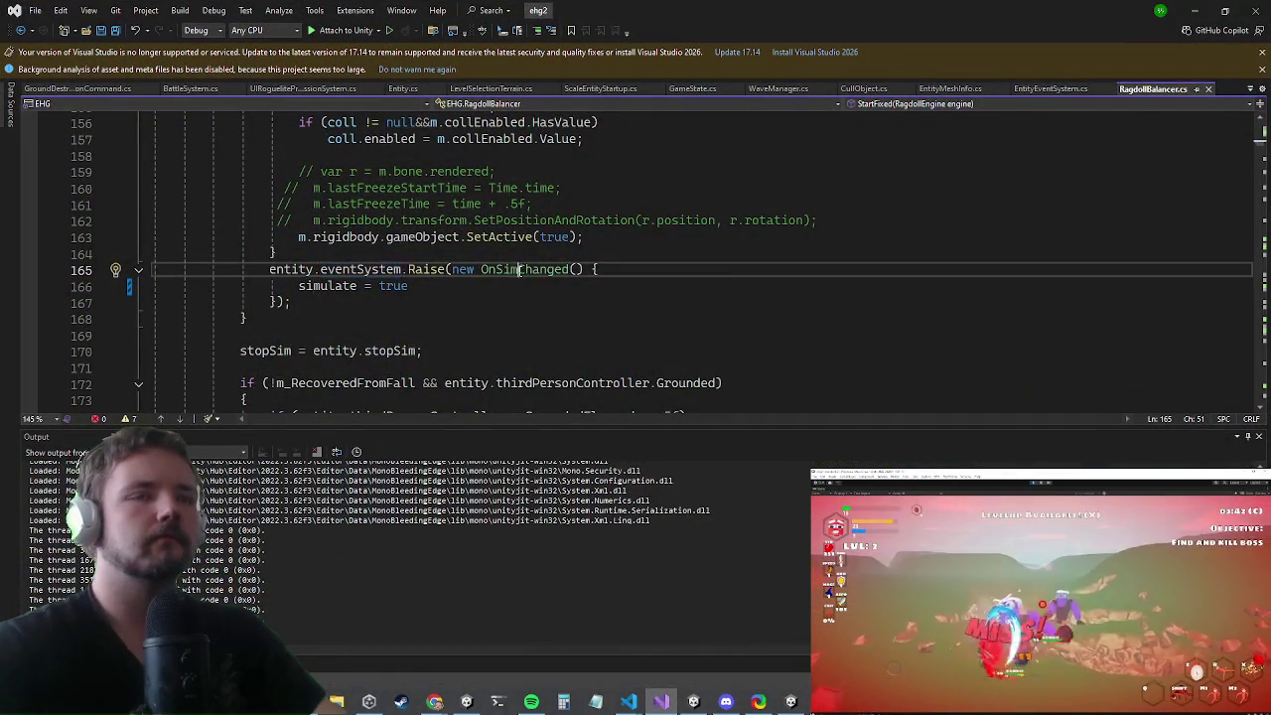
# - In Entity.cs, replace the else-branch if-block with a DecrementBossCount(); call
pyautogui.hotkey('ctrl', '-')
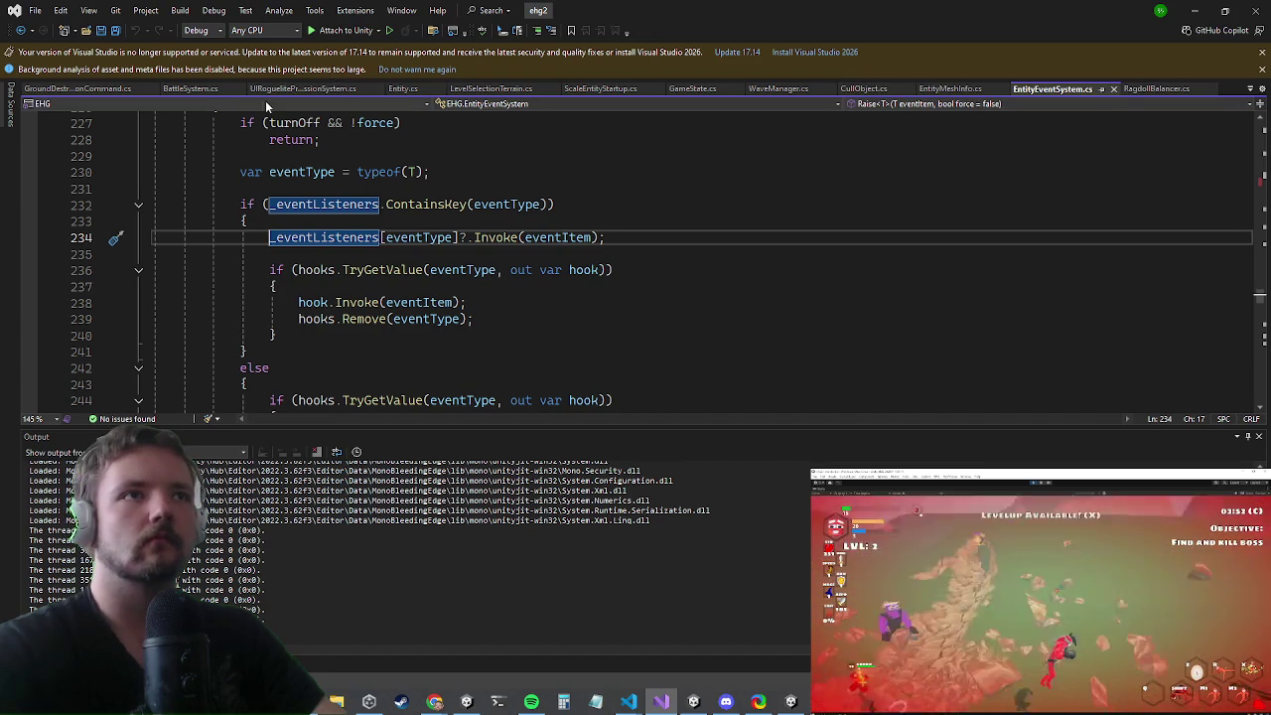
pyautogui.click(415, 88)
pyautogui.scroll(-1, 427, 293)
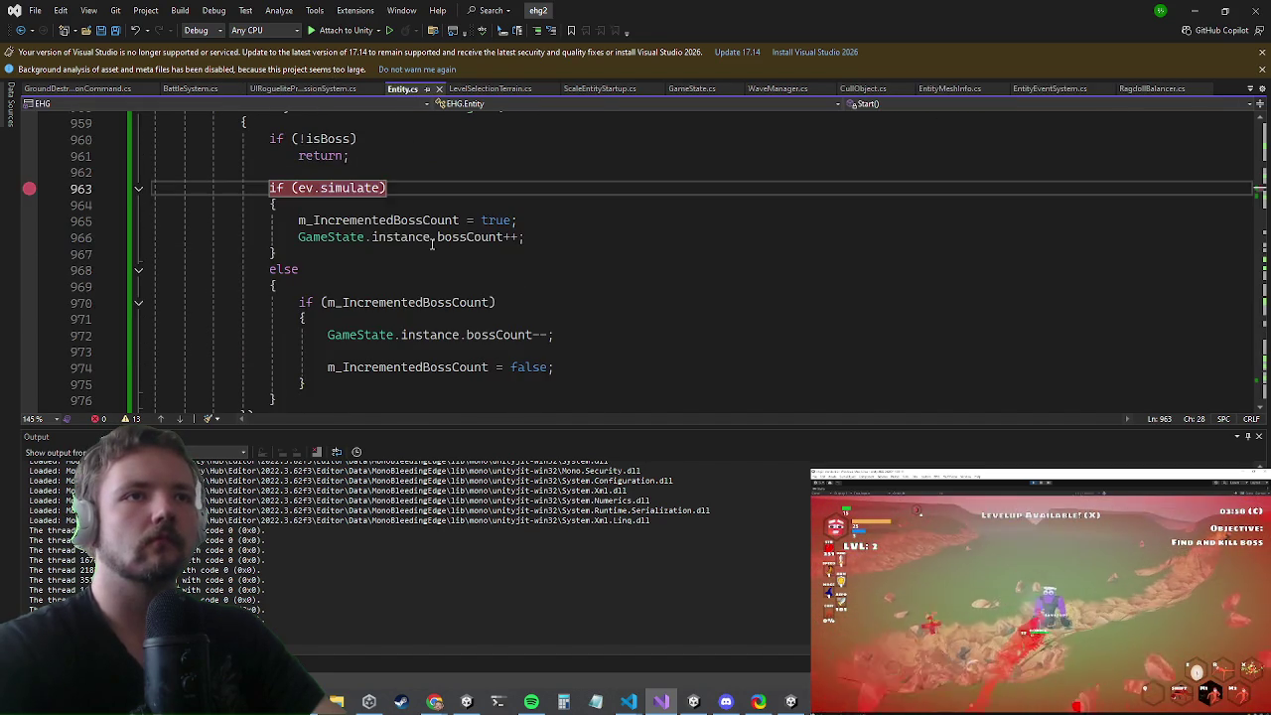
pyautogui.moveTo(306, 385)
pyautogui.mouseDown()
pyautogui.moveTo(327, 367)
pyautogui.moveTo(298, 303)
pyautogui.mouseUp()
pyautogui.hotkey('ctrl', 'c')
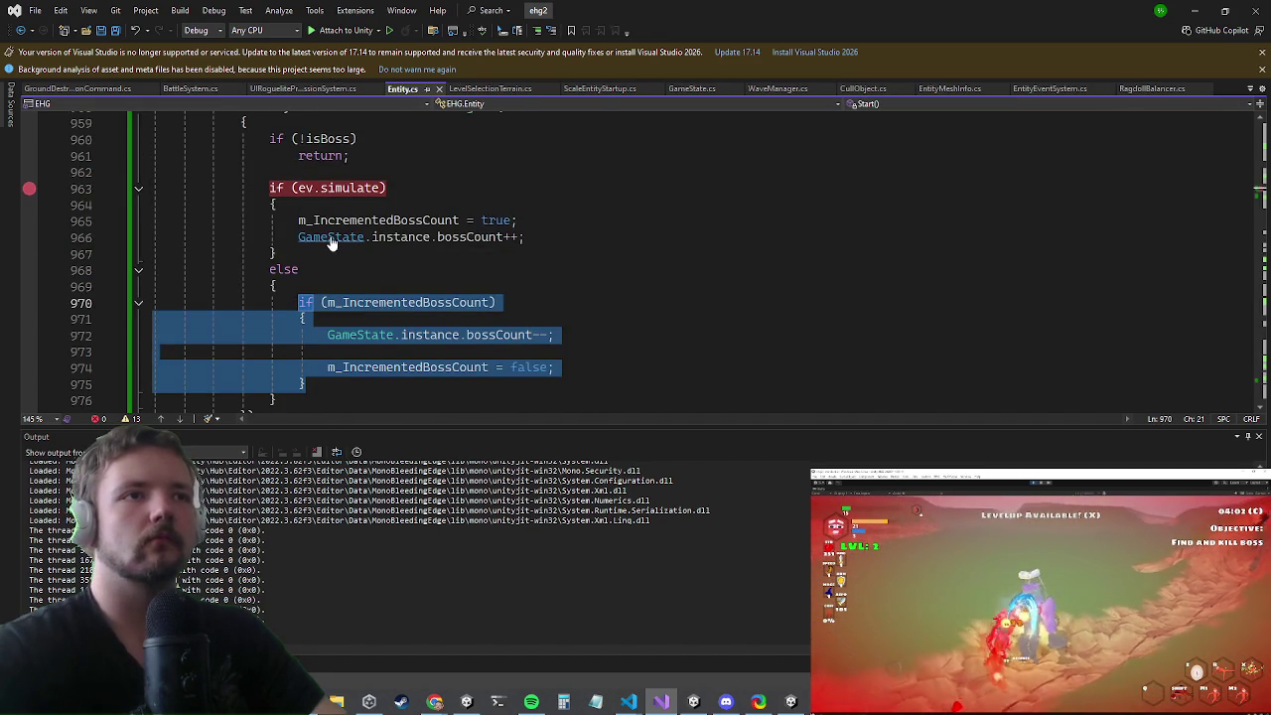
pyautogui.press('Delete')
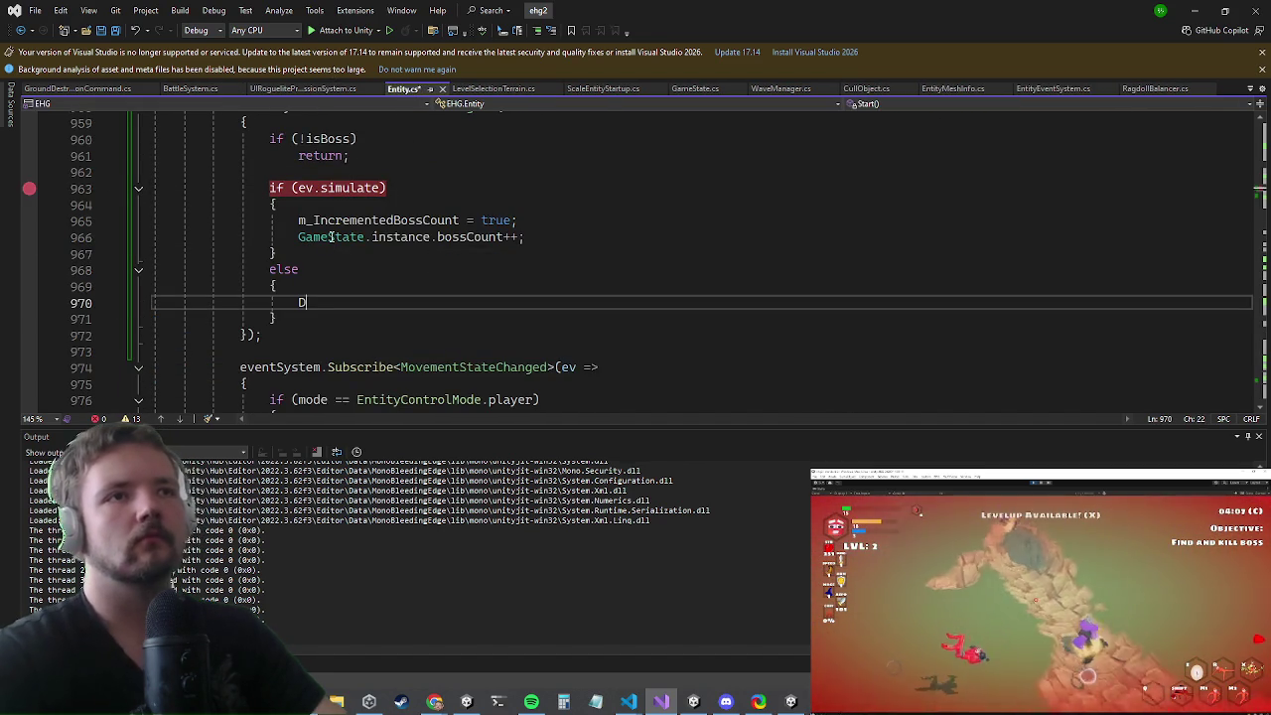
pyautogui.write('DecrementBo')
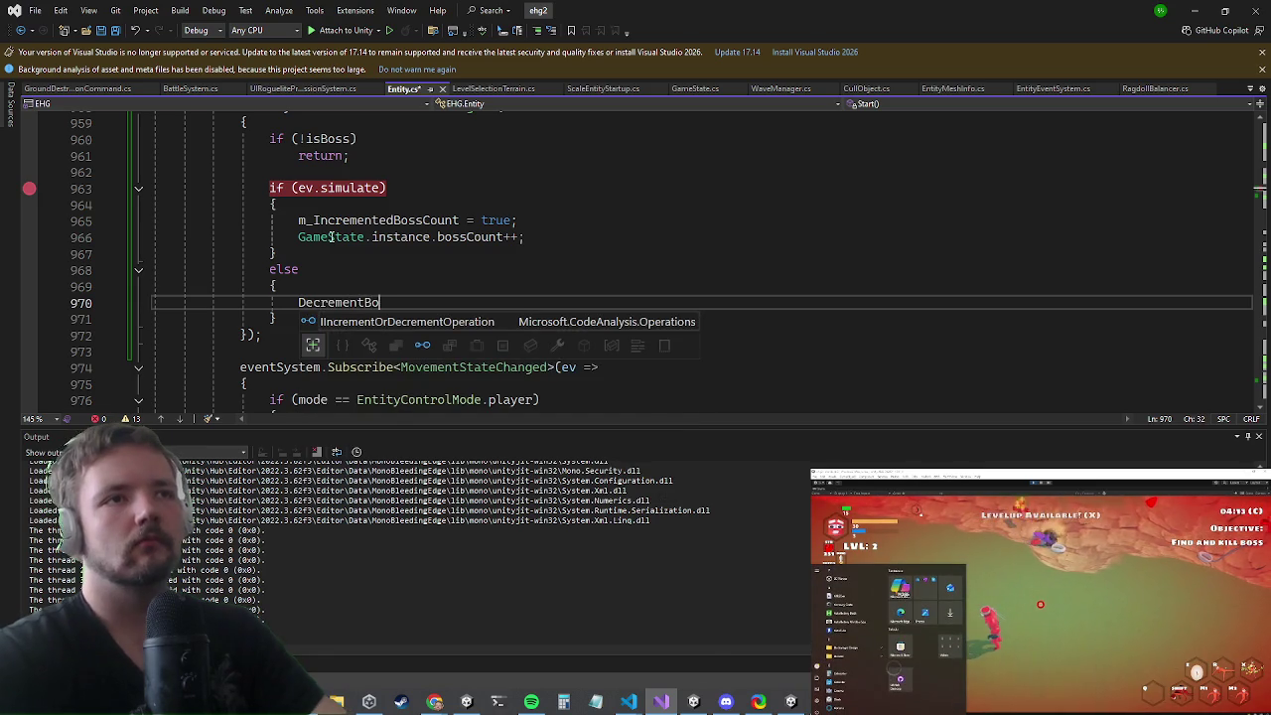
pyautogui.write('ssCount()')
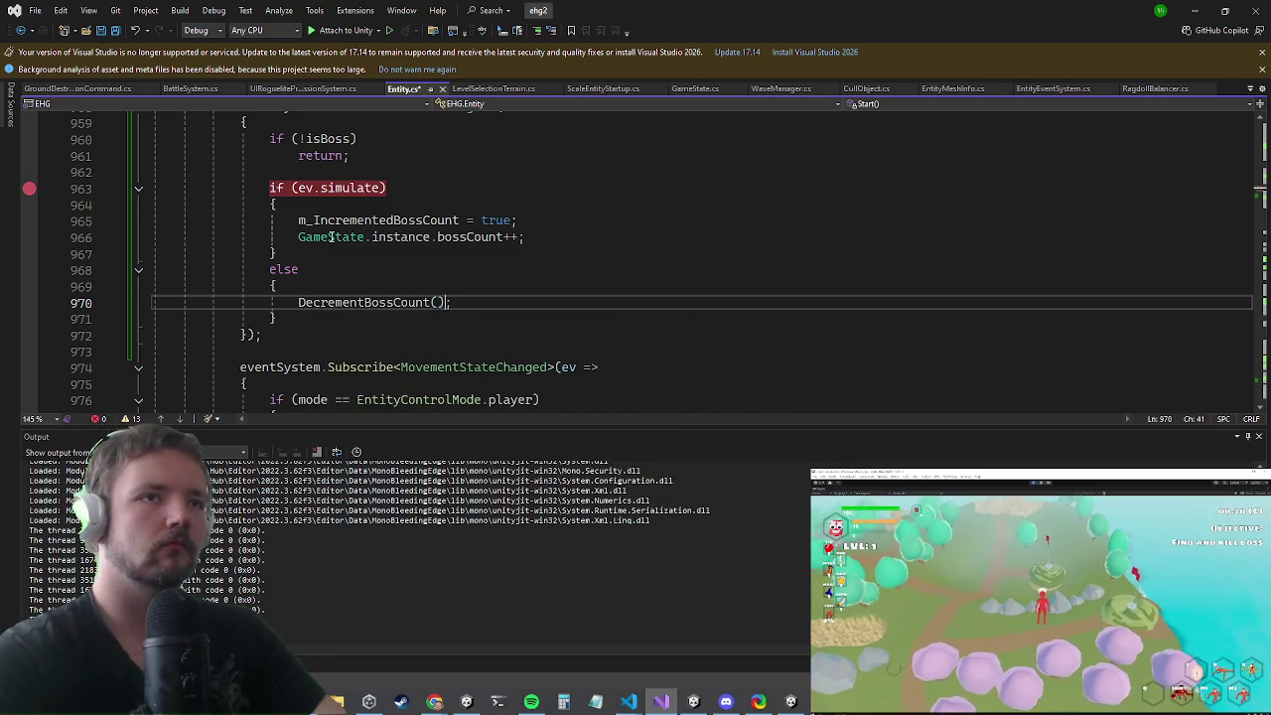
pyautogui.write(';')
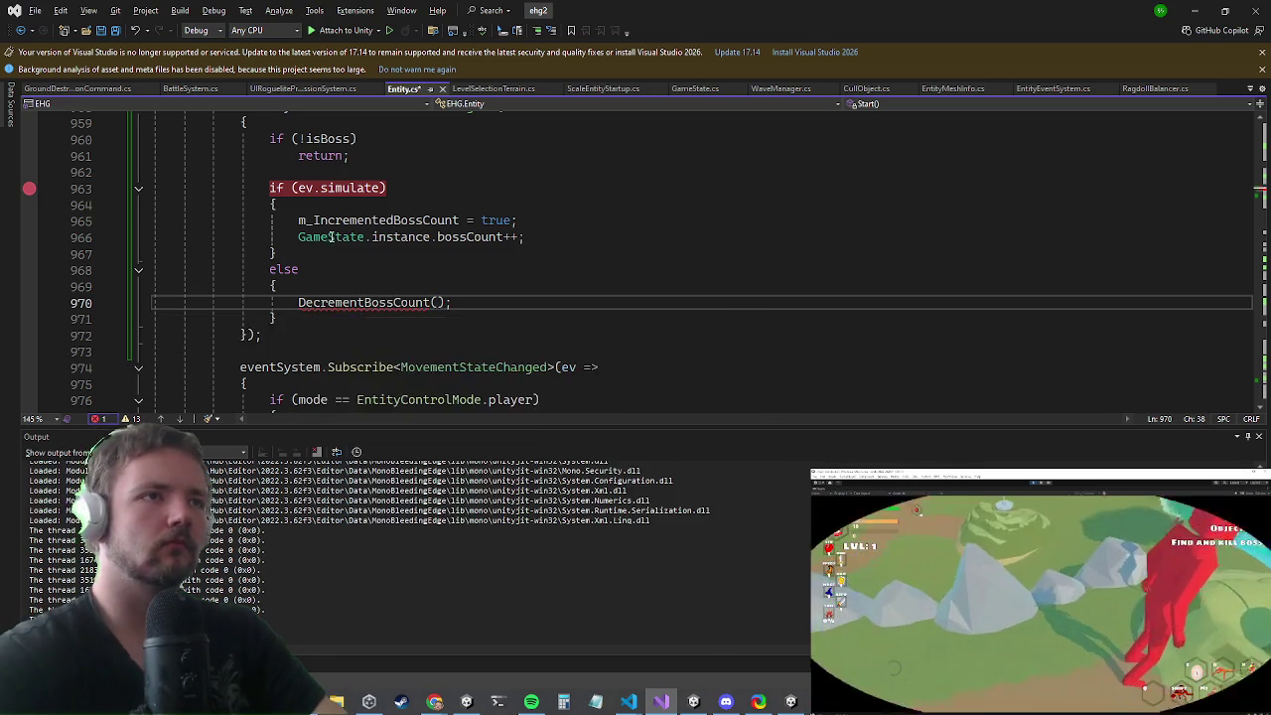
# - Generate the DecrementBossCount method, paste the decrement block in, and guard it with GameState.instance != null
pyautogui.hotkey('ctrl', '.')
pyautogui.press('Return')
pyautogui.press('F12')
pyautogui.press('Down')
pyautogui.press('Down')
pyautogui.press('Down')
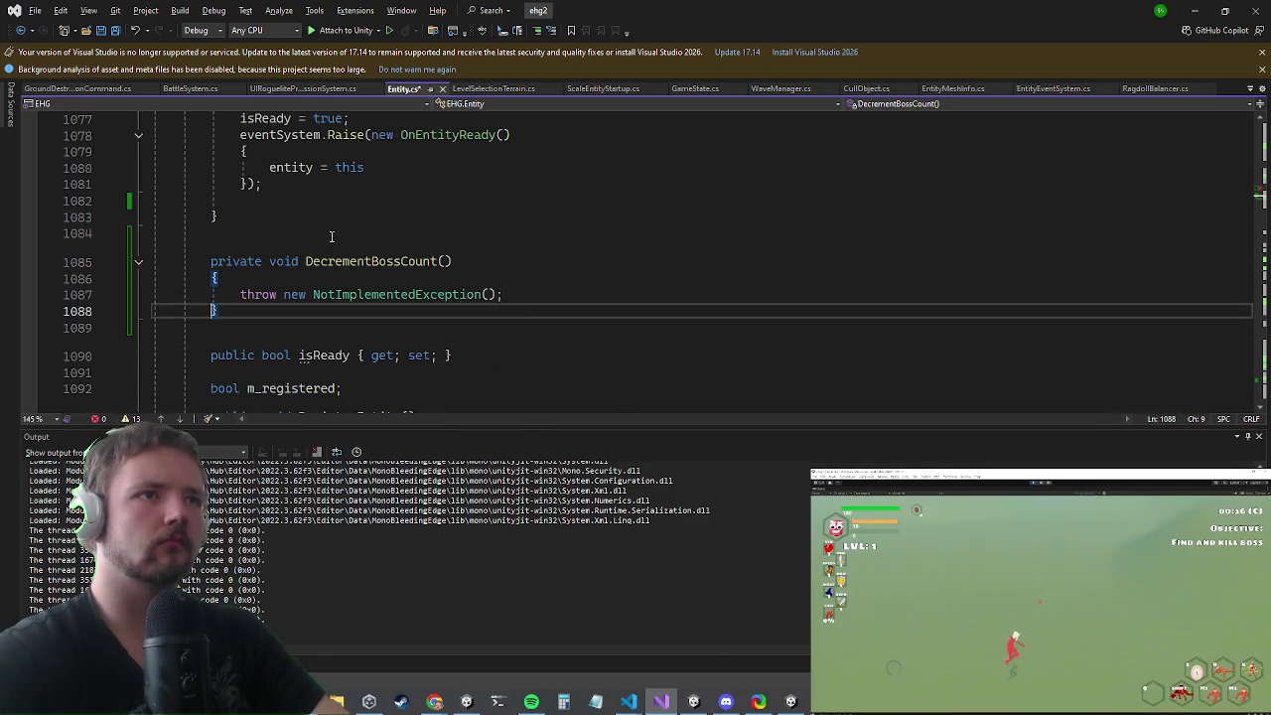
pyautogui.hotkey('shift', 'End')
pyautogui.press('Delete')
pyautogui.hotkey('ctrl', 'v')
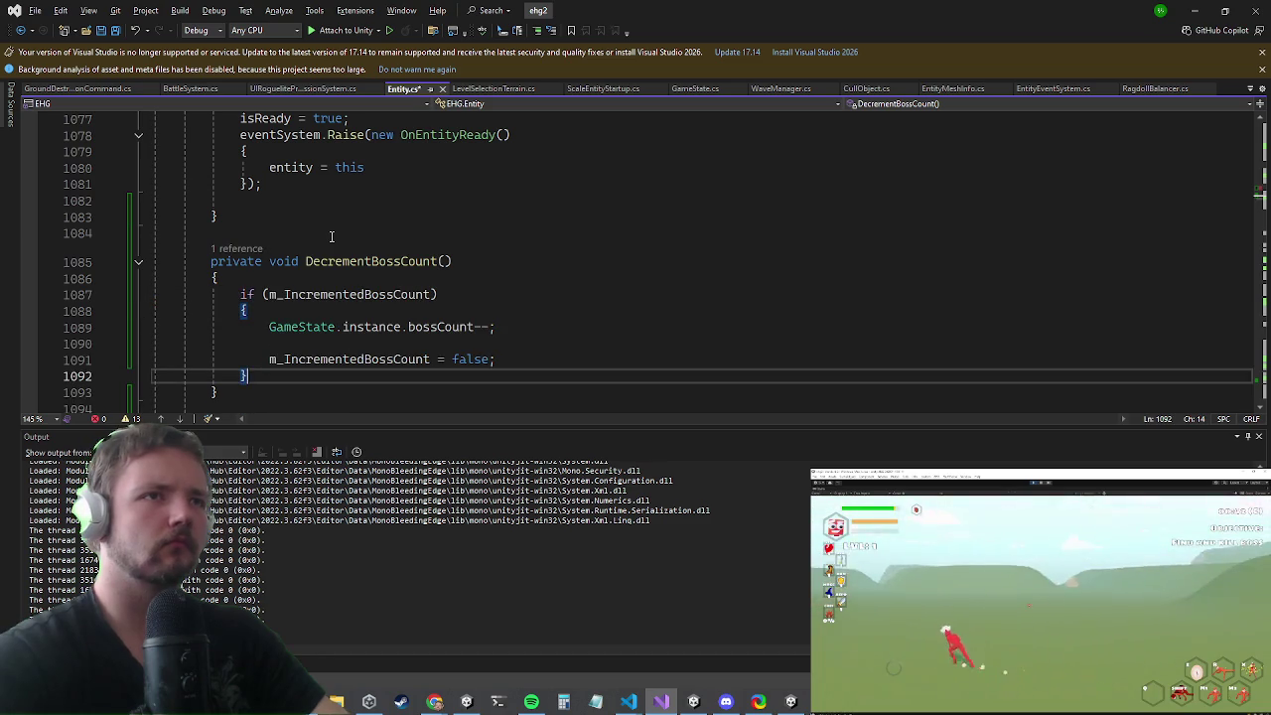
pyautogui.press('Up')
pyautogui.press('Up')
pyautogui.press('Up')
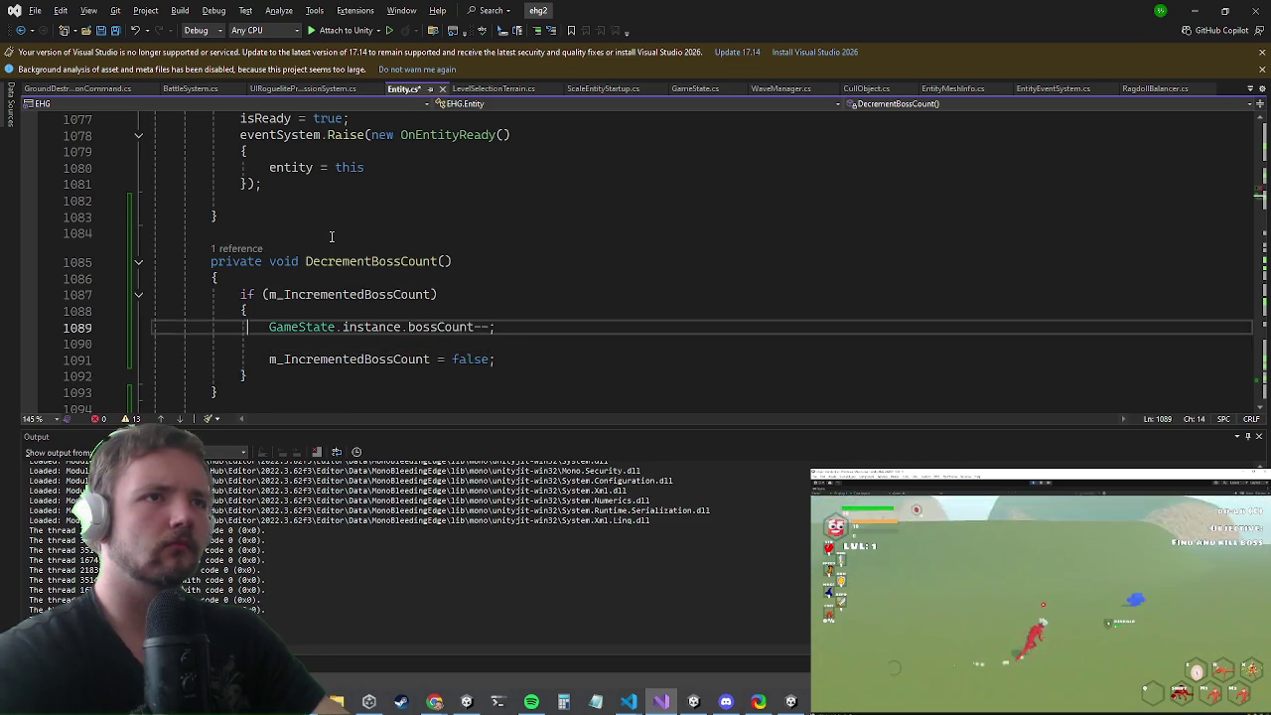
pyautogui.press('Return')
pyautogui.press('Up')
pyautogui.write('if (GameState.instance')
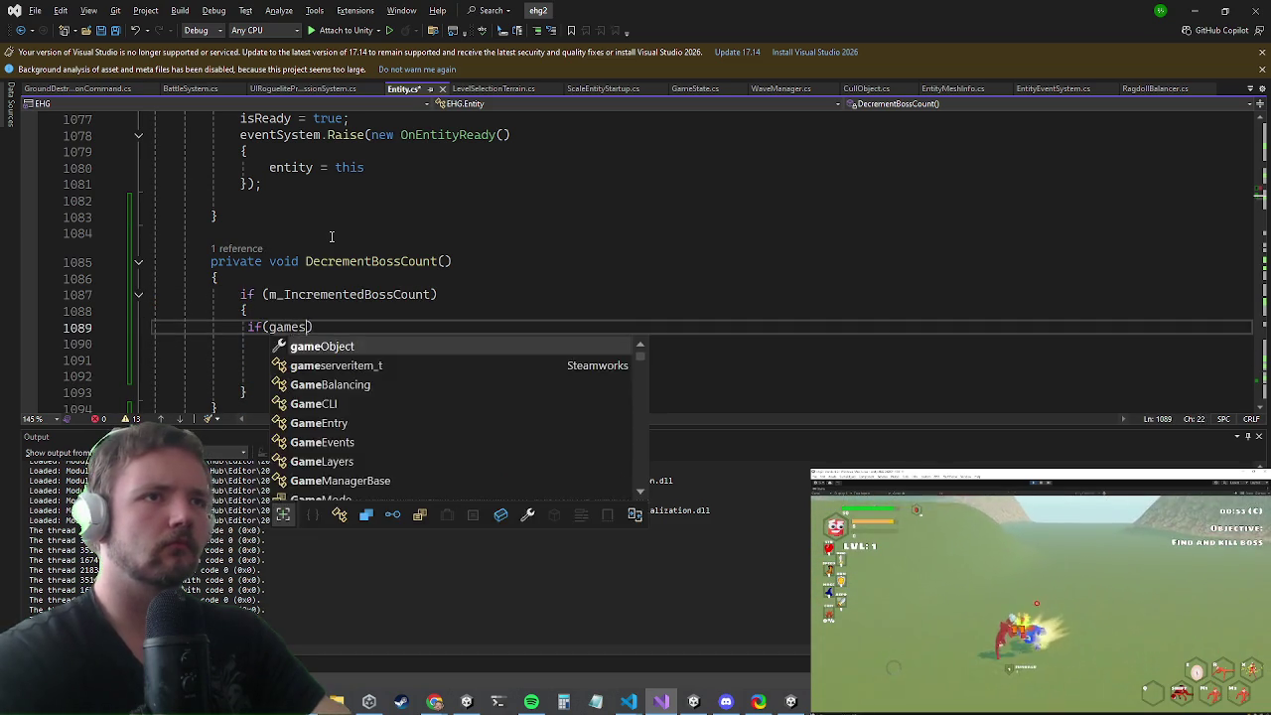
pyautogui.write('!=null)')
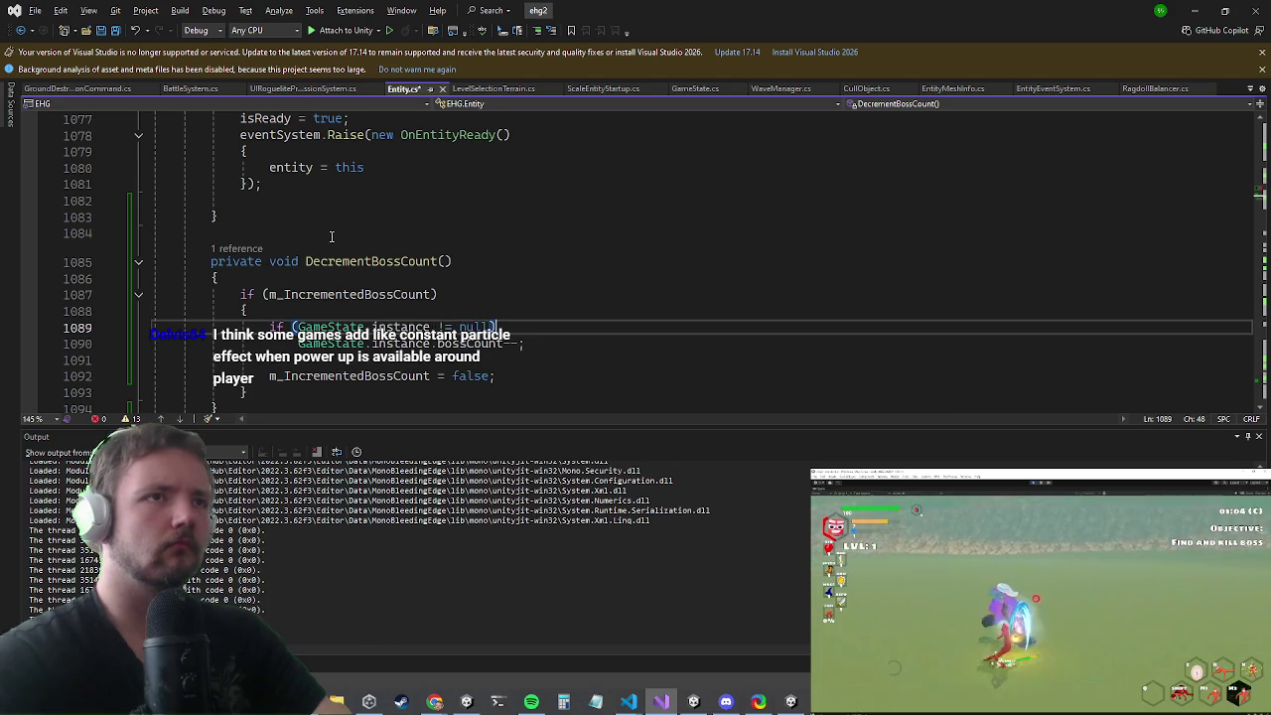
# - Find OnDestroy and start a new line at the top of its body
pyautogui.hotkey('ctrl', 'f')
pyautogui.write('ondestroy')
pyautogui.press('Escape')
pyautogui.press('Down')
pyautogui.press('End')
pyautogui.press('Return')
# - Add a DecrementBossCount(); call at the start of OnDestroy
pyautogui.write('decre')
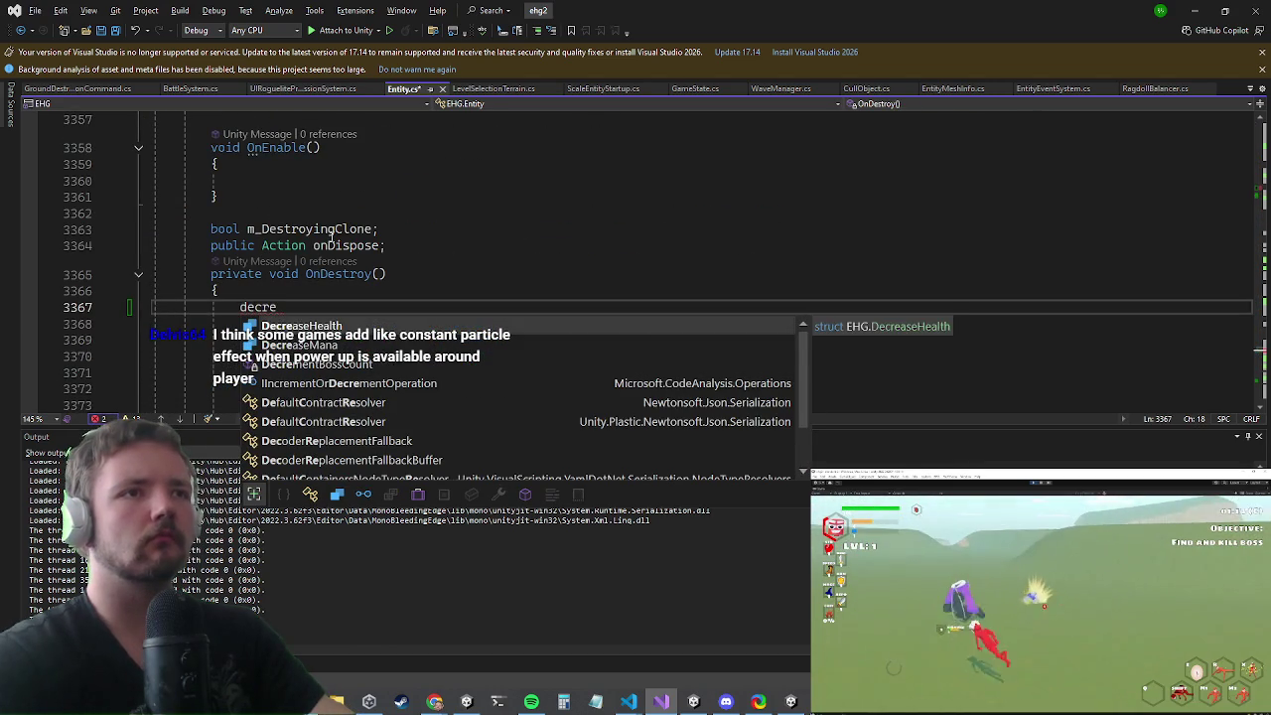
pyautogui.press('Down')
pyautogui.press('Down')
pyautogui.press('Tab')
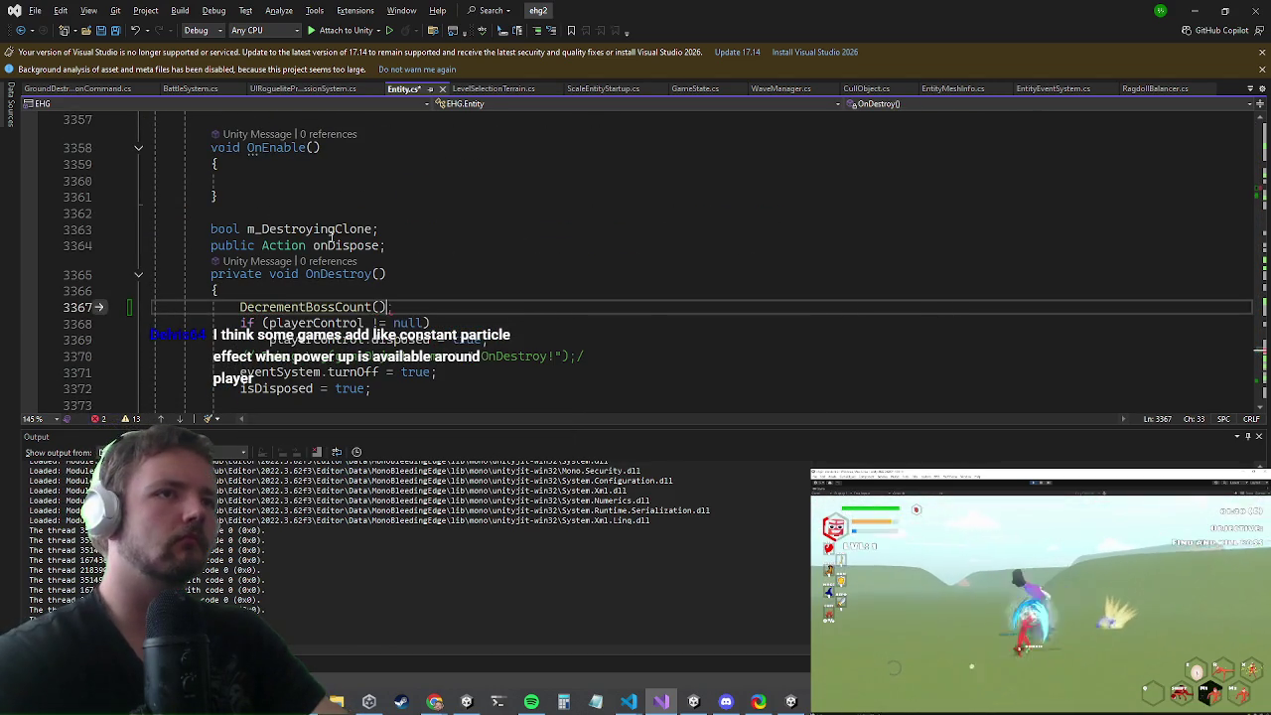
pyautogui.write(');')
pyautogui.hotkey('ctrl', 'f')
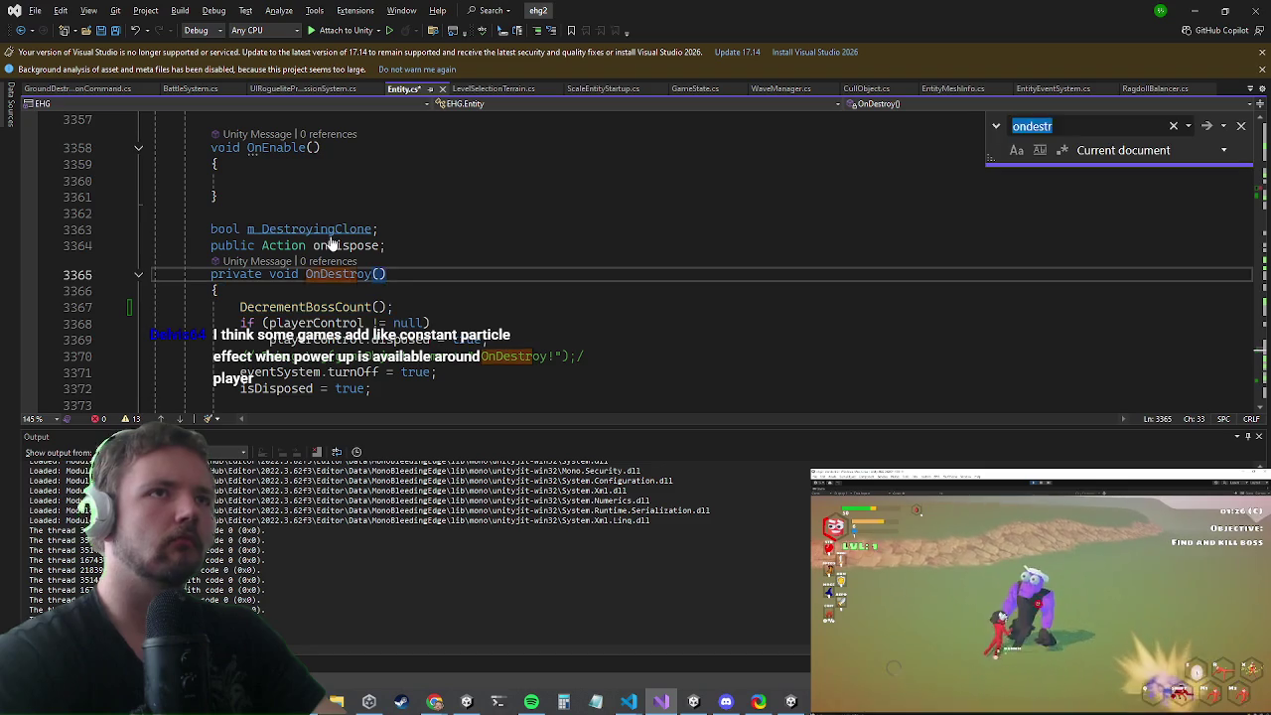
pyautogui.write('ondeat')
pyautogui.press('Escape')
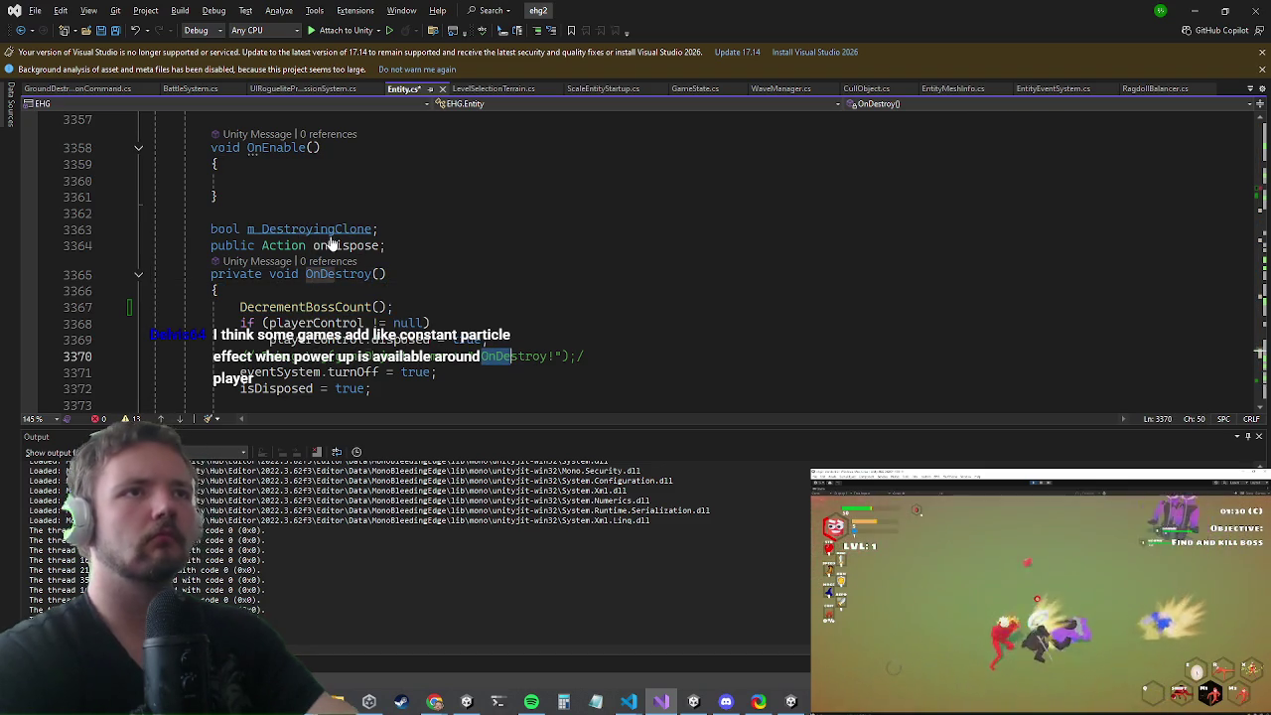
pyautogui.press('Up')
pyautogui.press('Up')
pyautogui.click(333, 246)
# - Insert the DecrementBossCount() call at the top of Die, then return to Unity
pyautogui.press('Down')
pyautogui.hotkey('ctrl', 'f')
pyautogui.write('die')
pyautogui.press('Escape')
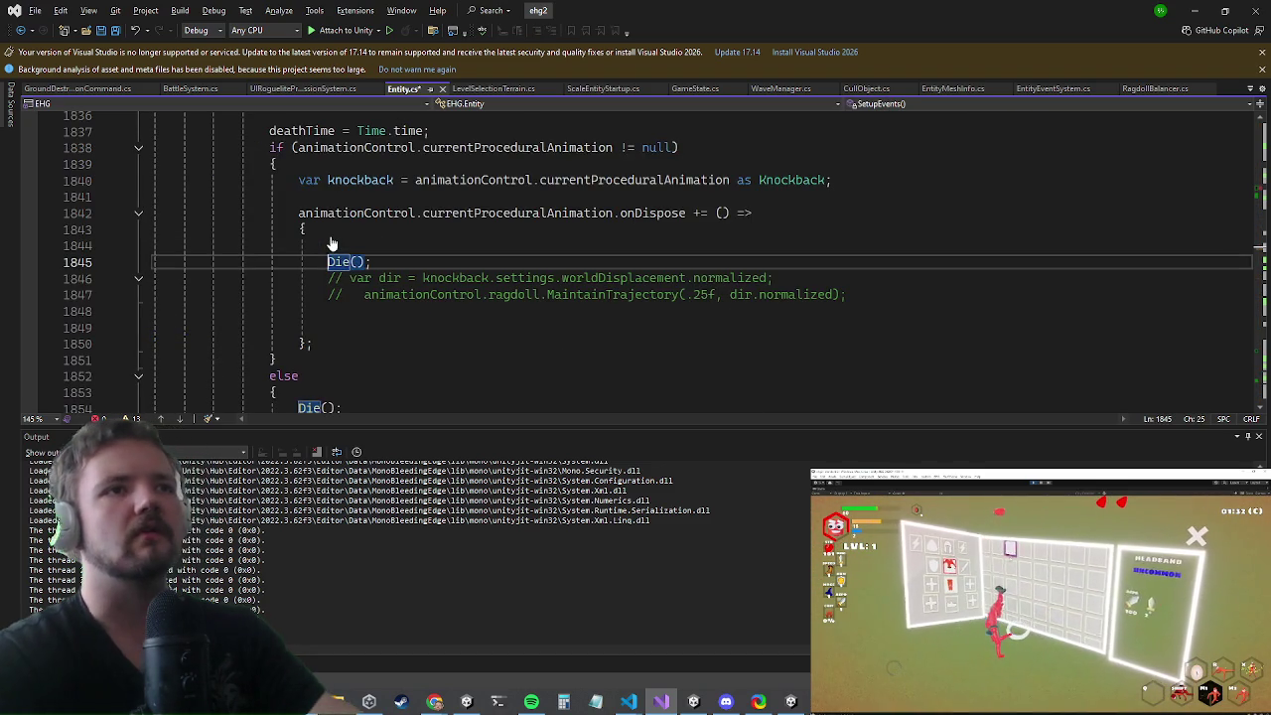
pyautogui.press('F12')
pyautogui.press('Return')
pyautogui.press('Return')
pyautogui.write('DecrementBossCount();')
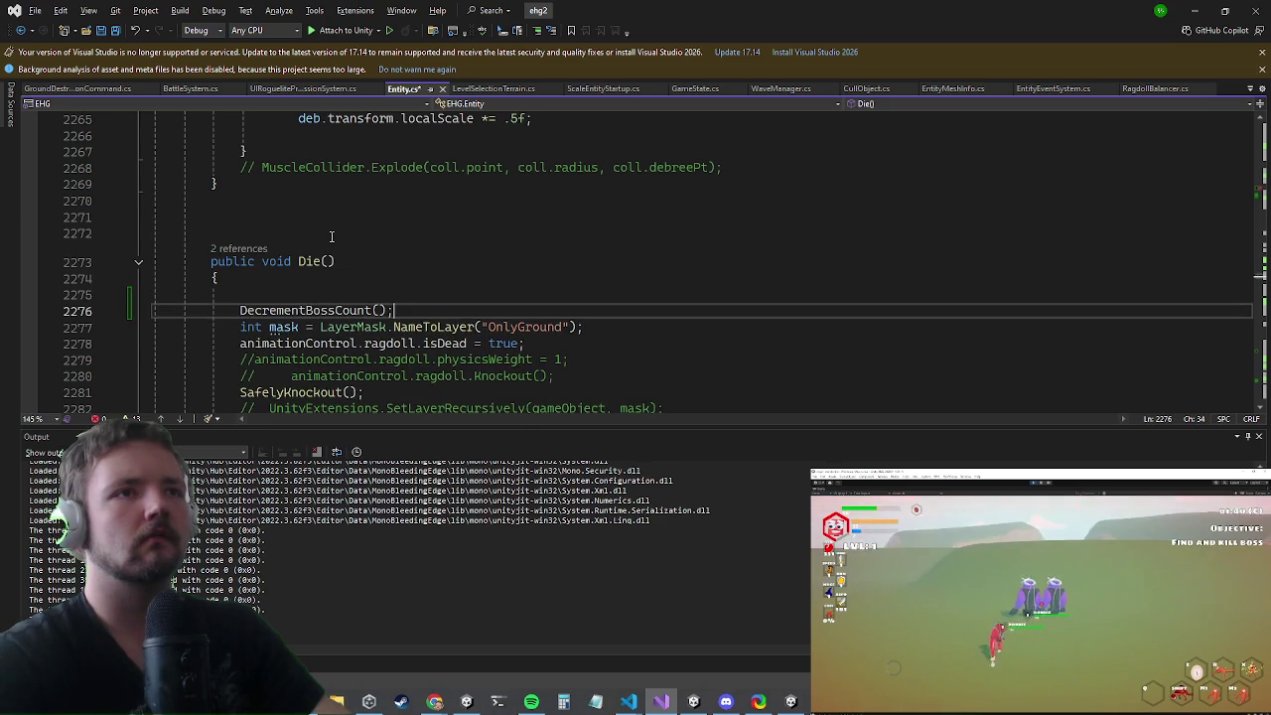
pyautogui.press('Return')
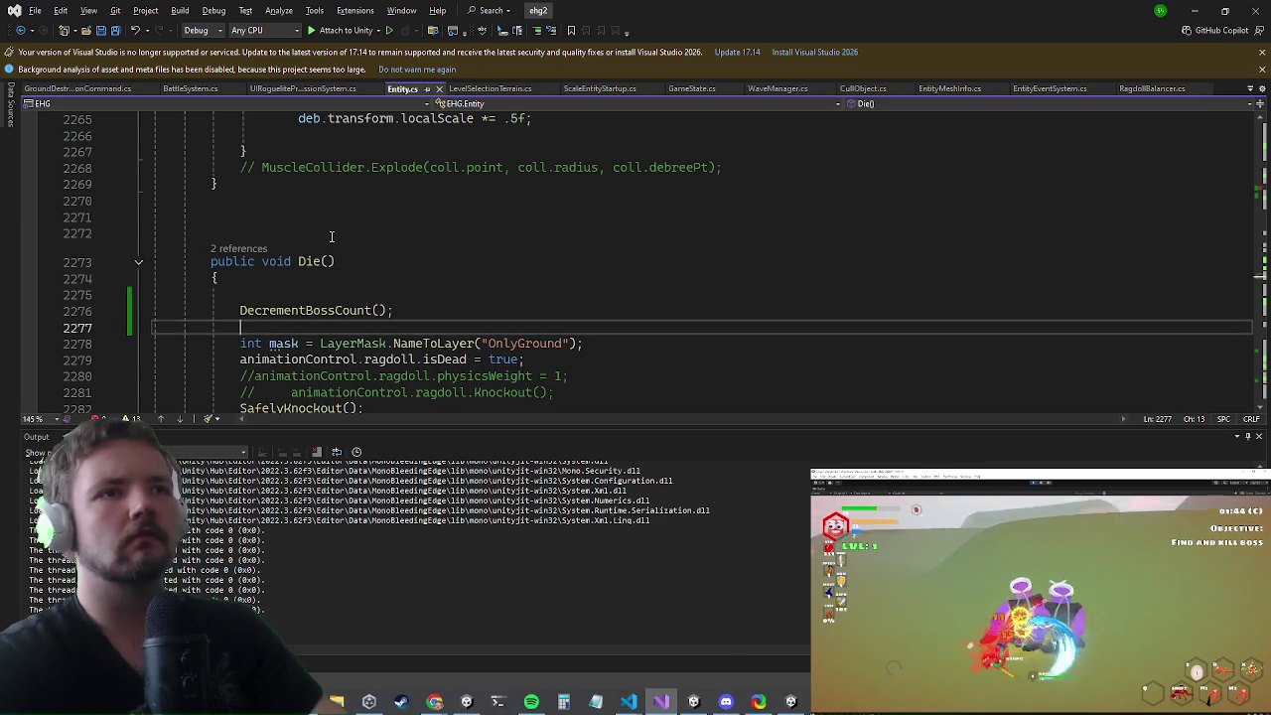
pyautogui.hotkey('alt', 'Tab')
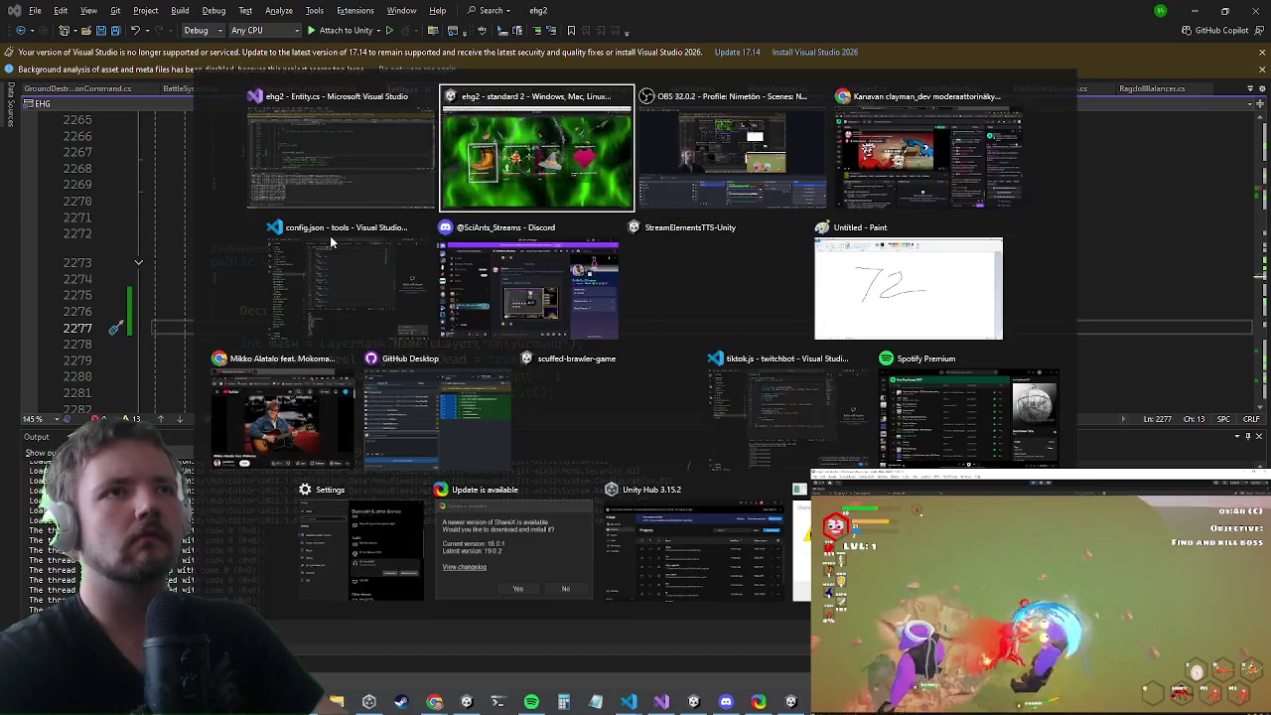
pyautogui.hotkey('alt', 'Tab')
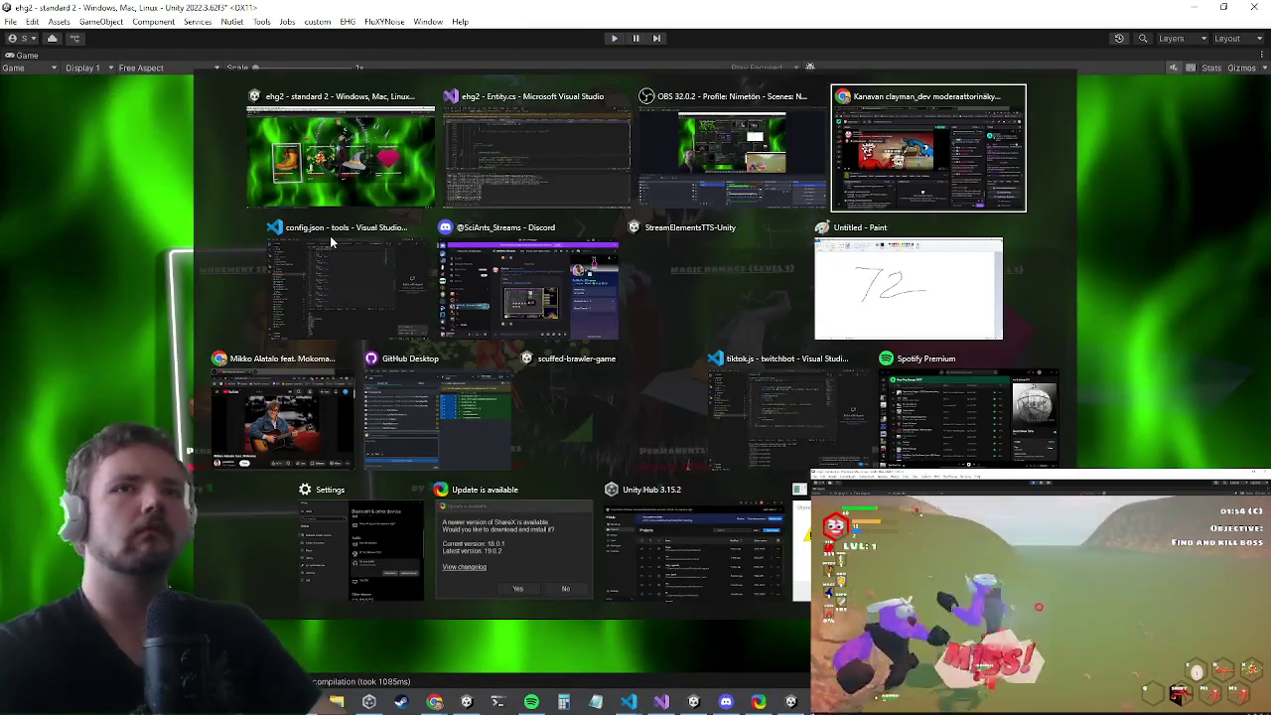
# - Wait for Unity's domain reload, then return to Entity.cs's Die method in Visual Studio
pyautogui.press('Escape')
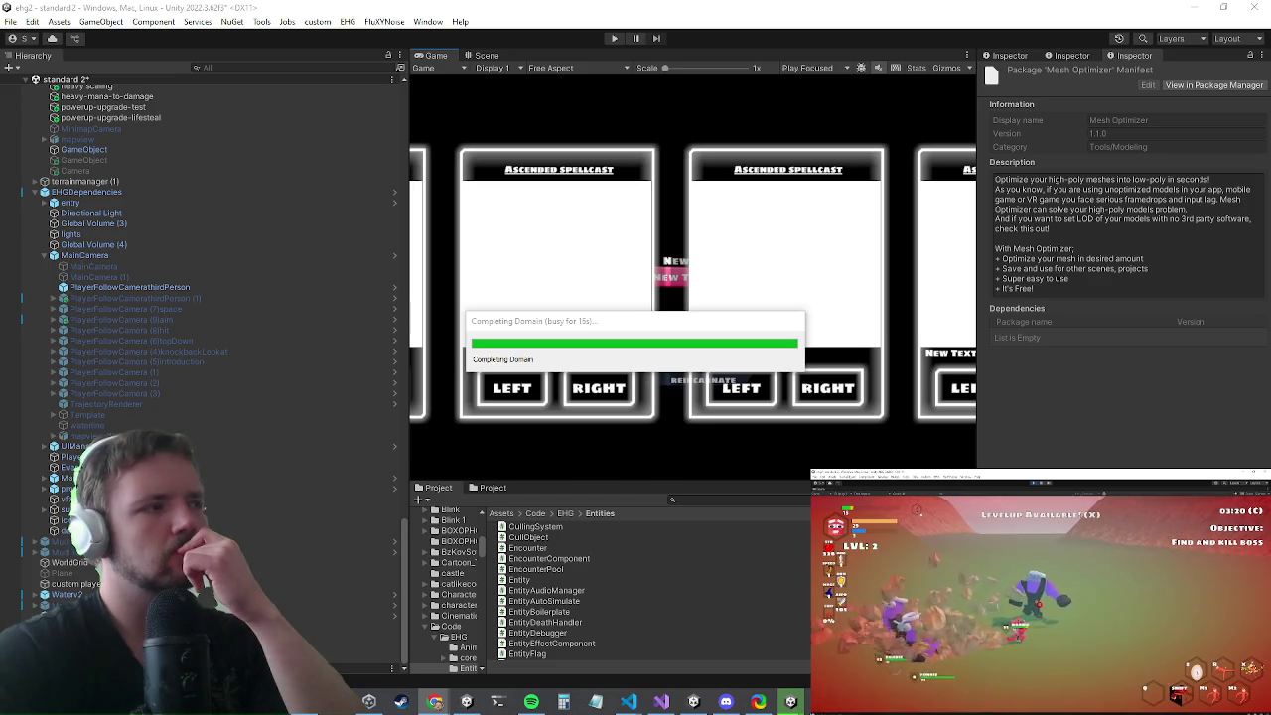
pyautogui.hotkey('alt', 'Tab')
pyautogui.press('Up')
pyautogui.press('Up')
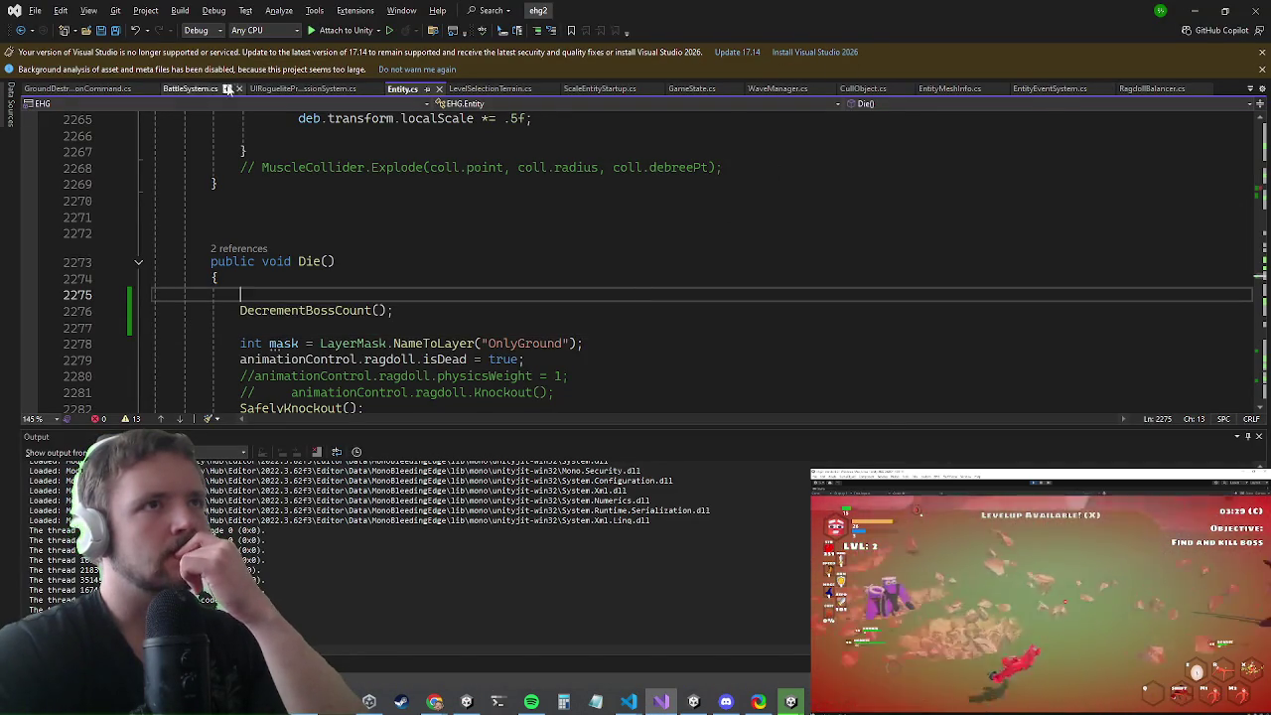
# - Uncomment the POWERUP_KEY check and its return in UIRogueliteProgressionSystem's force-levelup block
pyautogui.click(294, 90)
pyautogui.scroll(4, 596, 318)
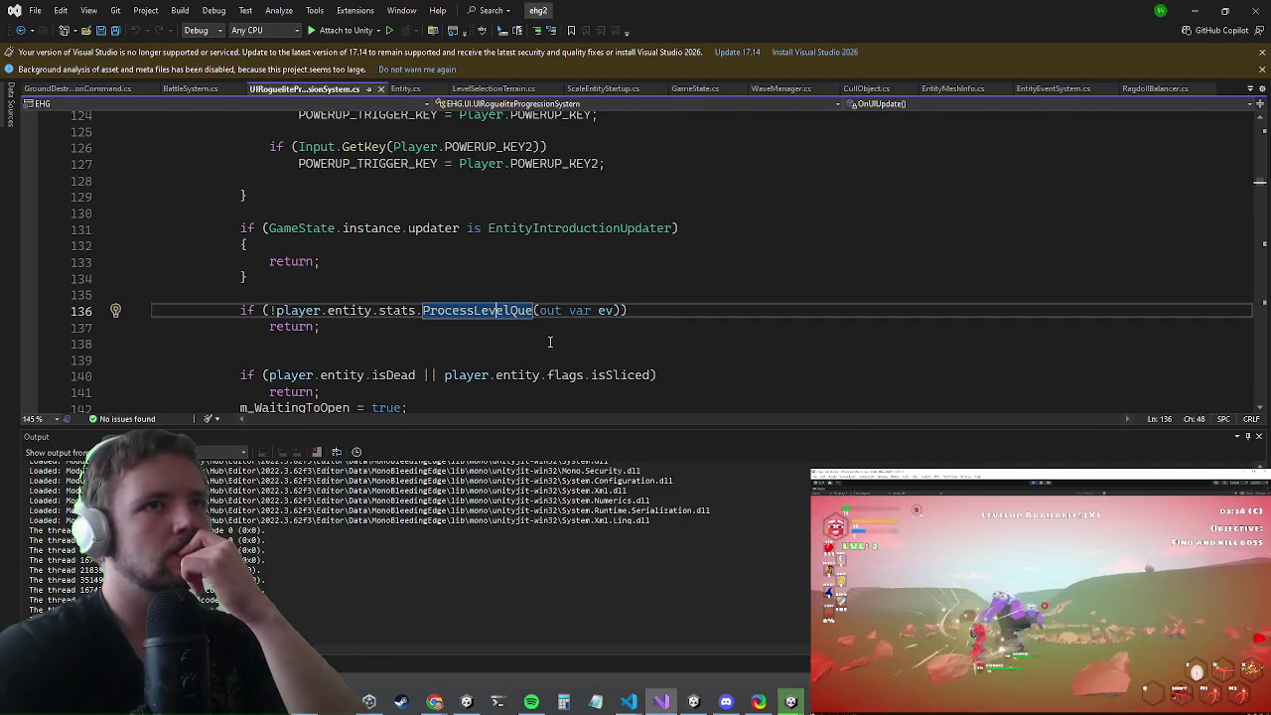
pyautogui.scroll(1, 503, 299)
pyautogui.click(277, 191)
pyautogui.click(277, 195)
pyautogui.press('Delete')
pyautogui.press('Delete')
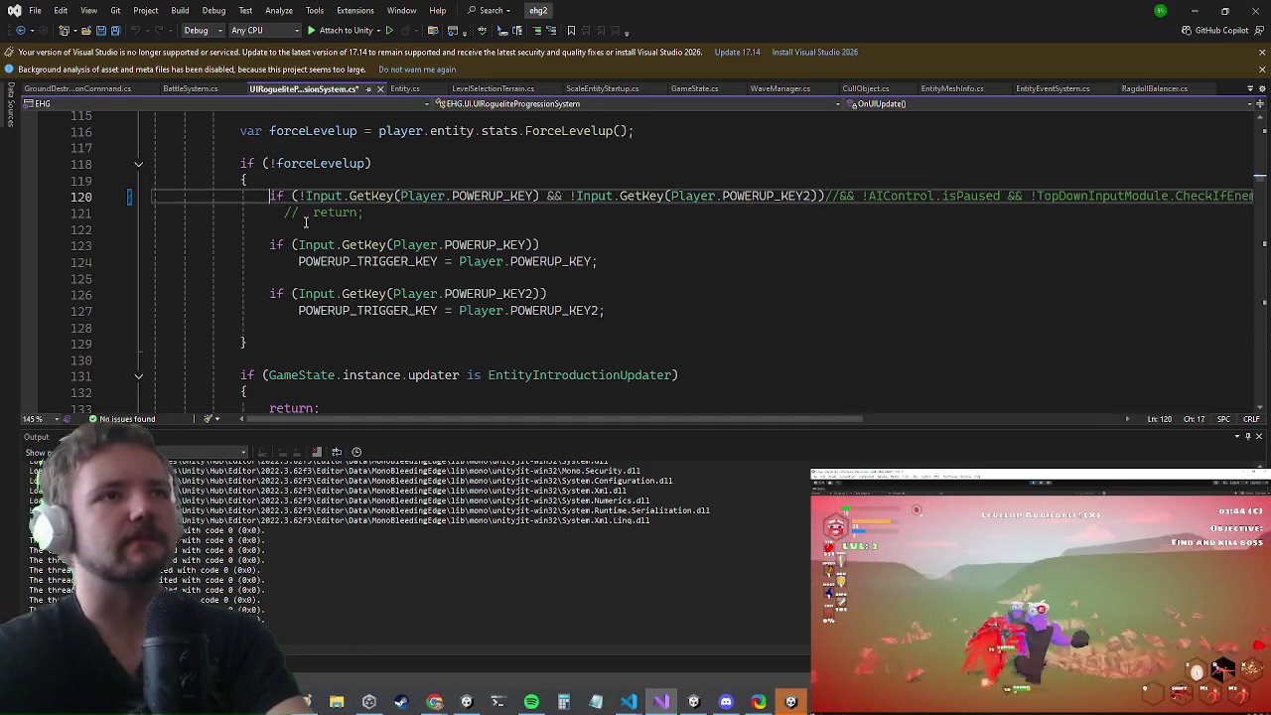
pyautogui.click(295, 216)
pyautogui.press('BackSpace')
pyautogui.press('BackSpace')
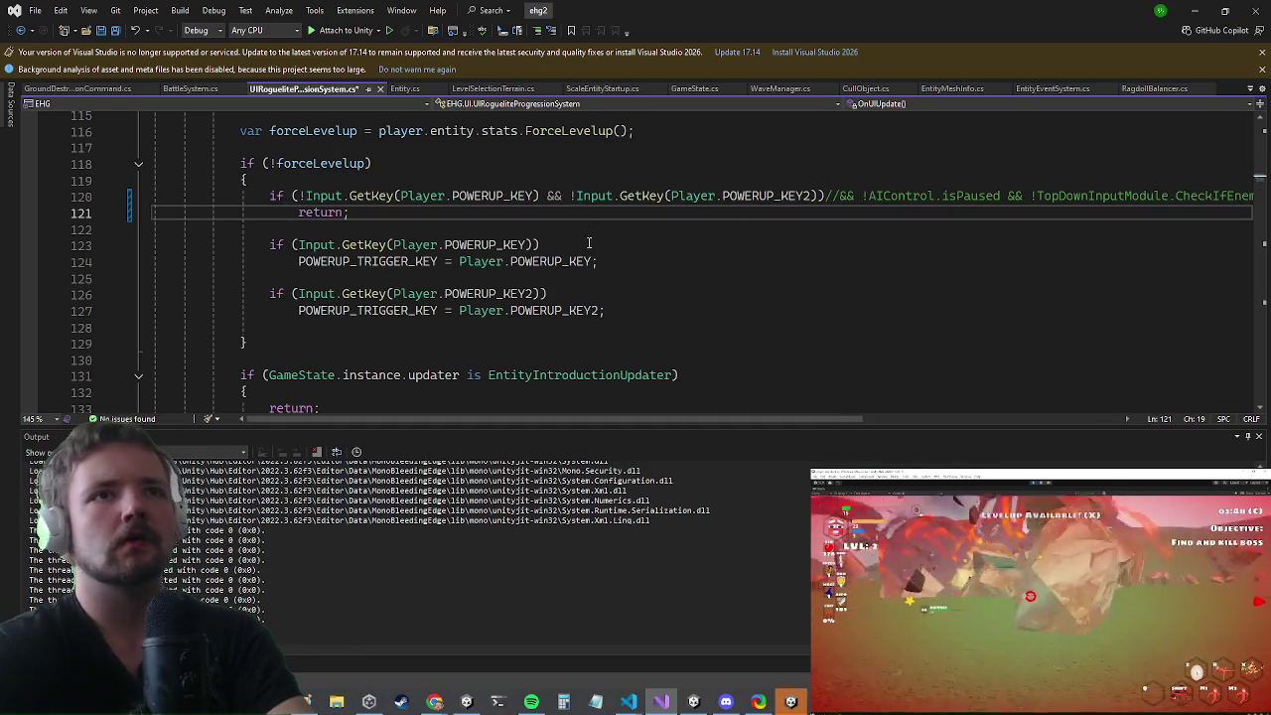
pyautogui.scroll(2, 536, 242)
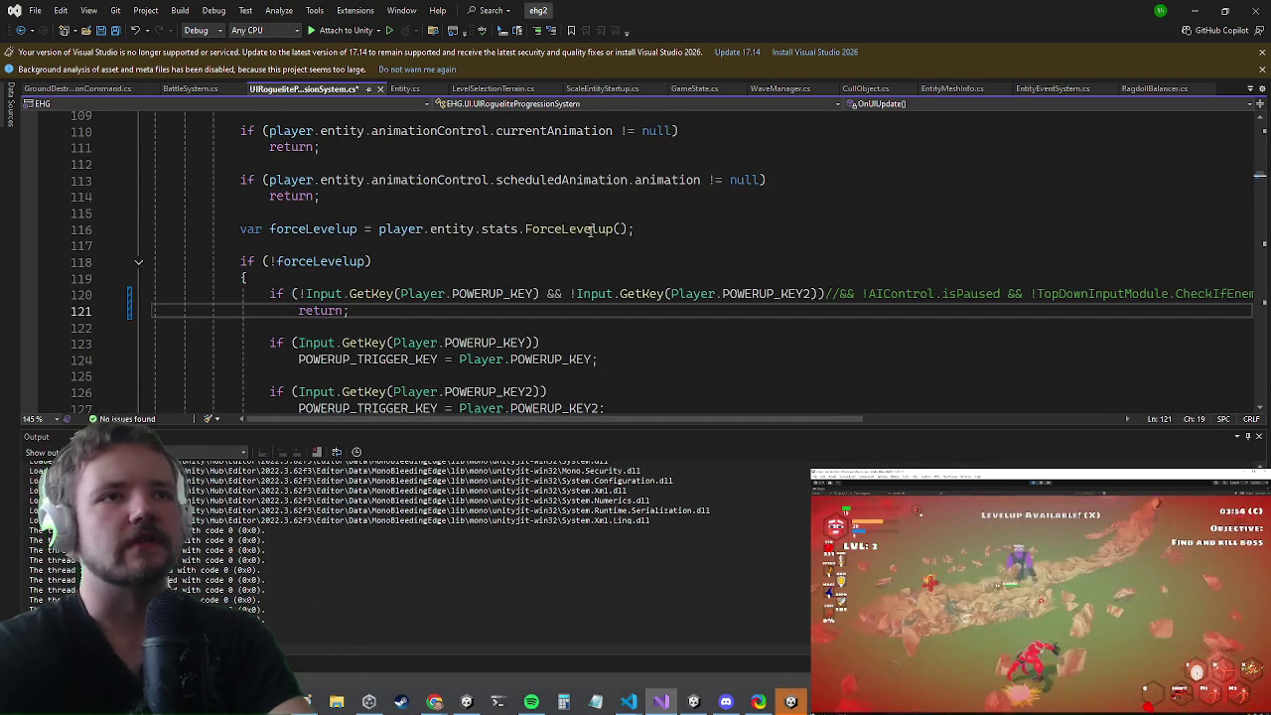
pyautogui.scroll(-2, 675, 276)
pyautogui.click(444, 262)
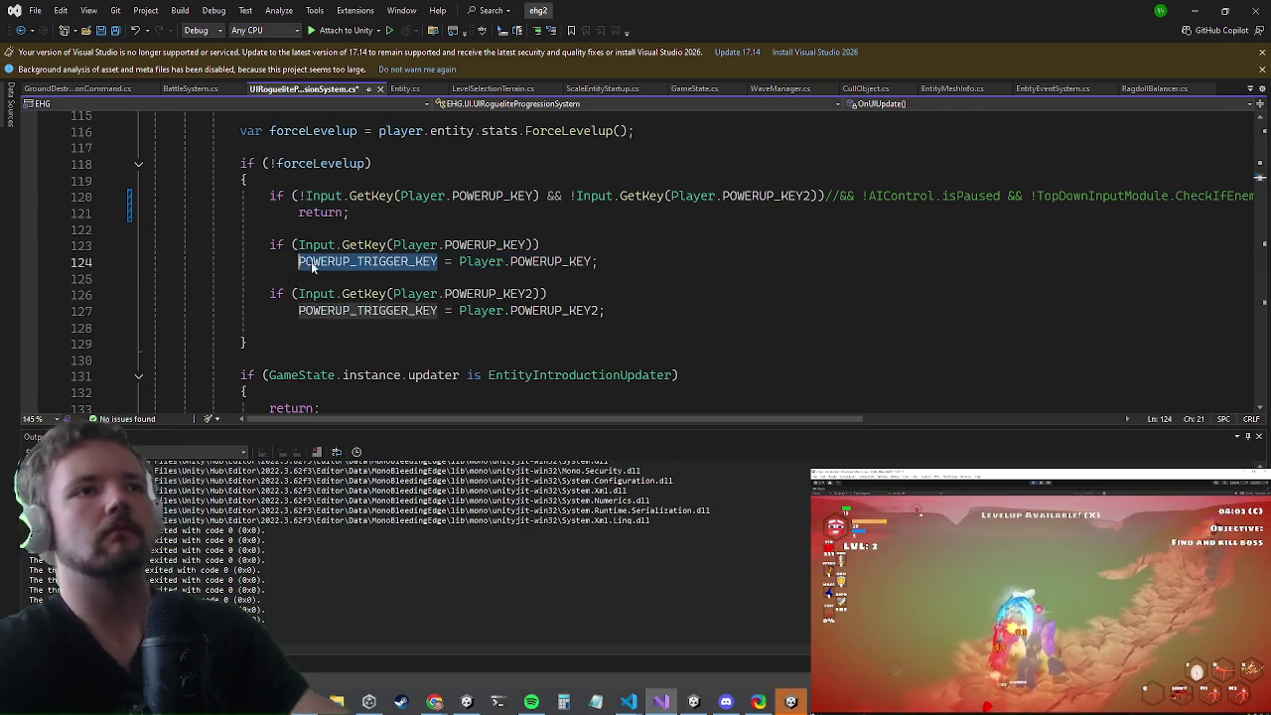
pyautogui.click(459, 261)
# - In Player.PowerupInput, uncomment the GetKey condition and the trigger-key null check
pyautogui.hotkey('ctrl', 't')
pyautogui.write('powerupinpu')
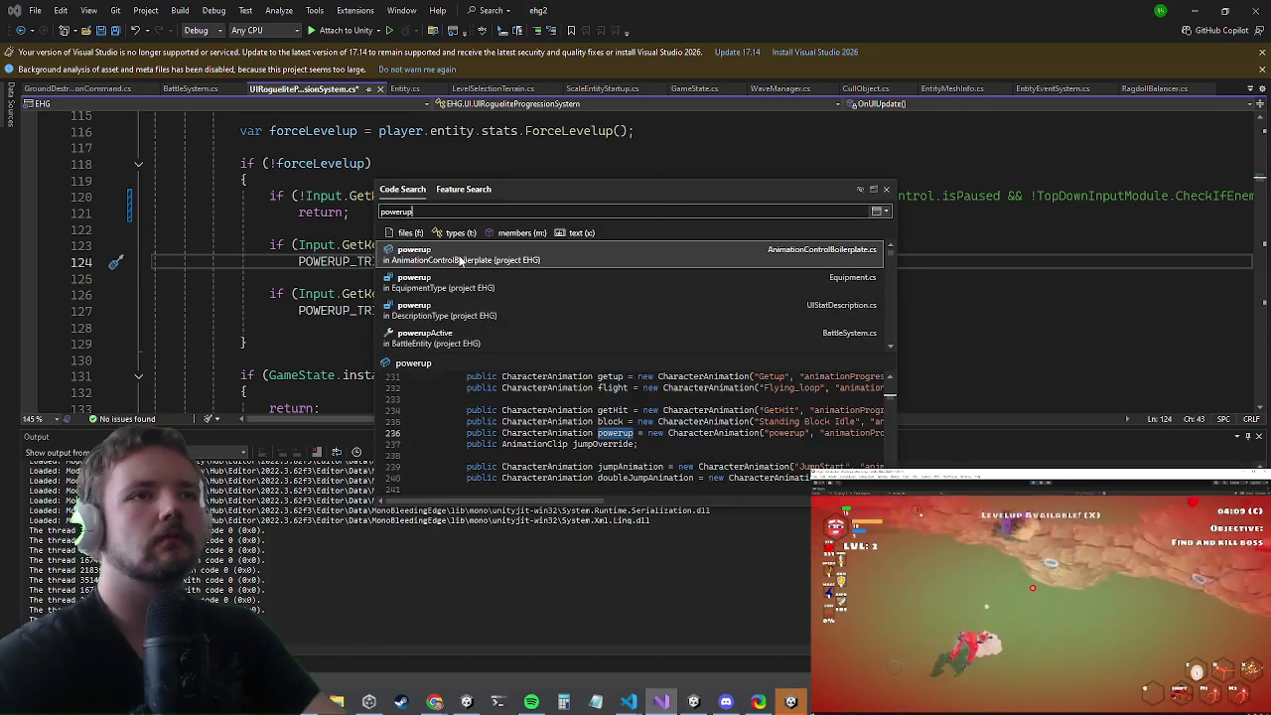
pyautogui.press('Return')
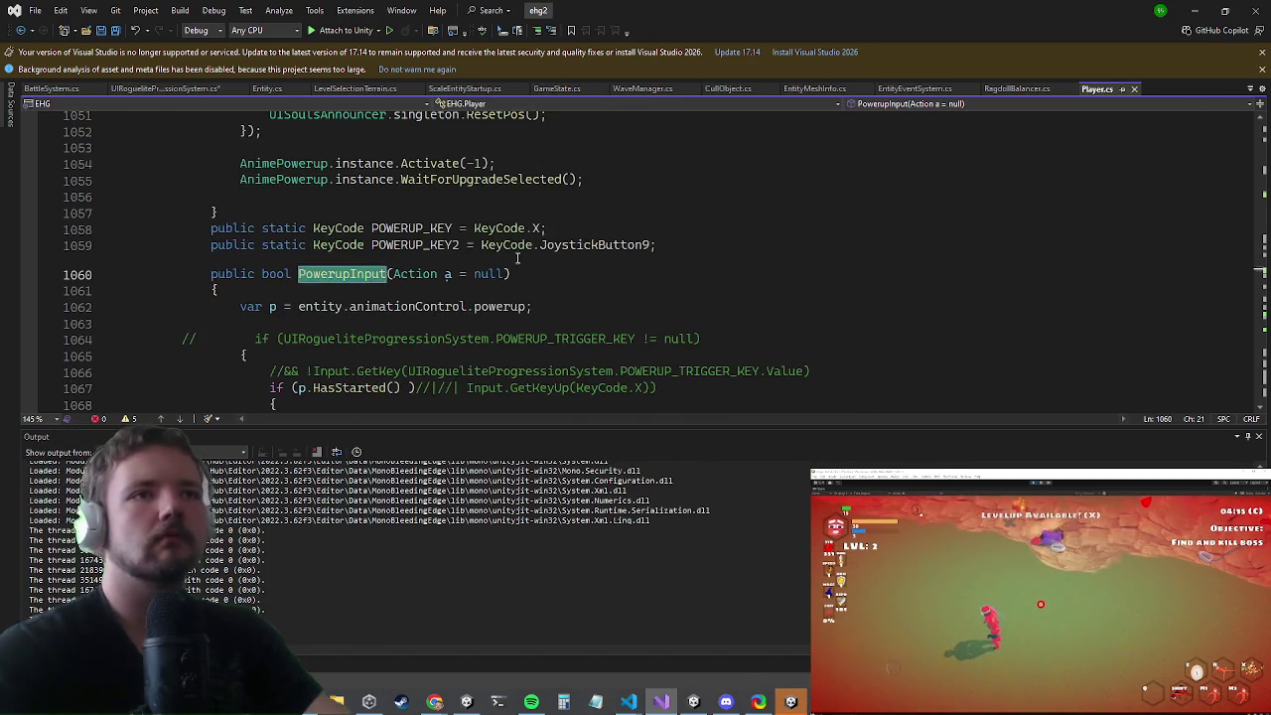
pyautogui.scroll(-2, 443, 274)
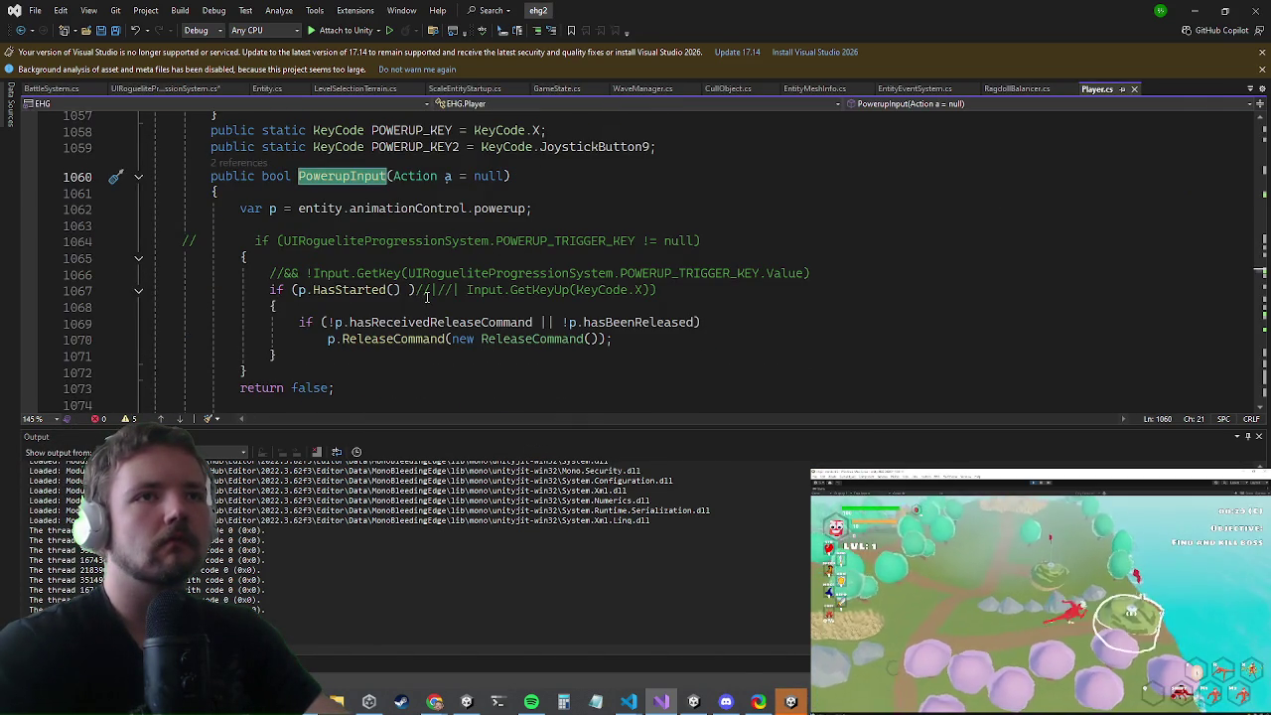
pyautogui.click(282, 273)
pyautogui.press('BackSpace')
pyautogui.press('BackSpace')
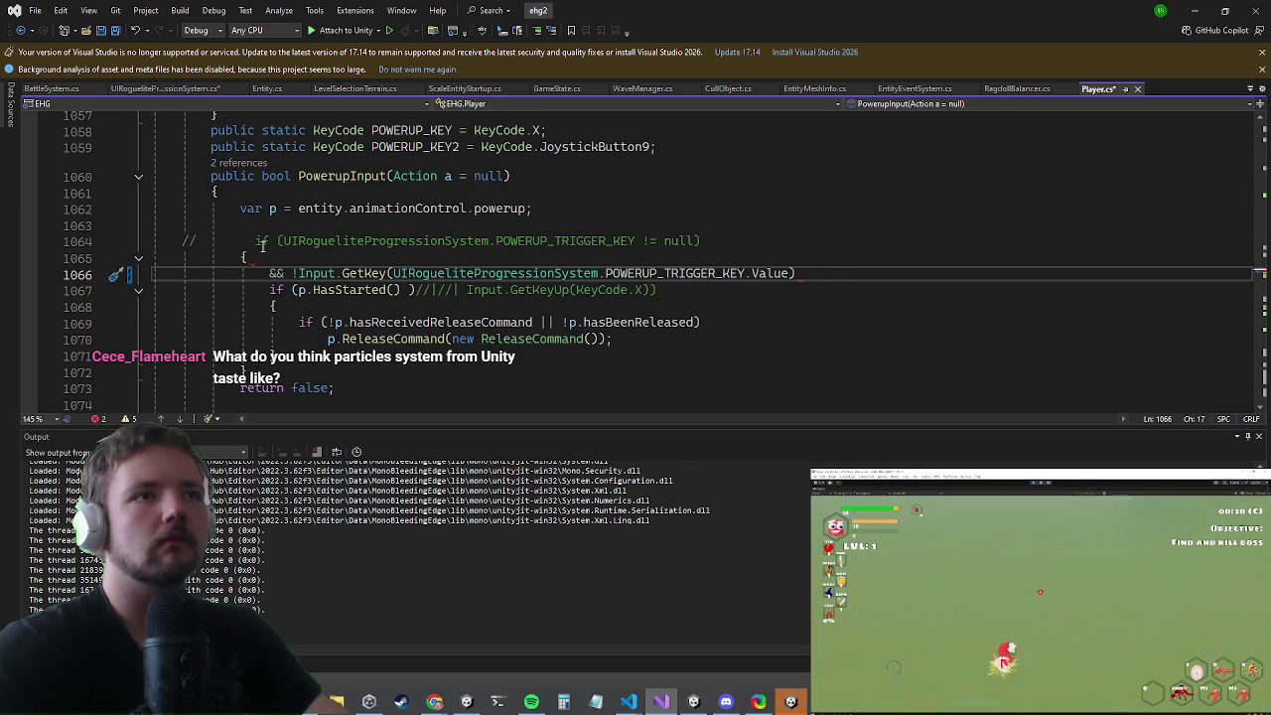
pyautogui.click(222, 242)
pyautogui.hotkey('ctrl', 'k')
pyautogui.hotkey('ctrl', 'u')
# - Move the !Input.GetKey(trigger) condition into the HasStarted() if and save Player.cs
pyautogui.moveTo(795, 274); pyautogui.dragTo(268, 273)
pyautogui.hotkey('ctrl', 'x')
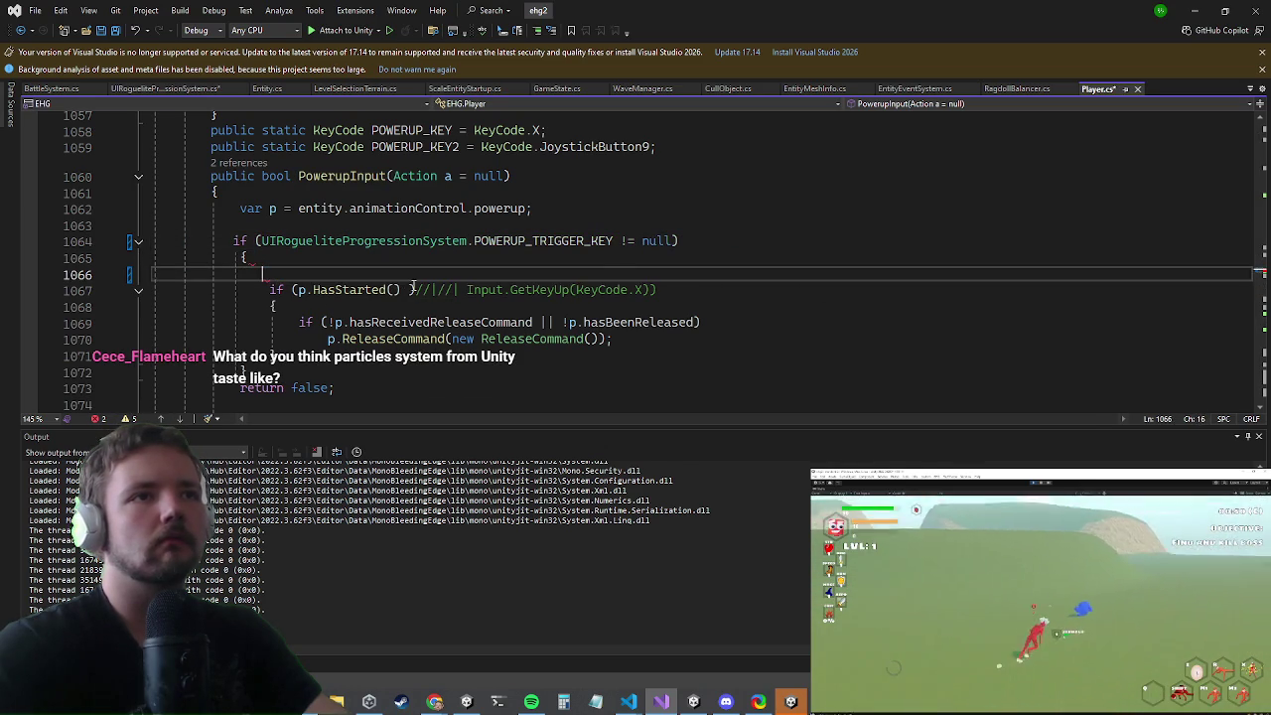
pyautogui.click(408, 289)
pyautogui.moveTo(408, 289); pyautogui.dragTo(415, 289)
pyautogui.hotkey('ctrl', 'v')
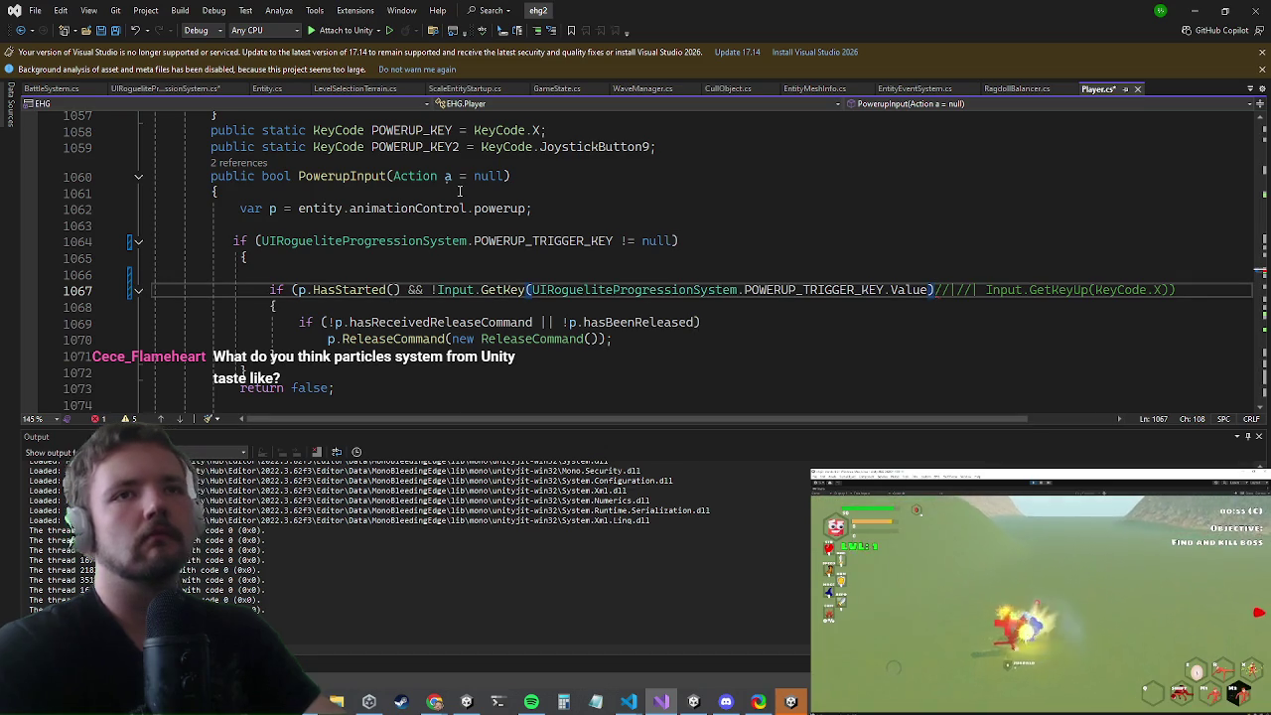
pyautogui.hotkey('ctrl', 's')
pyautogui.write(')')
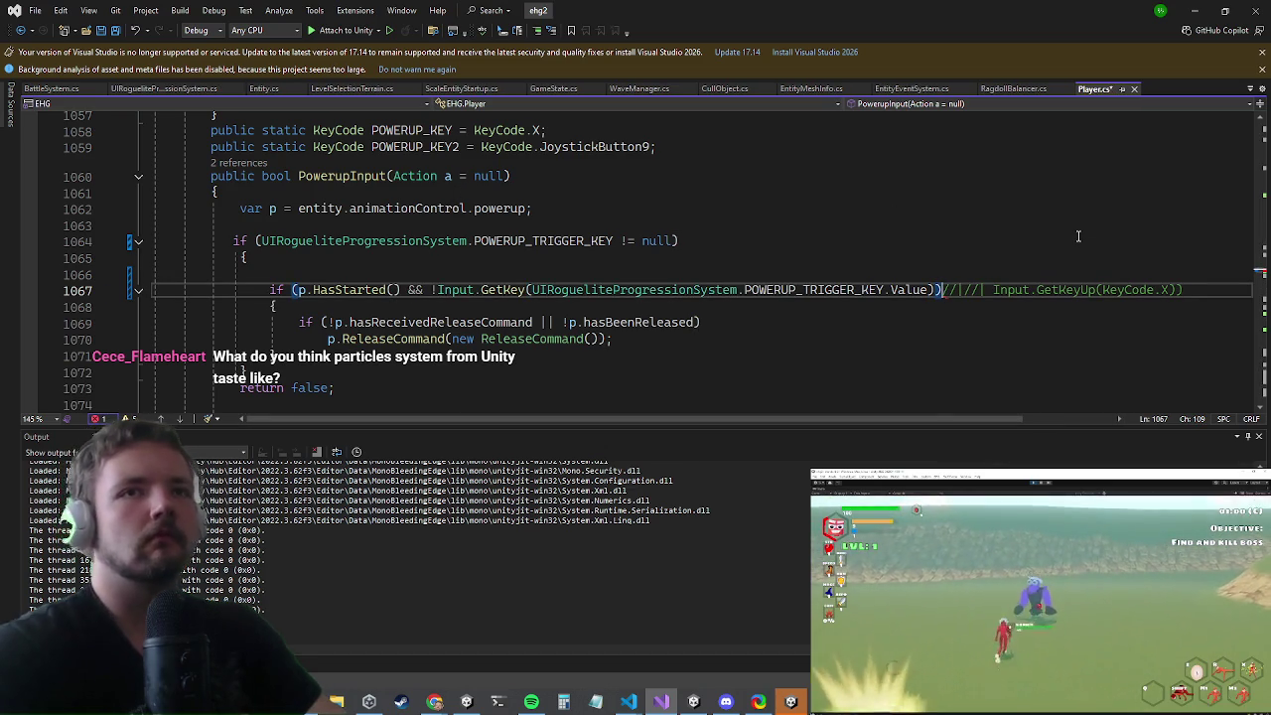
pyautogui.hotkey('alt', 'Tab')
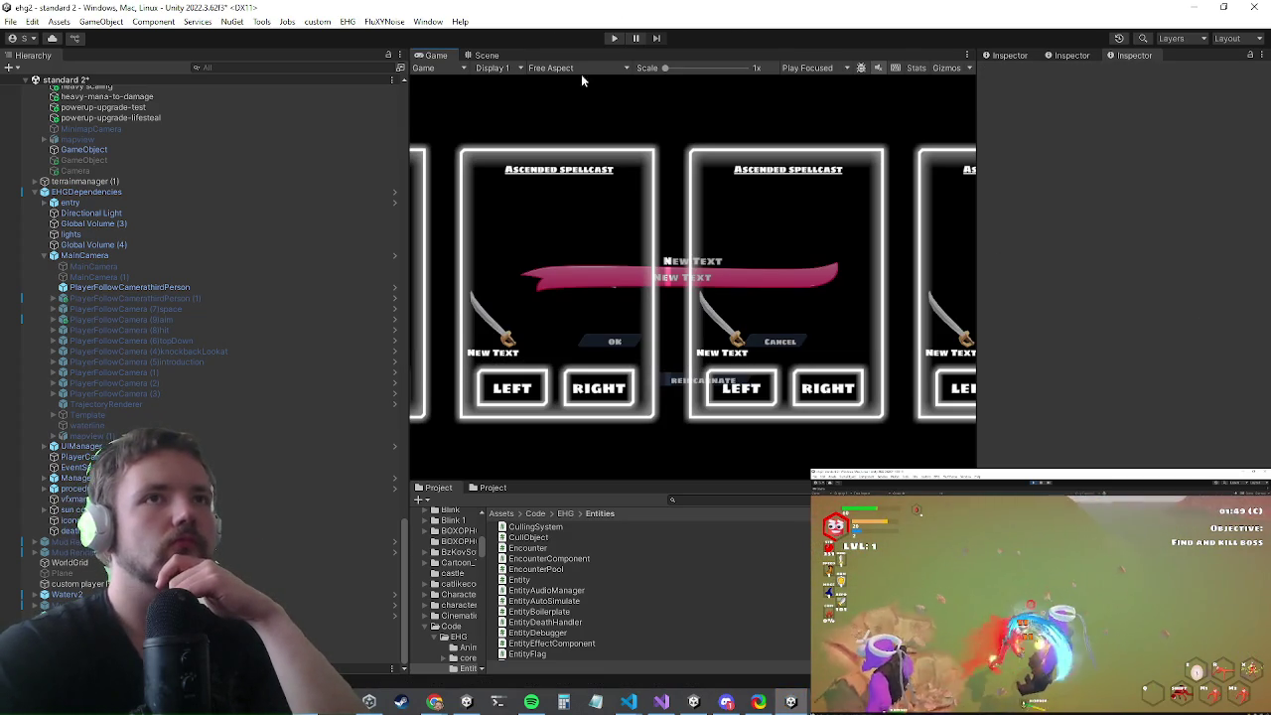
# - Enter Play mode in Unity and maximize the Game view
pyautogui.click(611, 39)
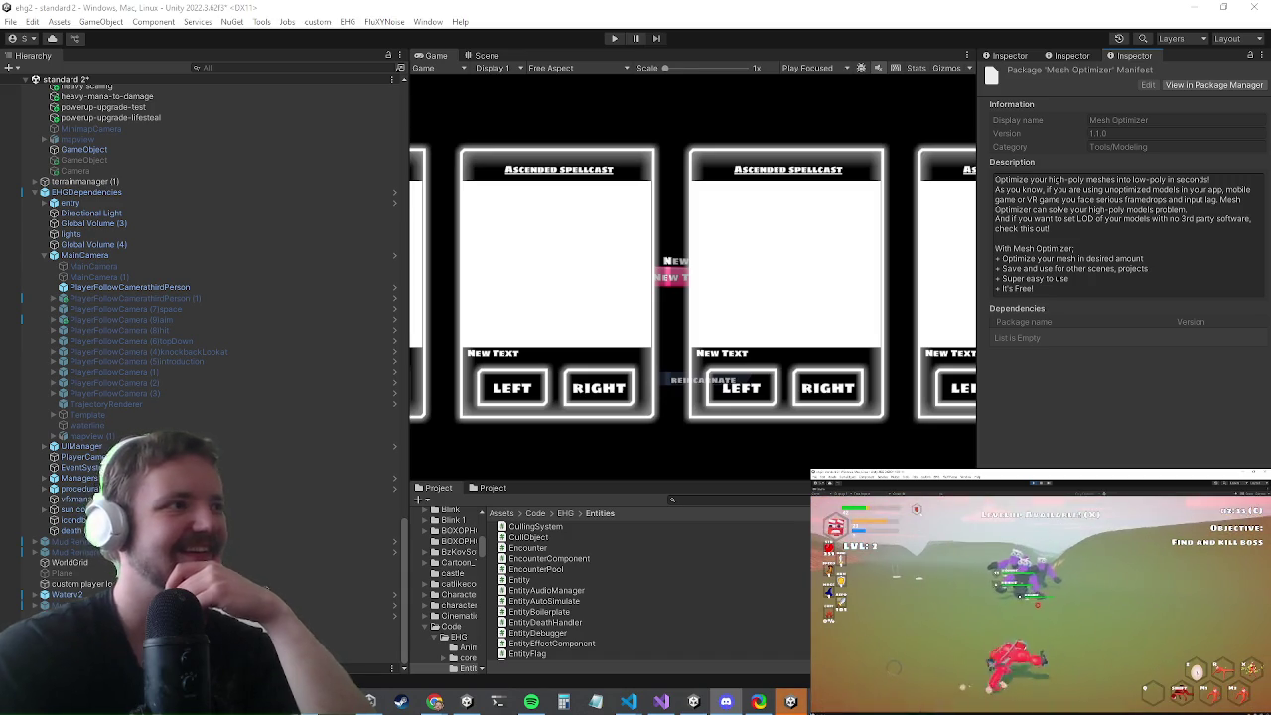
pyautogui.hotkey('ctrl', 'p')
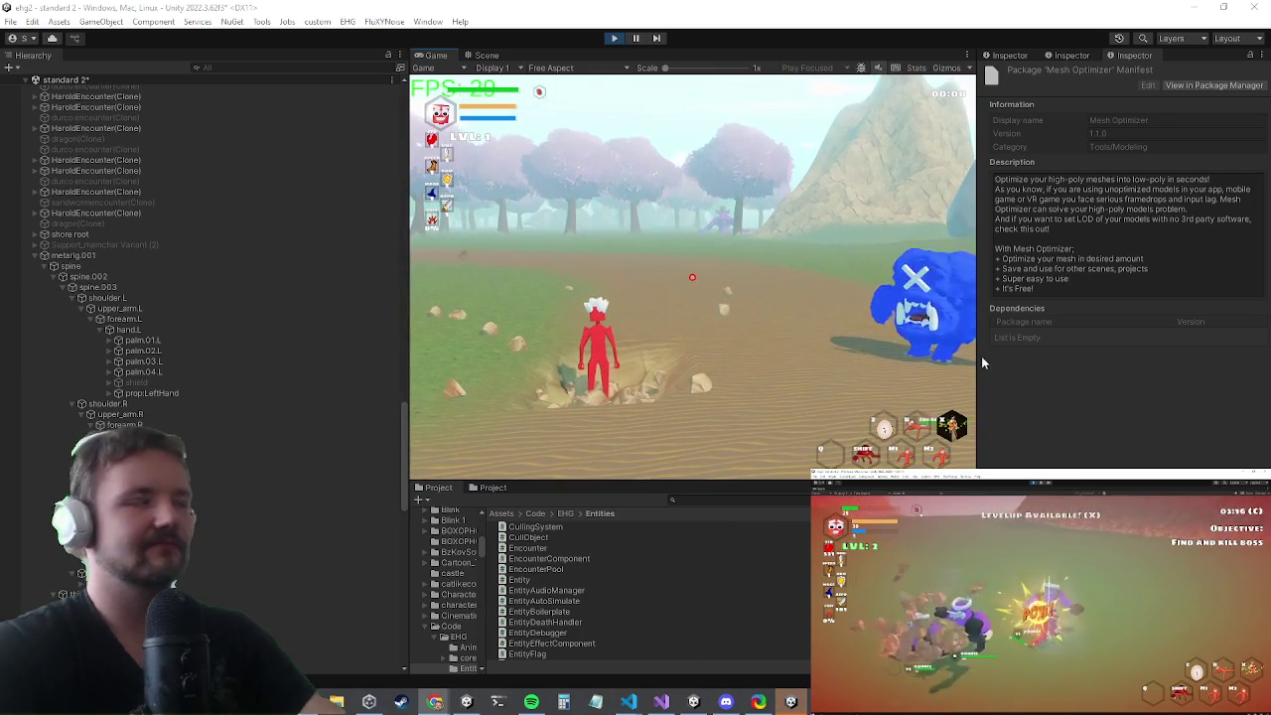
pyautogui.hotkey('shift', 'space')
# - Attack the blue monster and run the 'dmg' command in the in-game console
pyautogui.click(634, 369)
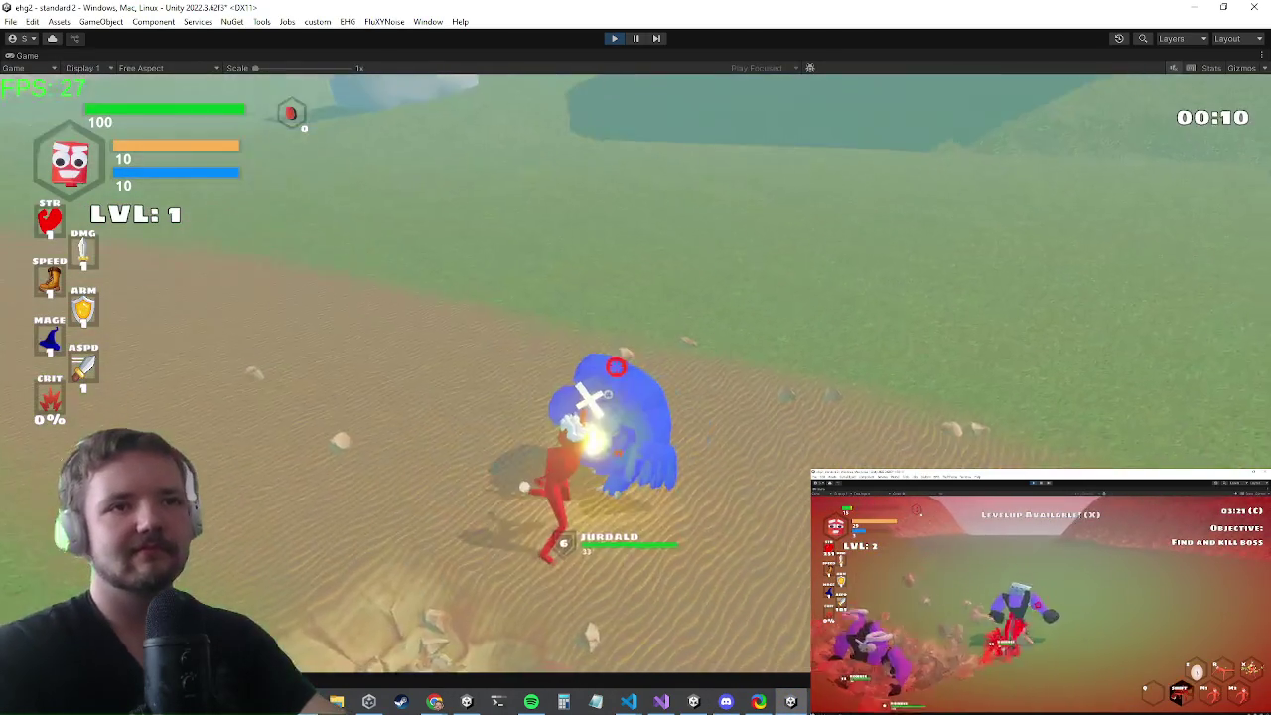
pyautogui.press('`')
pyautogui.write('dmg')
pyautogui.press('Return')
pyautogui.press('`')
# - Finish off the blue monster, run toward the large one, and open the power-up choices
pyautogui.click(630, 367)
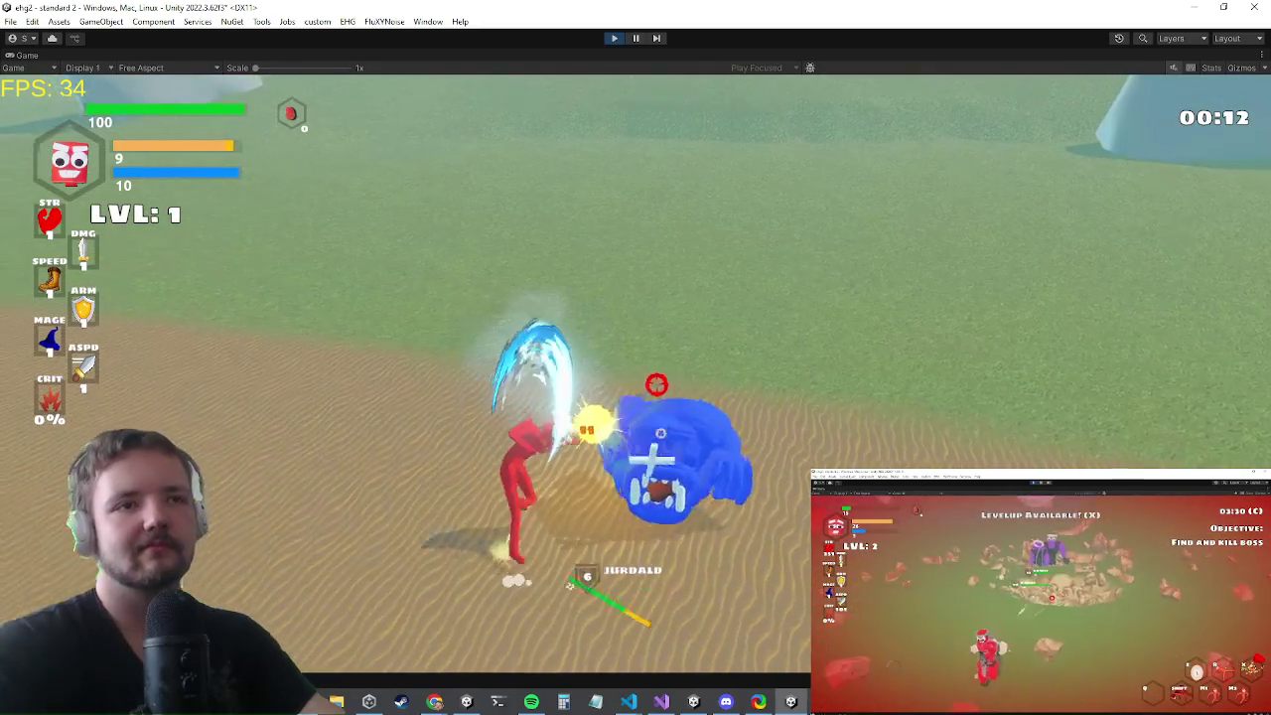
pyautogui.click(630, 368)
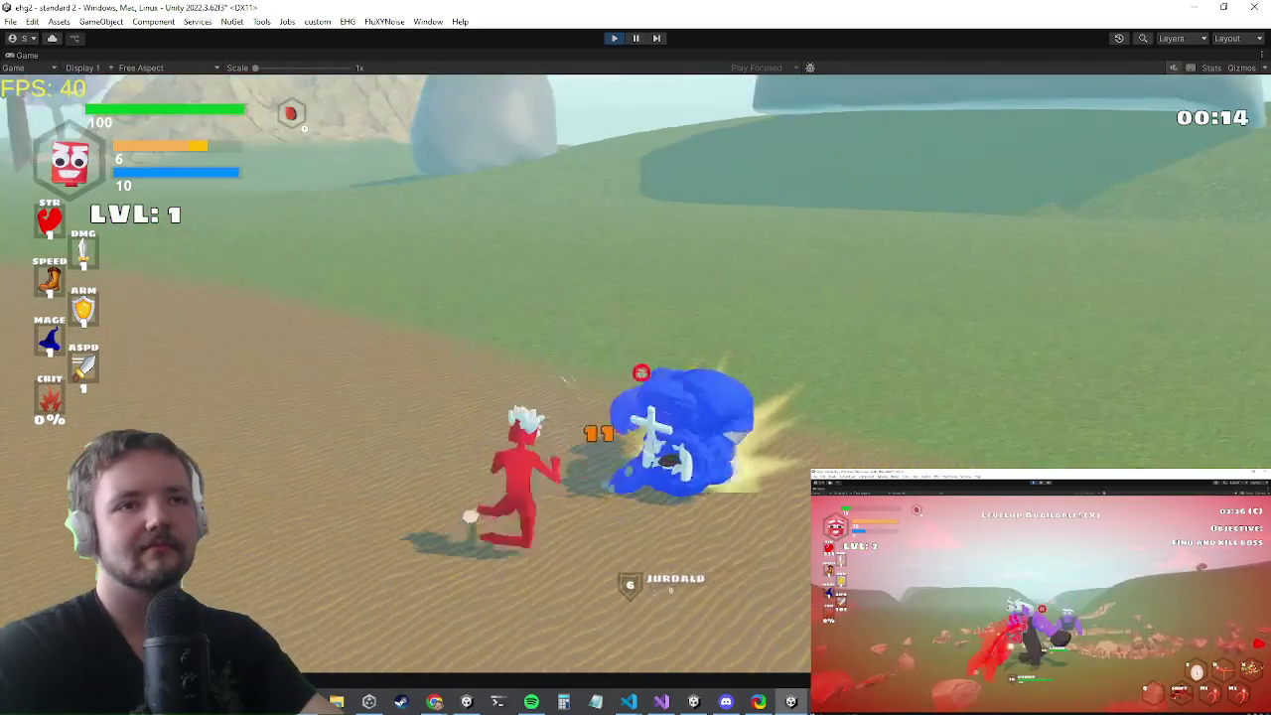
pyautogui.press('w')
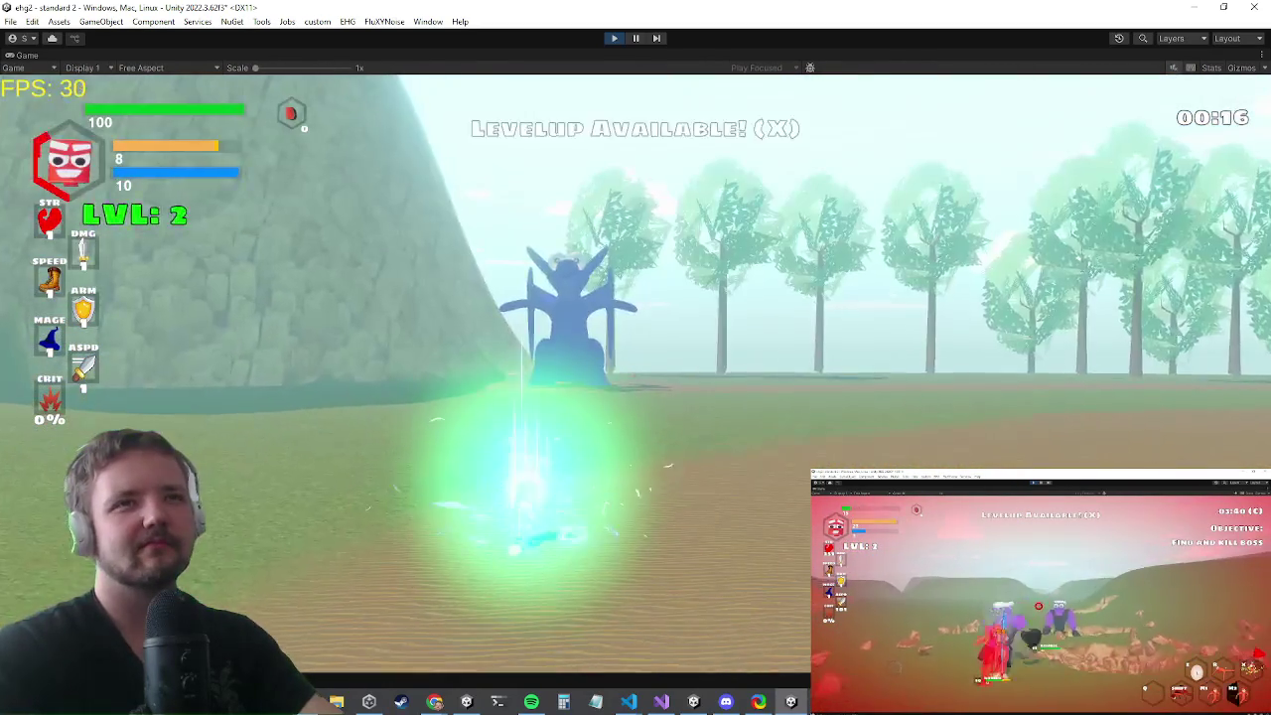
pyautogui.press('w')
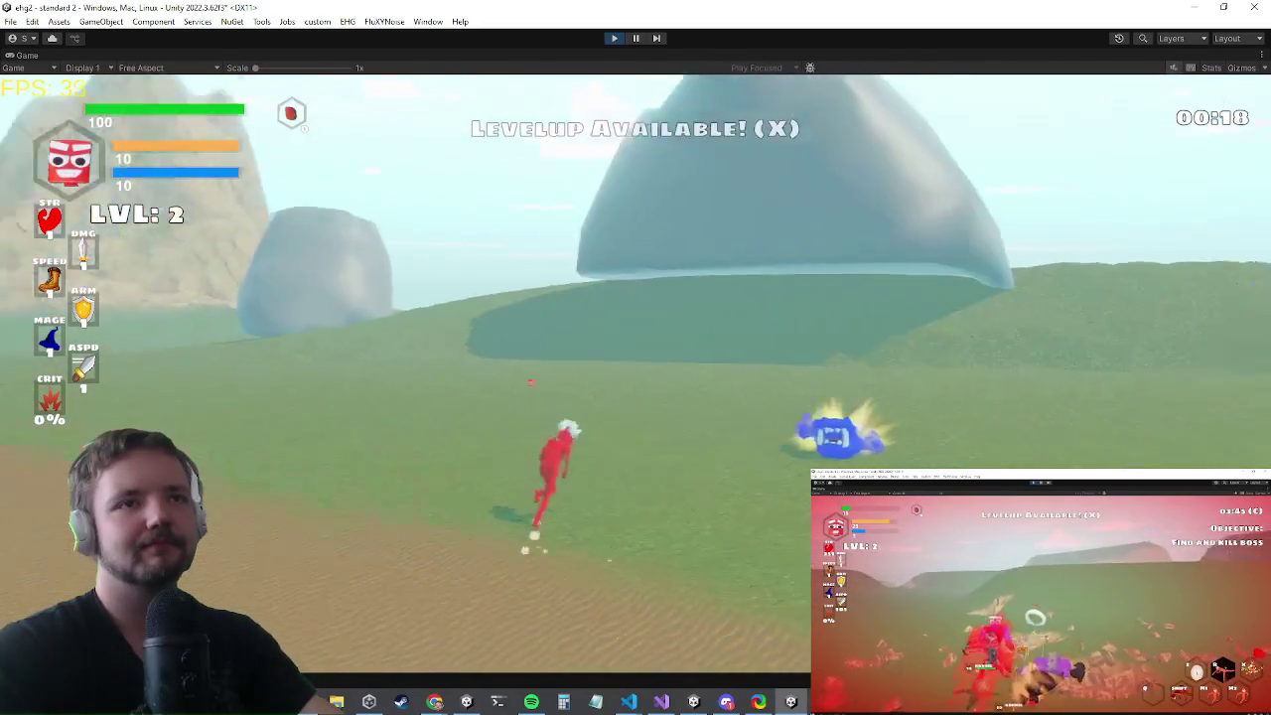
pyautogui.press('w')
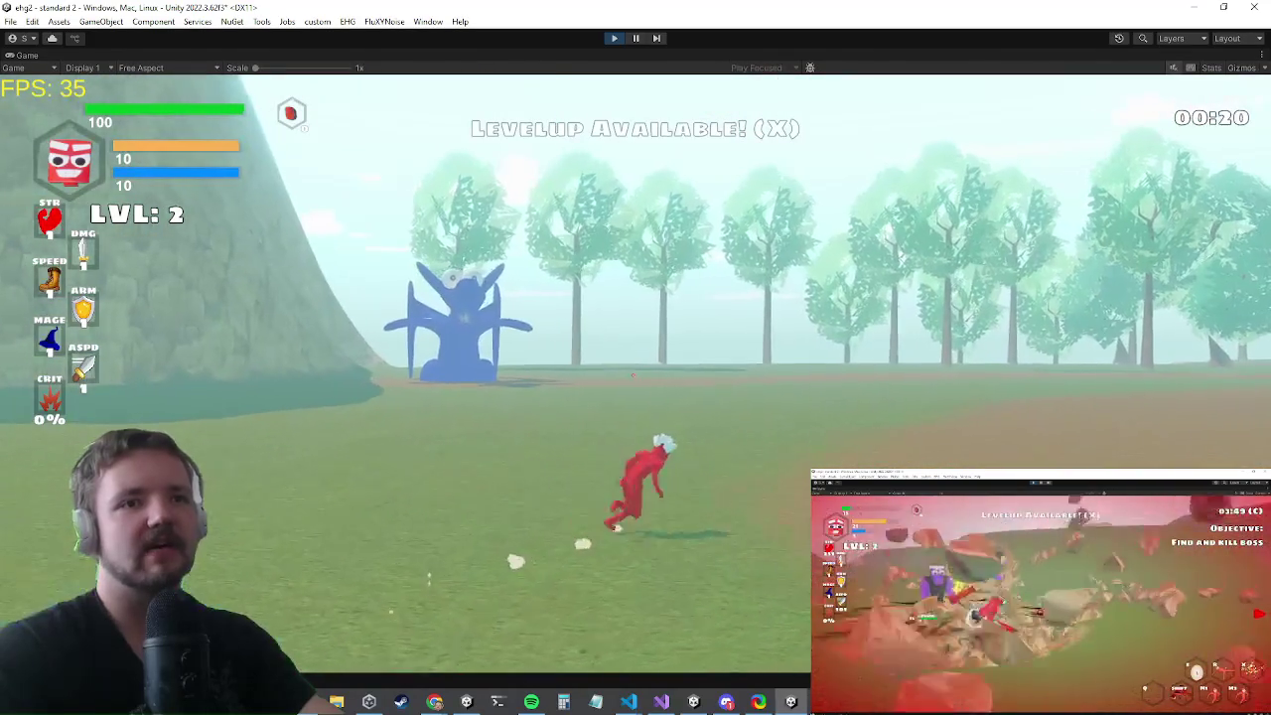
pyautogui.press('w')
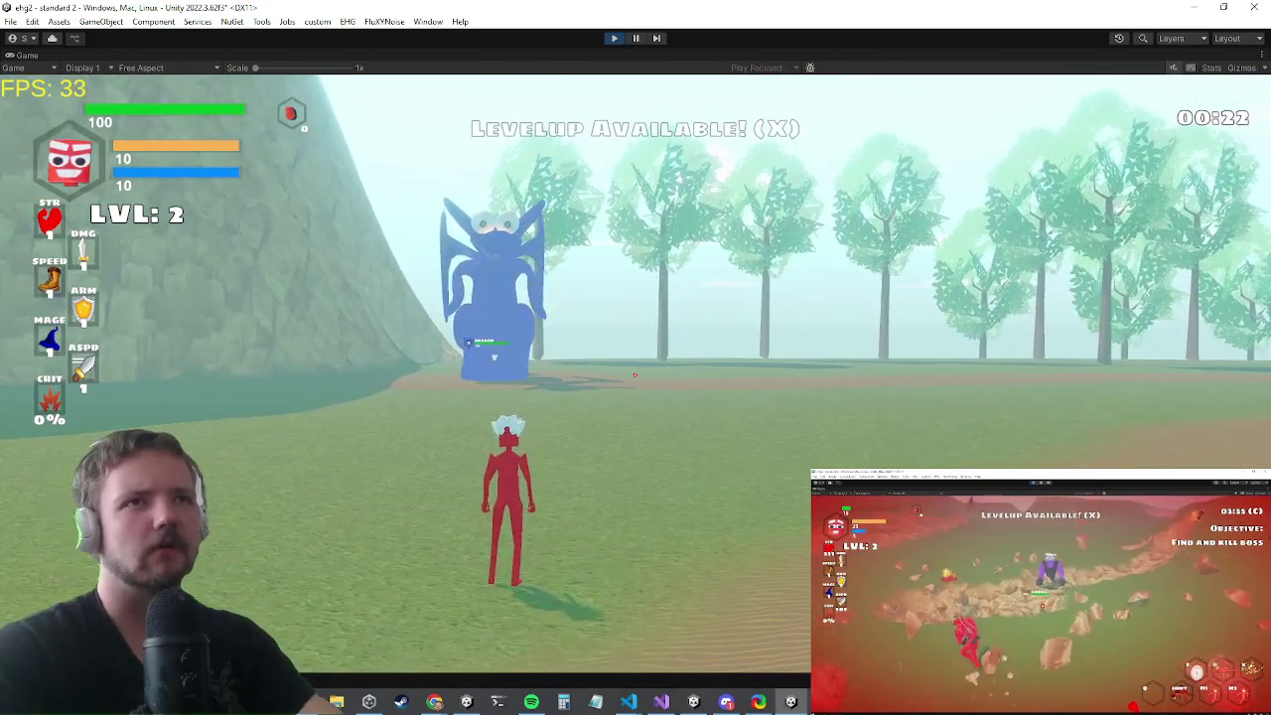
pyautogui.press('x')
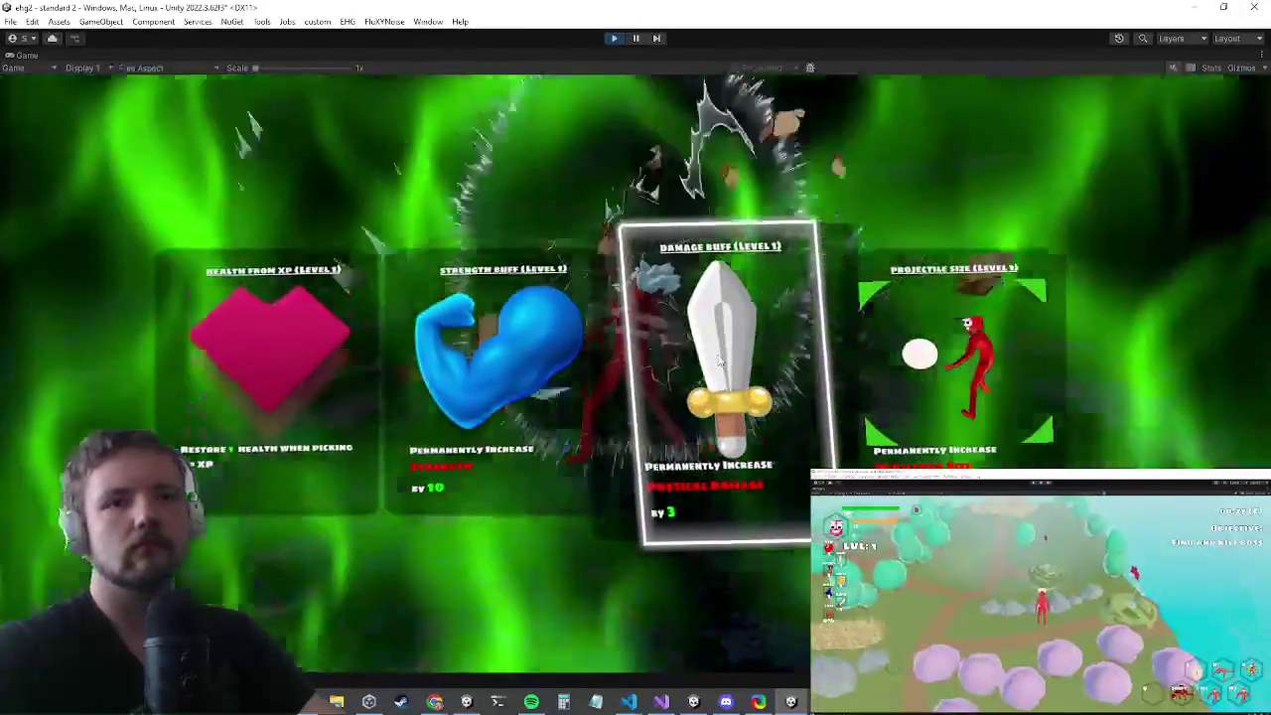
# - Take the Damage Buff upgrade and run 'sets damage 1000' in the console
pyautogui.click(719, 361)
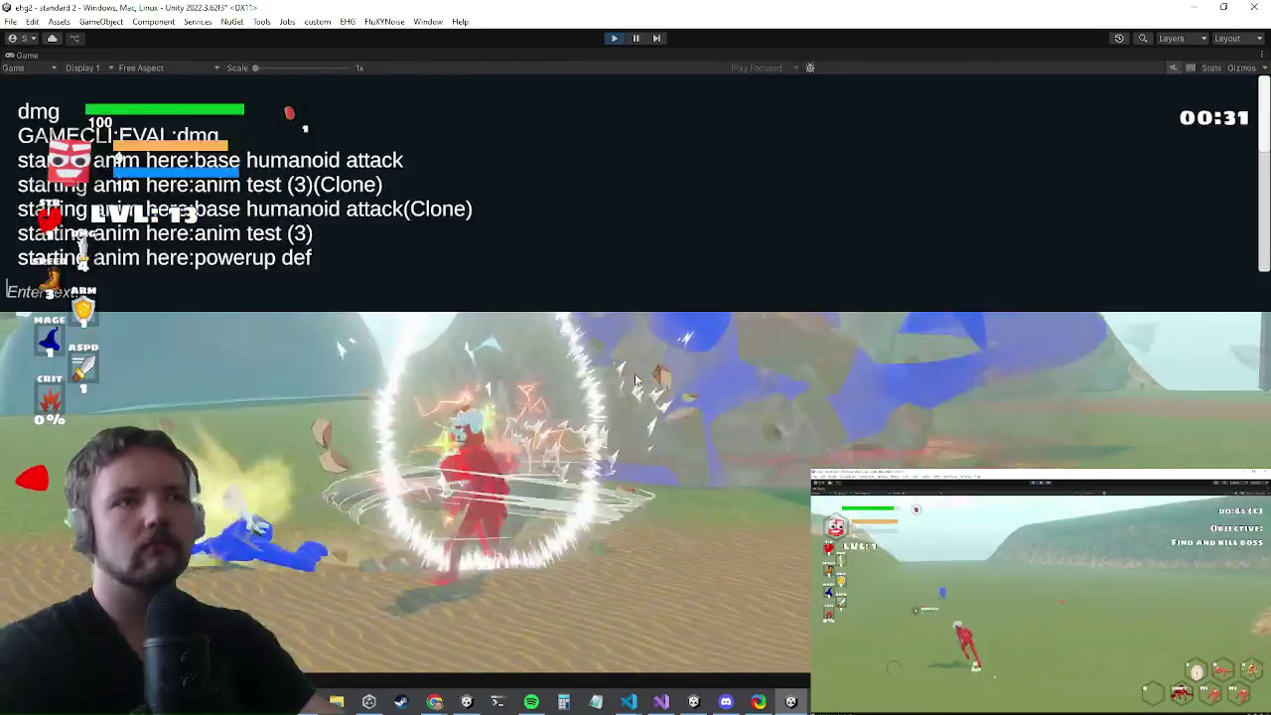
pyautogui.write('setstdamage 1000')
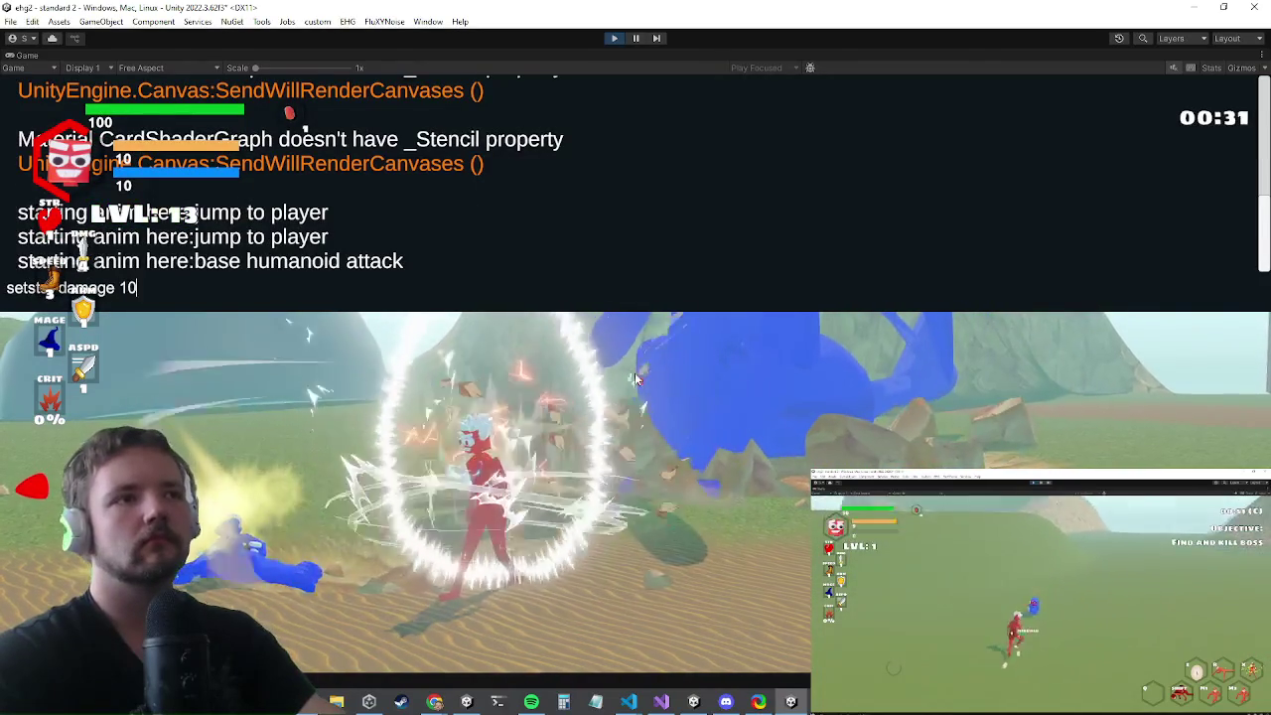
pyautogui.press('Return')
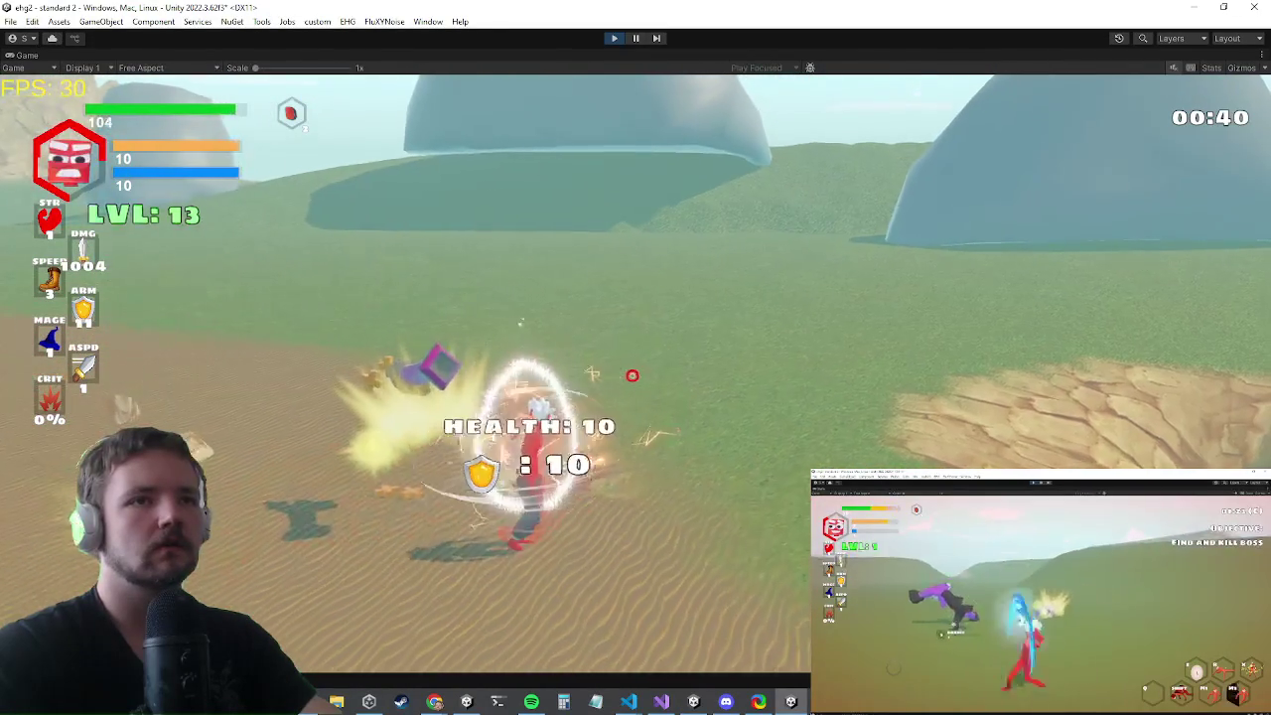
# - Open and close the inventory with the E key
pyautogui.press('e')
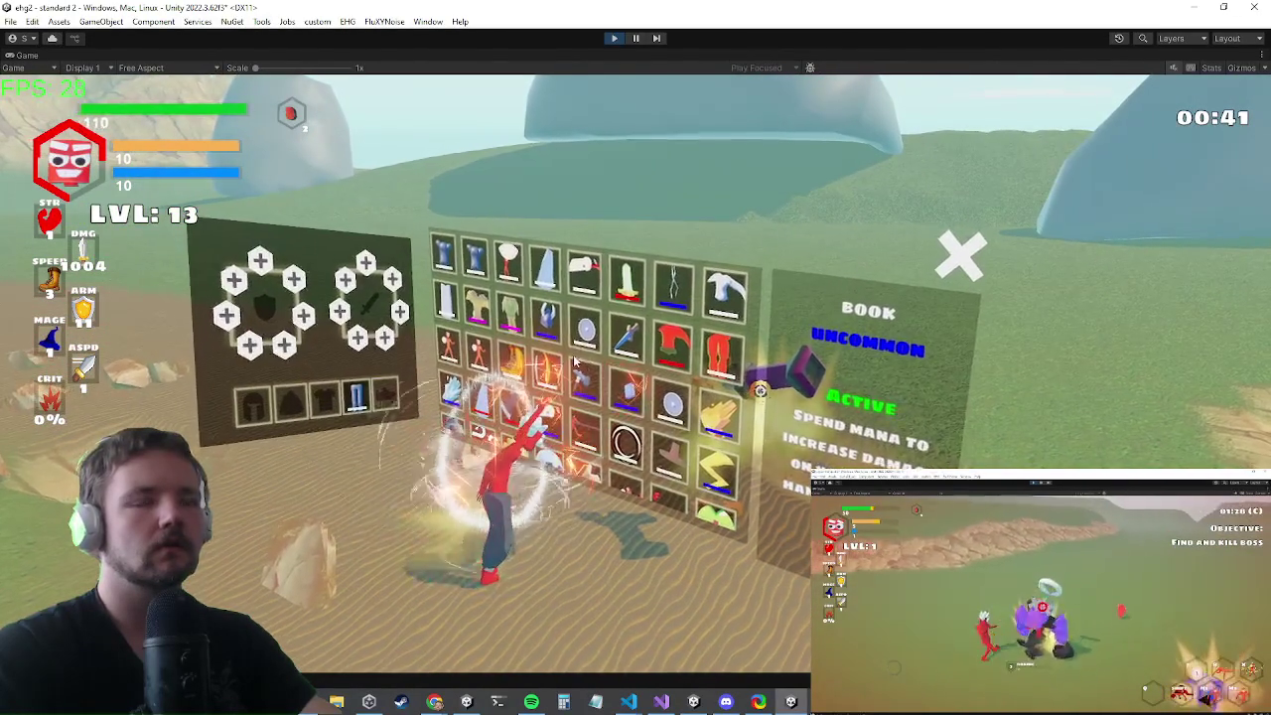
pyautogui.press('e')
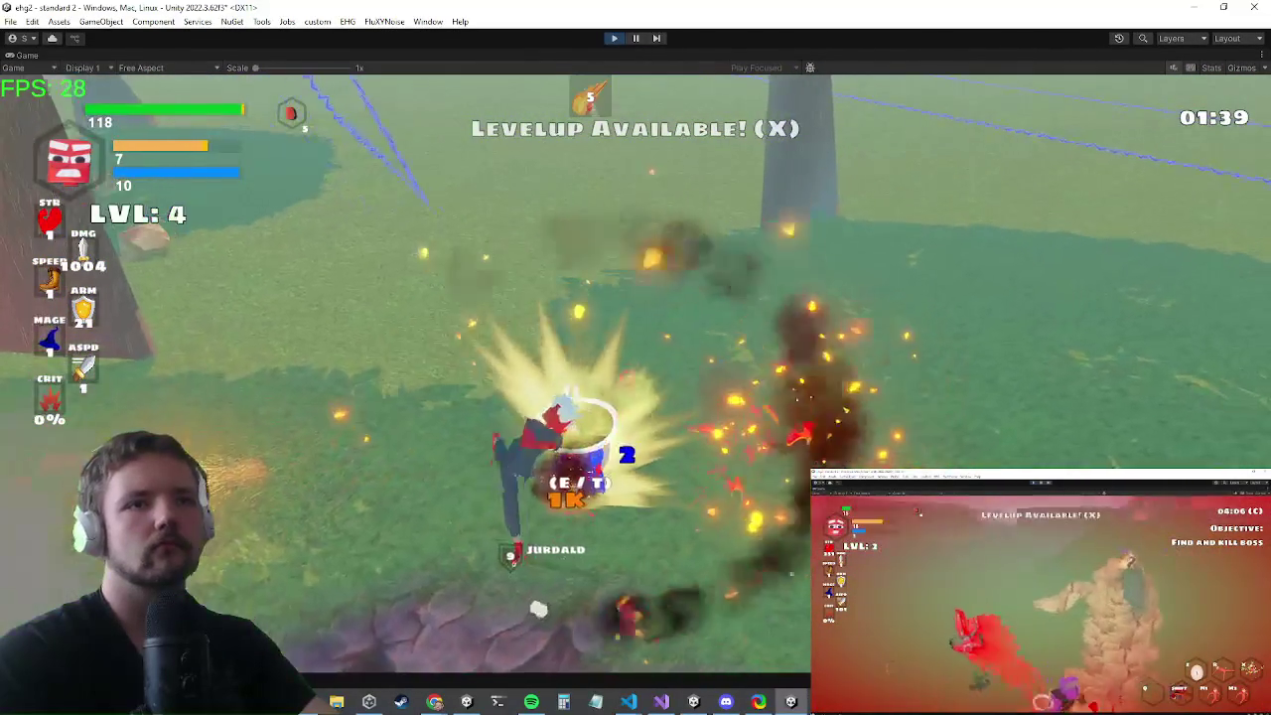
# - Inspect the Wizard Hat in the inventory panel, then close it
pyautogui.press('i')
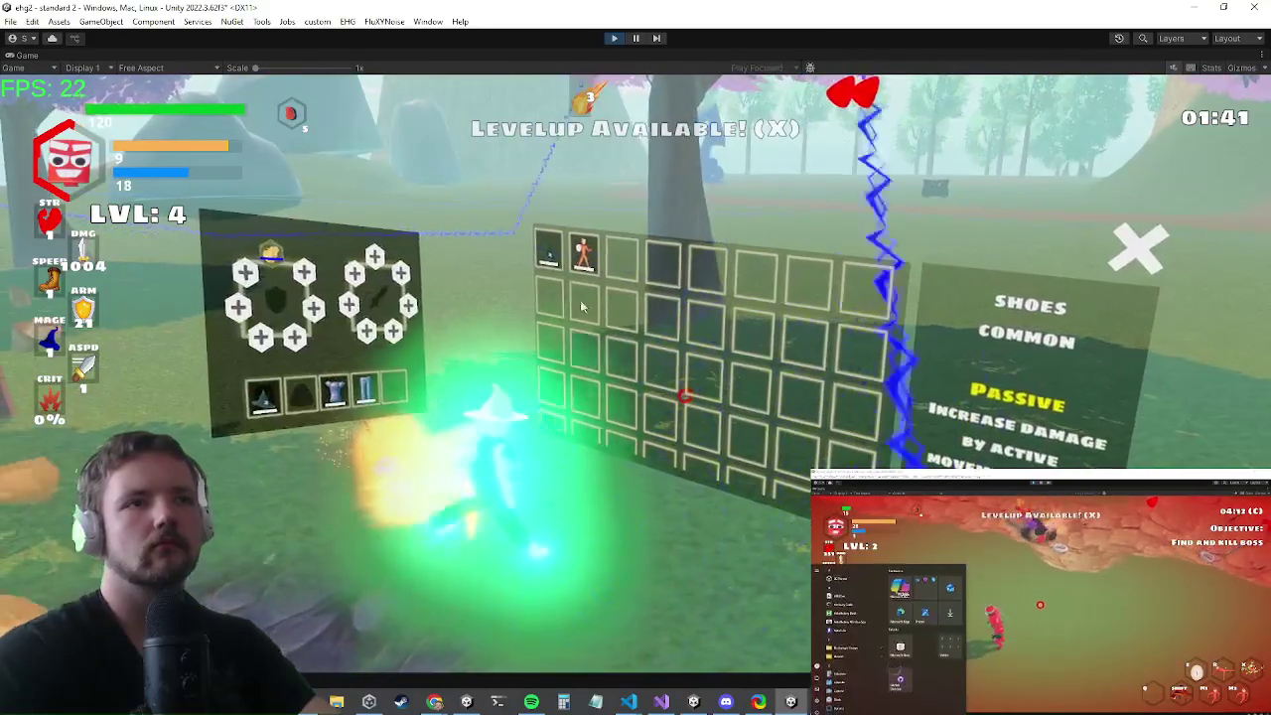
pyautogui.click(574, 291)
pyautogui.press('i')
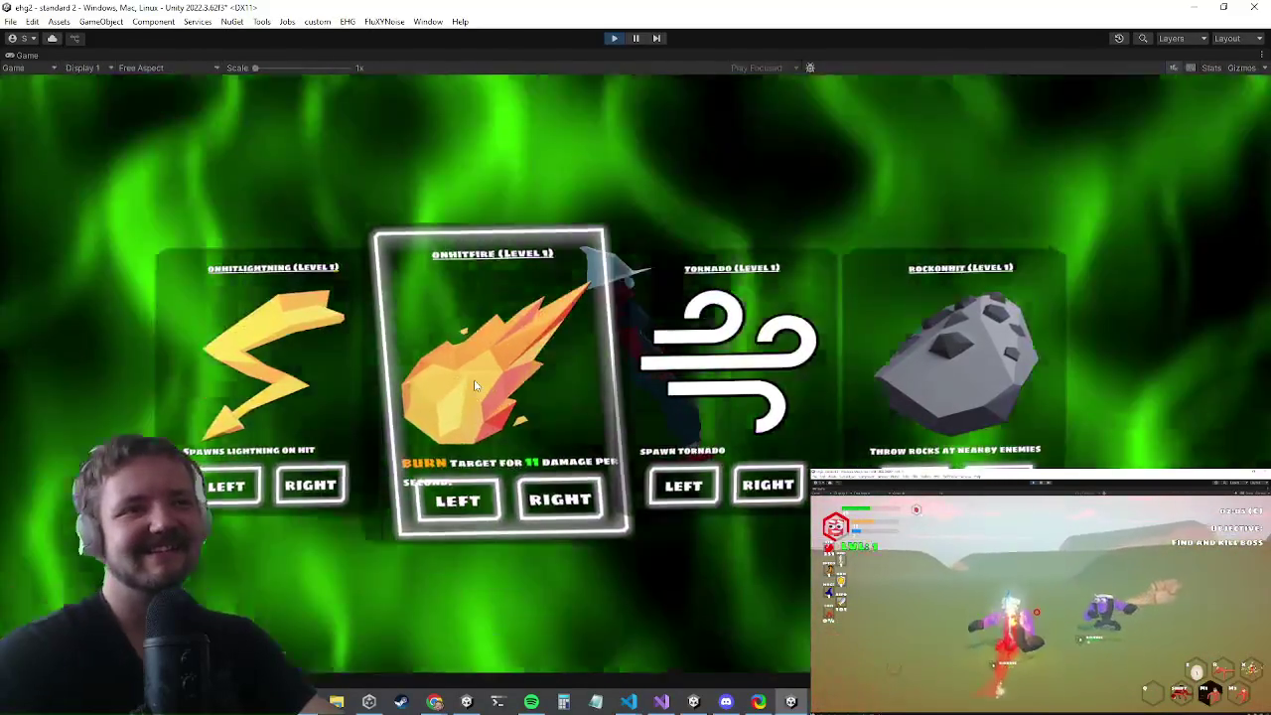
# - Pick the OnHitFire upgrade and attack nearby enemies with fire strikes
pyautogui.click(475, 386)
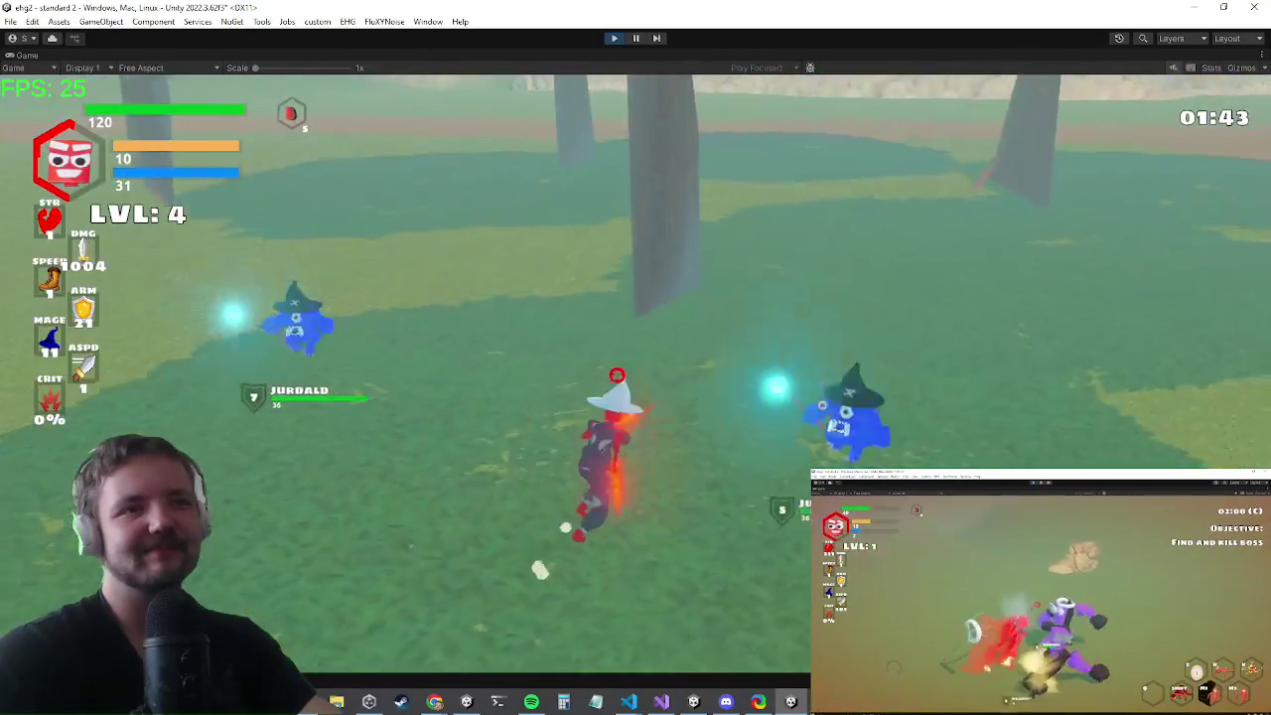
pyautogui.click(616, 369)
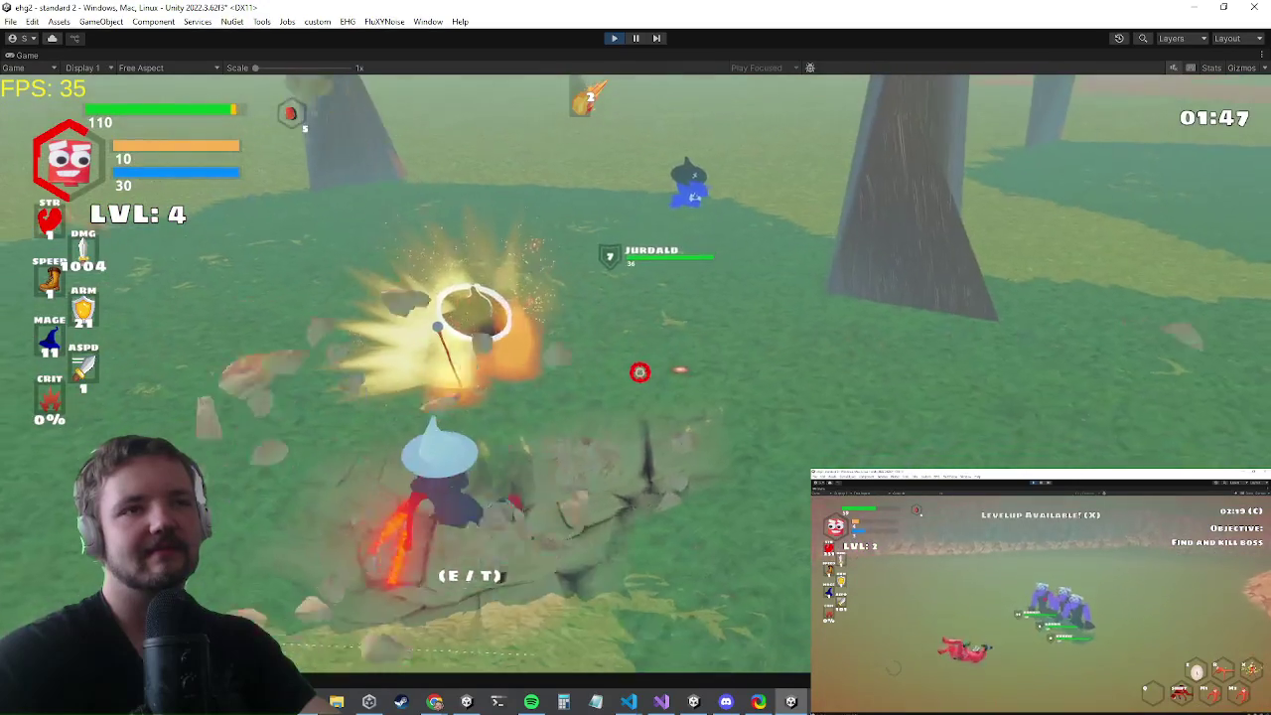
pyautogui.click(647, 387)
pyautogui.click(636, 381)
# - Run the character forward across the field toward the pink-tree forest
pyautogui.press('w')
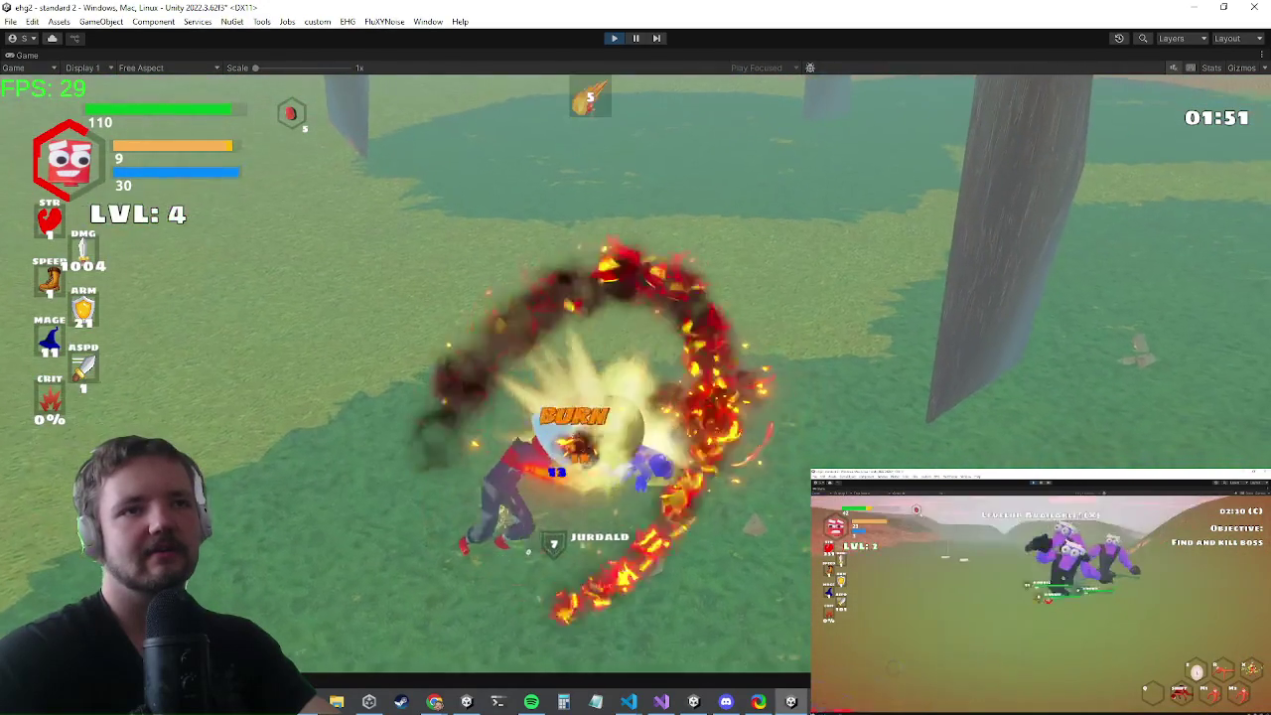
pyautogui.press('w')
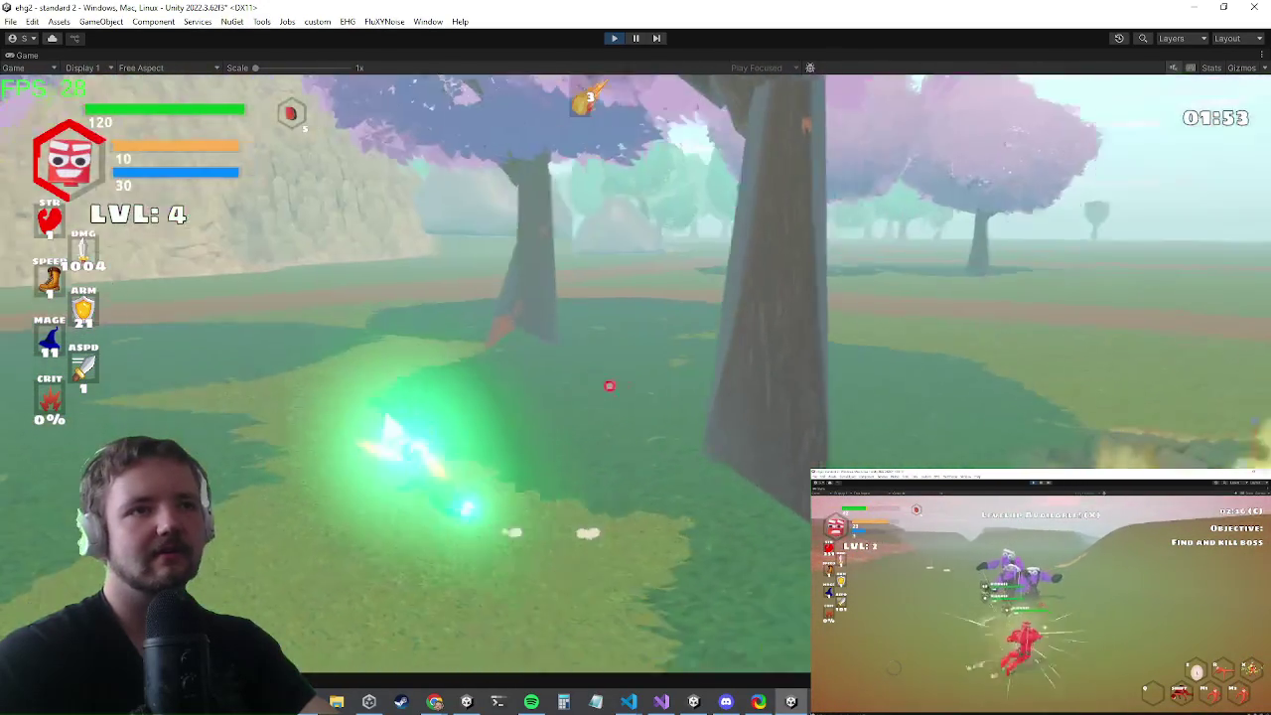
pyautogui.press('w')
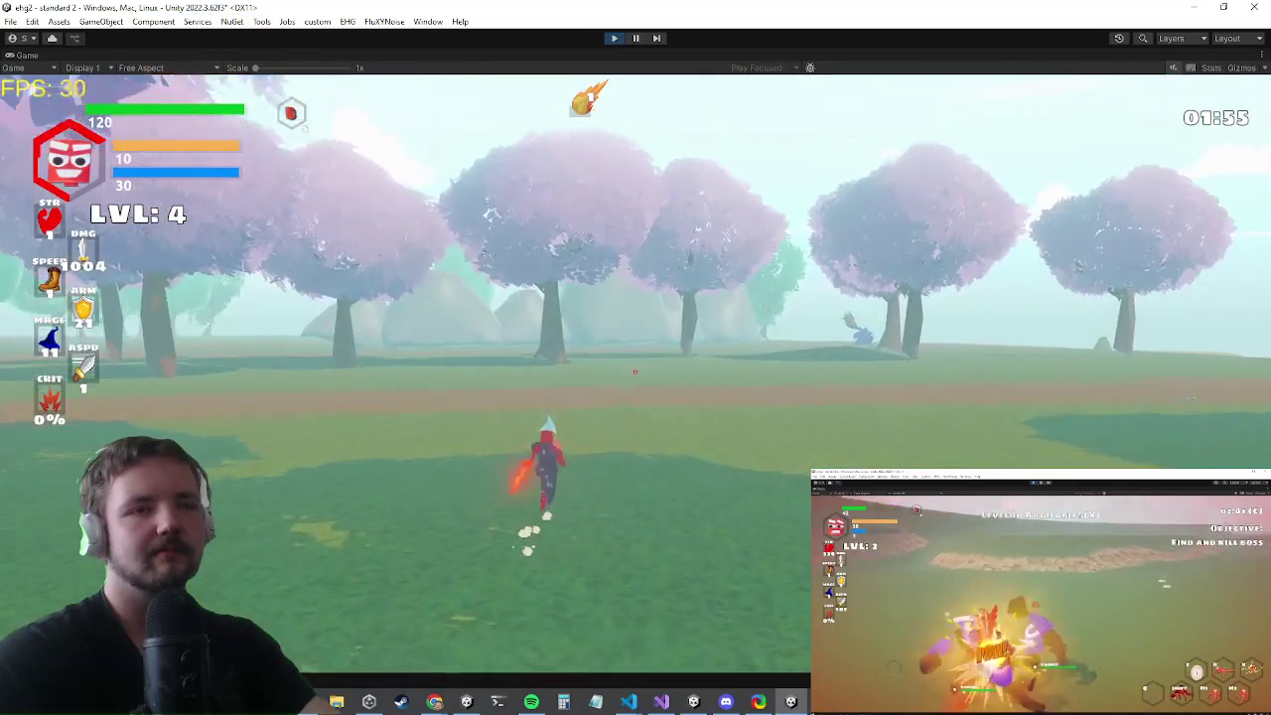
pyautogui.press('w')
pyautogui.press('w')
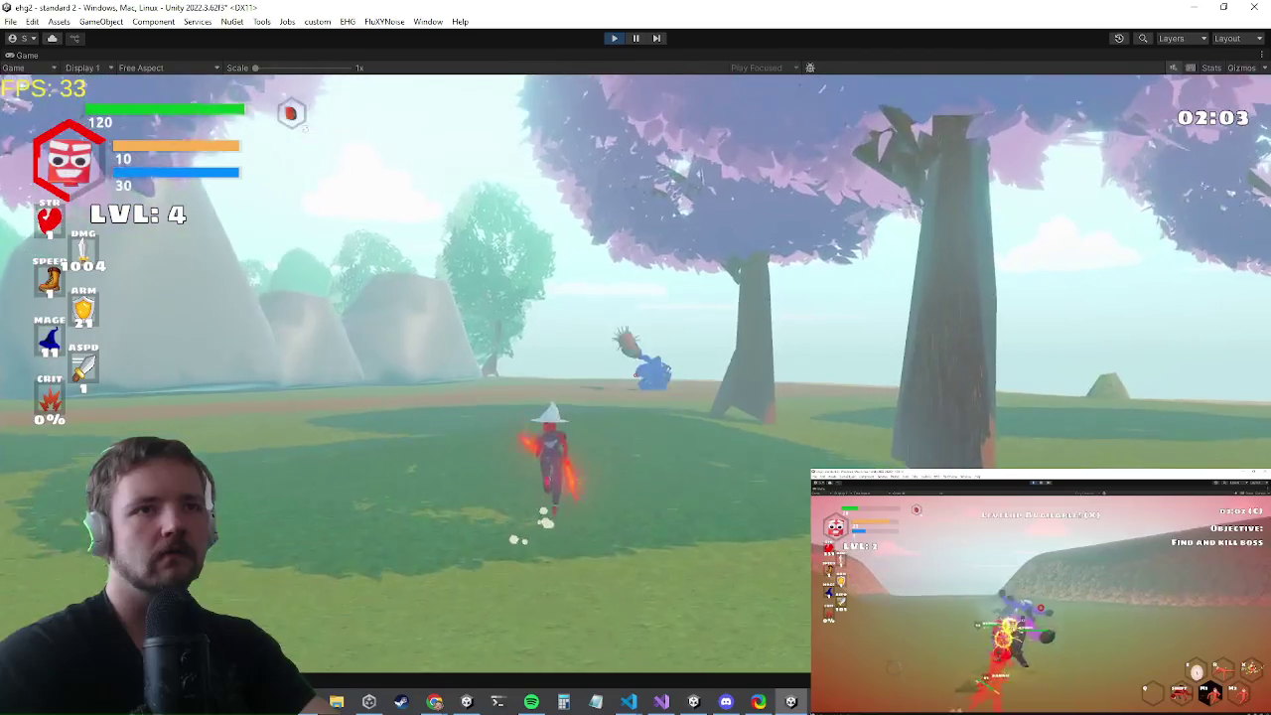
pyautogui.press('w')
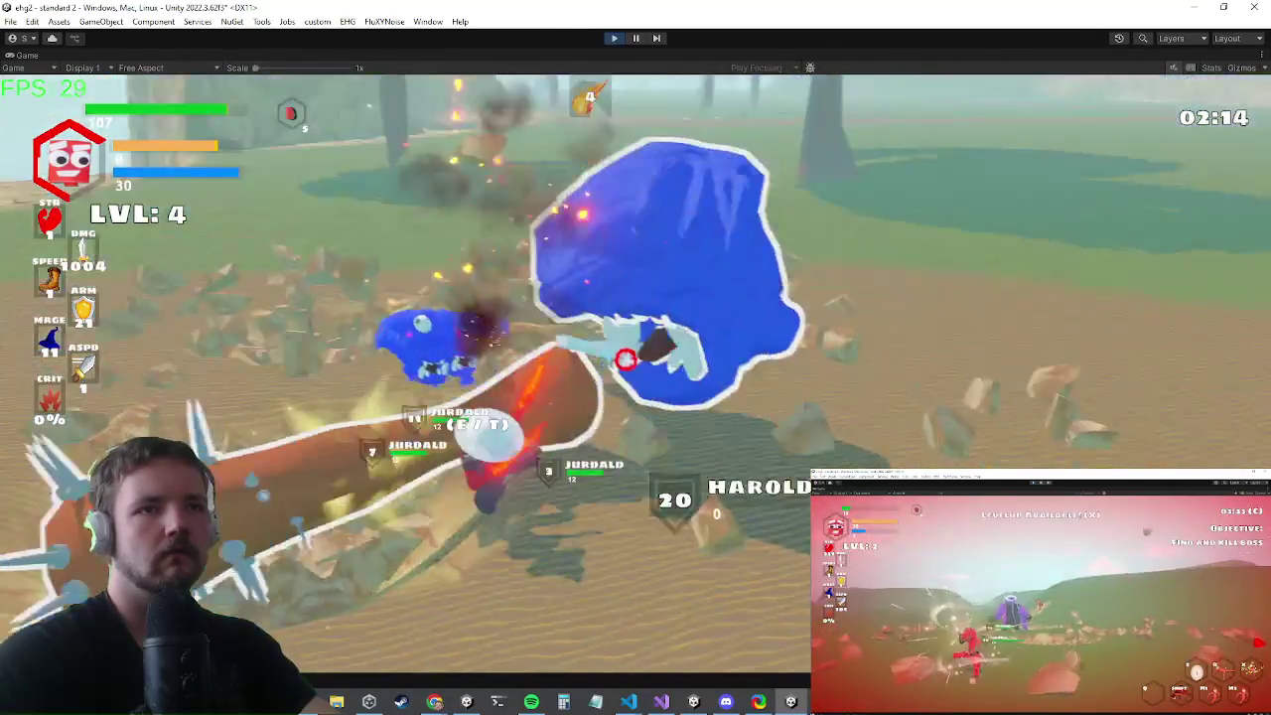
# - Toggle the inventory once more, then leave the game and bring Visual Studio's Player.cs forward
pyautogui.press('i')
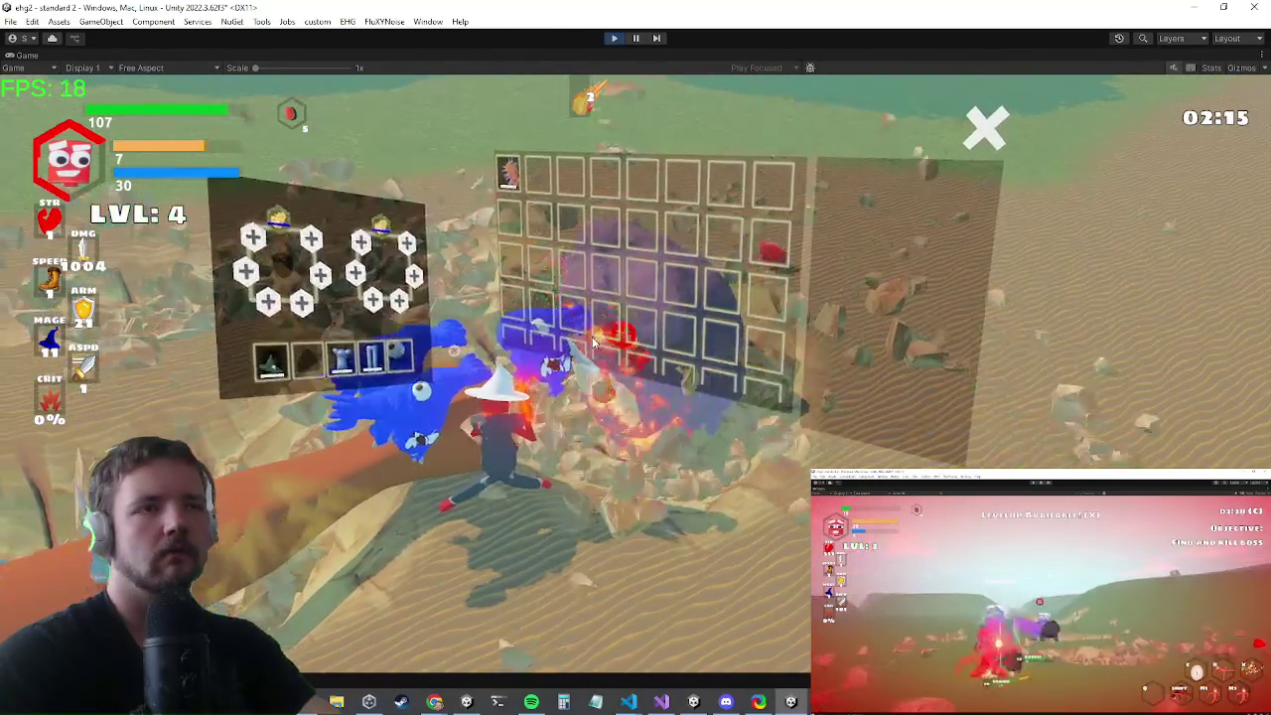
pyautogui.press('i')
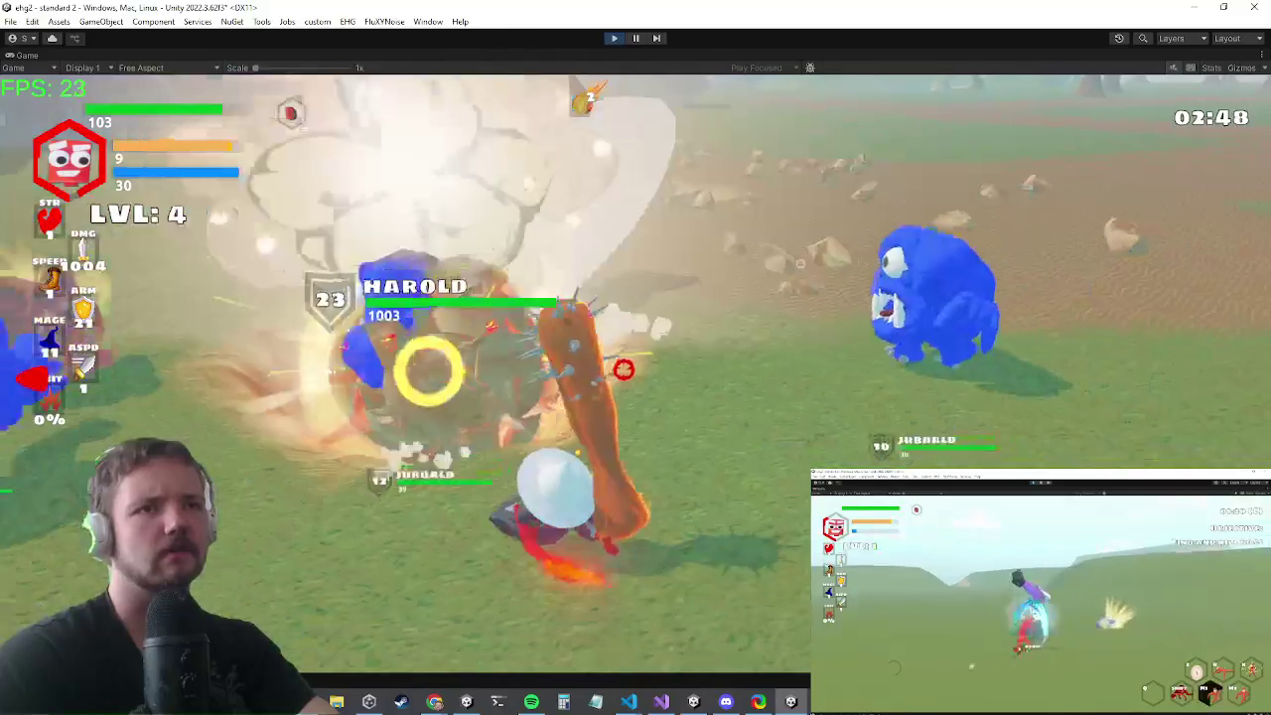
pyautogui.press('Escape')
pyautogui.hotkey('alt', 'Tab')
pyautogui.press('Tab')
pyautogui.press('Tab')
pyautogui.press('Tab')
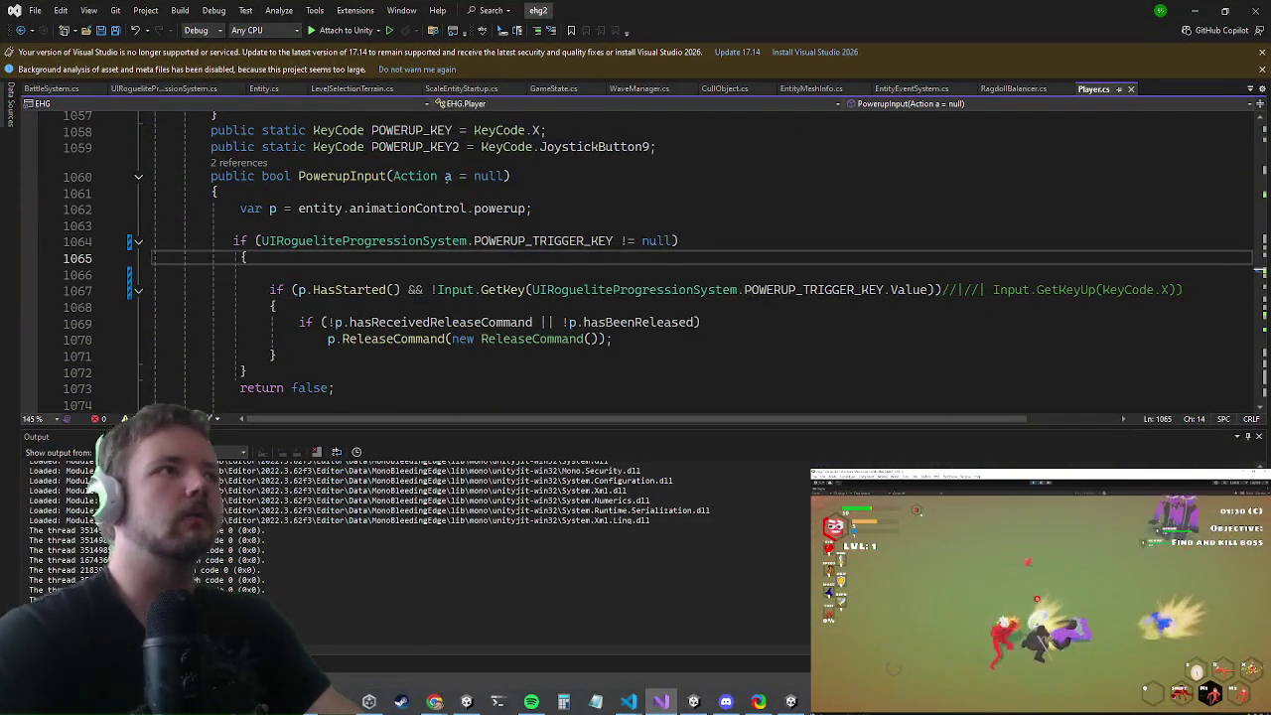
# - Open EquipmentInstance in Equipment.cs and search the file for 'interact'
pyautogui.click(834, 227)
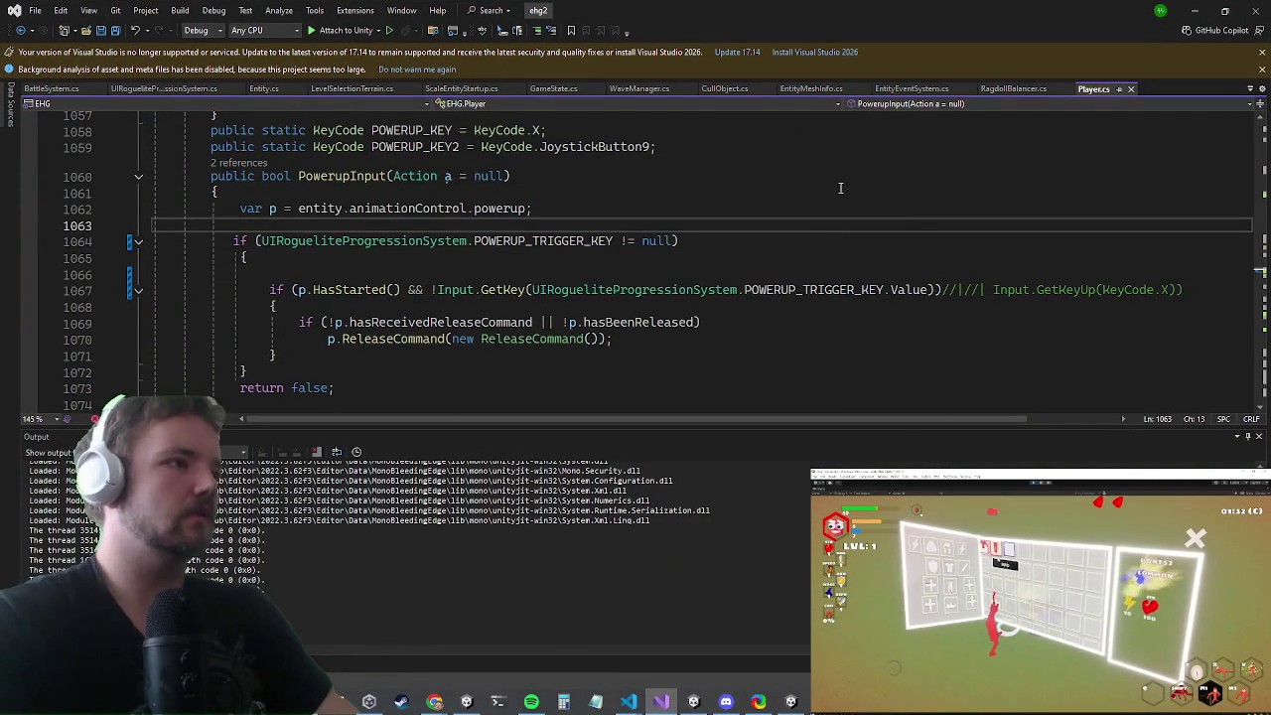
pyautogui.hotkey('ctrl', 't')
pyautogui.write('quipmentinst')
pyautogui.press('Return')
pyautogui.hotkey('ctrl', 'f')
pyautogui.write('equi')
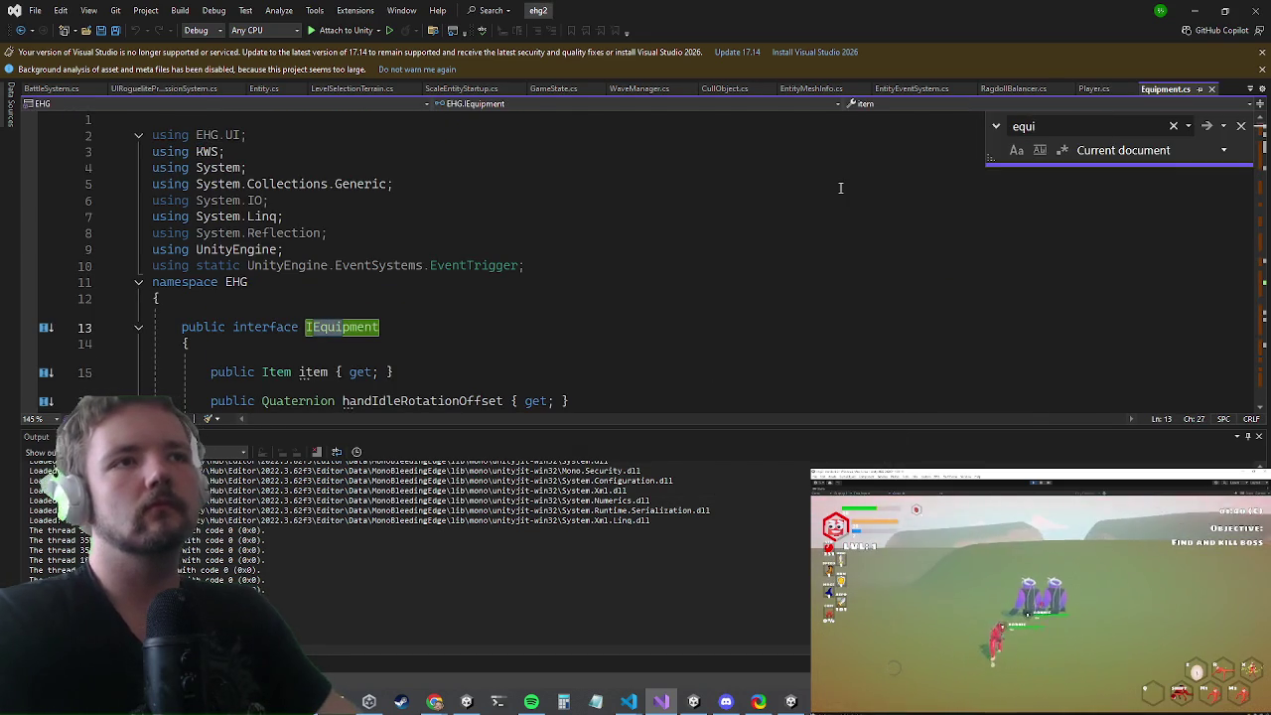
pyautogui.press('Escape')
pyautogui.hotkey('ctrl', 'f')
pyautogui.write('interact')
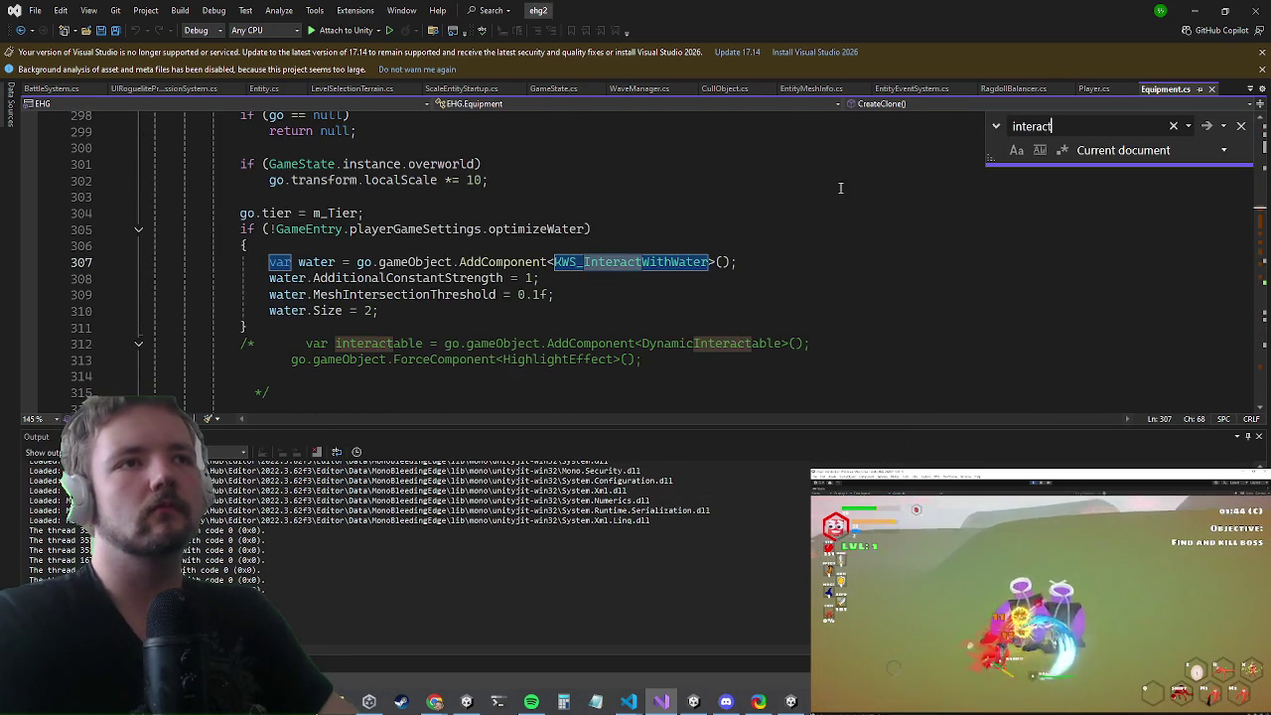
pyautogui.press('Escape')
# - Comment out lines 410–411 with // so the hand bone stays HumanBodyBones.RightHand
pyautogui.scroll(-5, 848, 241)
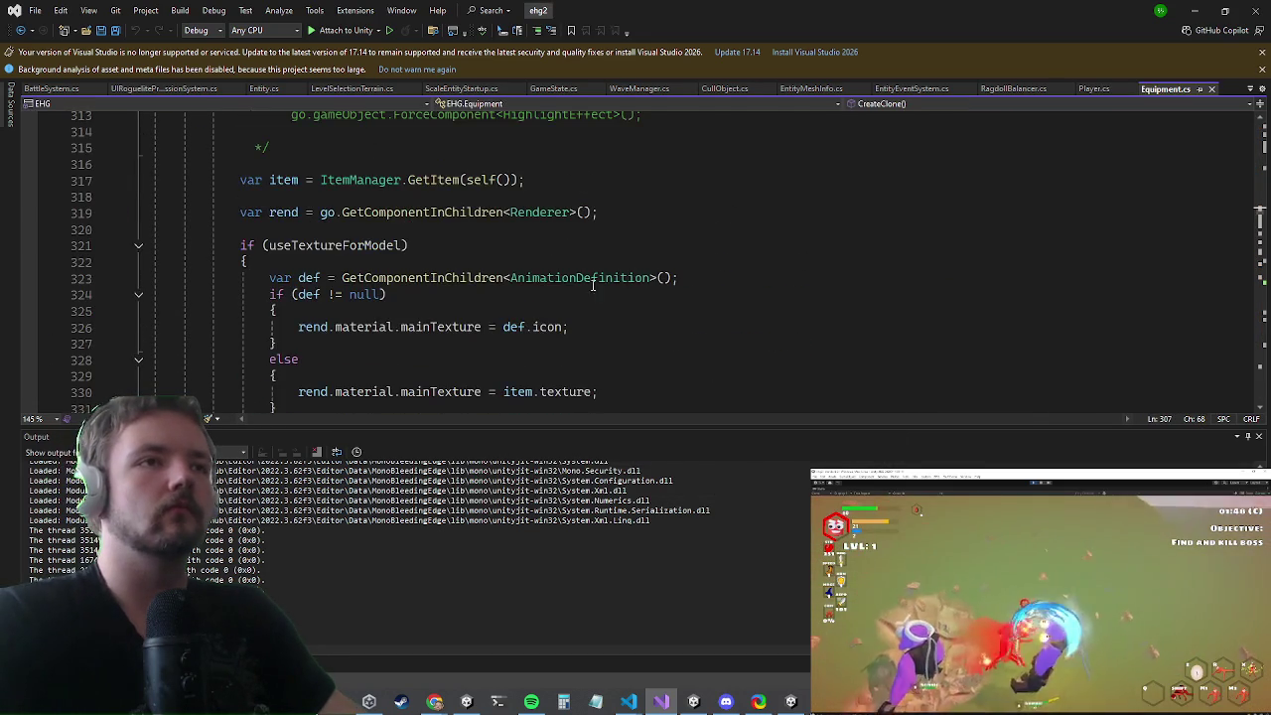
pyautogui.scroll(-2, 616, 202)
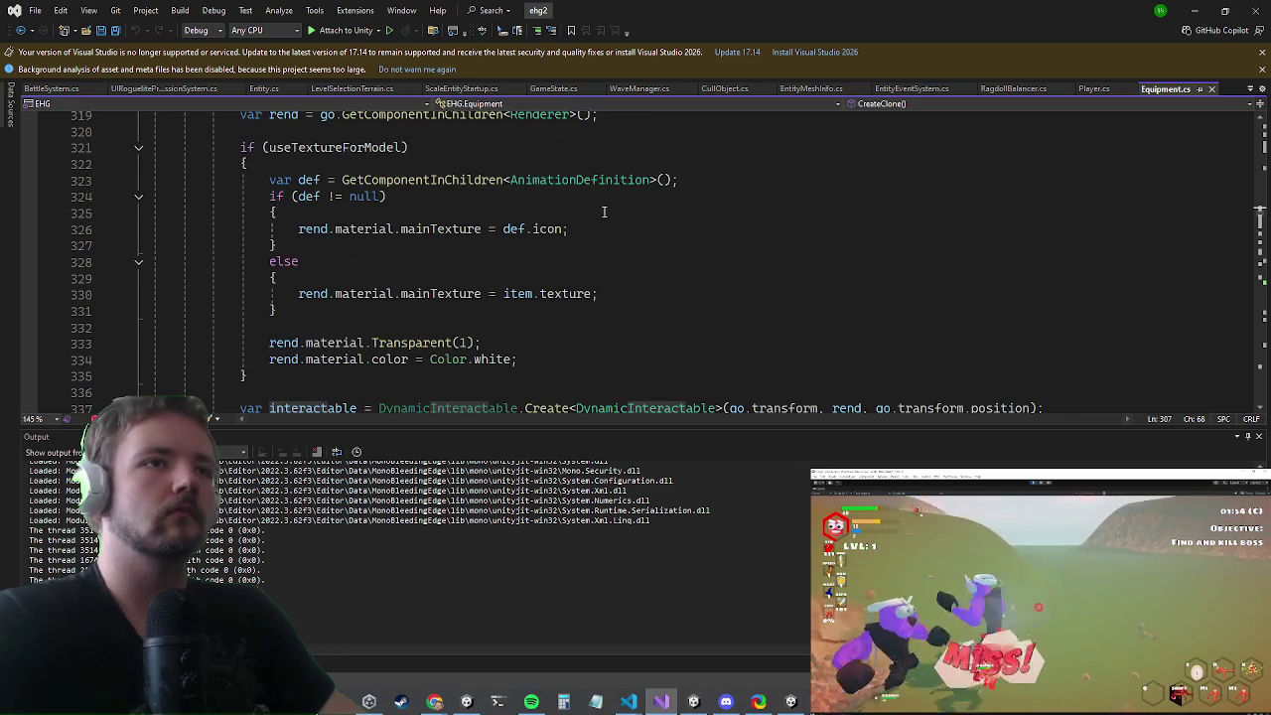
pyautogui.scroll(-3, 582, 209)
pyautogui.scroll(-2, 583, 209)
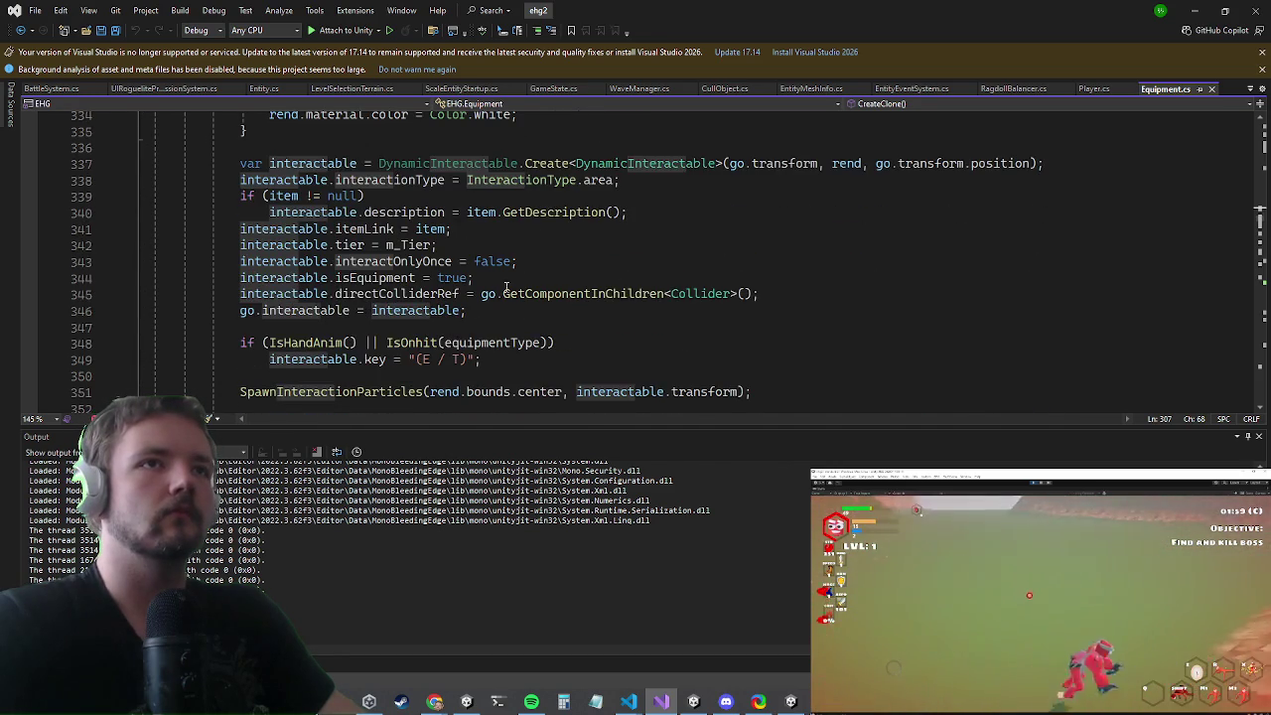
pyautogui.scroll(-3, 534, 241)
pyautogui.scroll(-3, 546, 228)
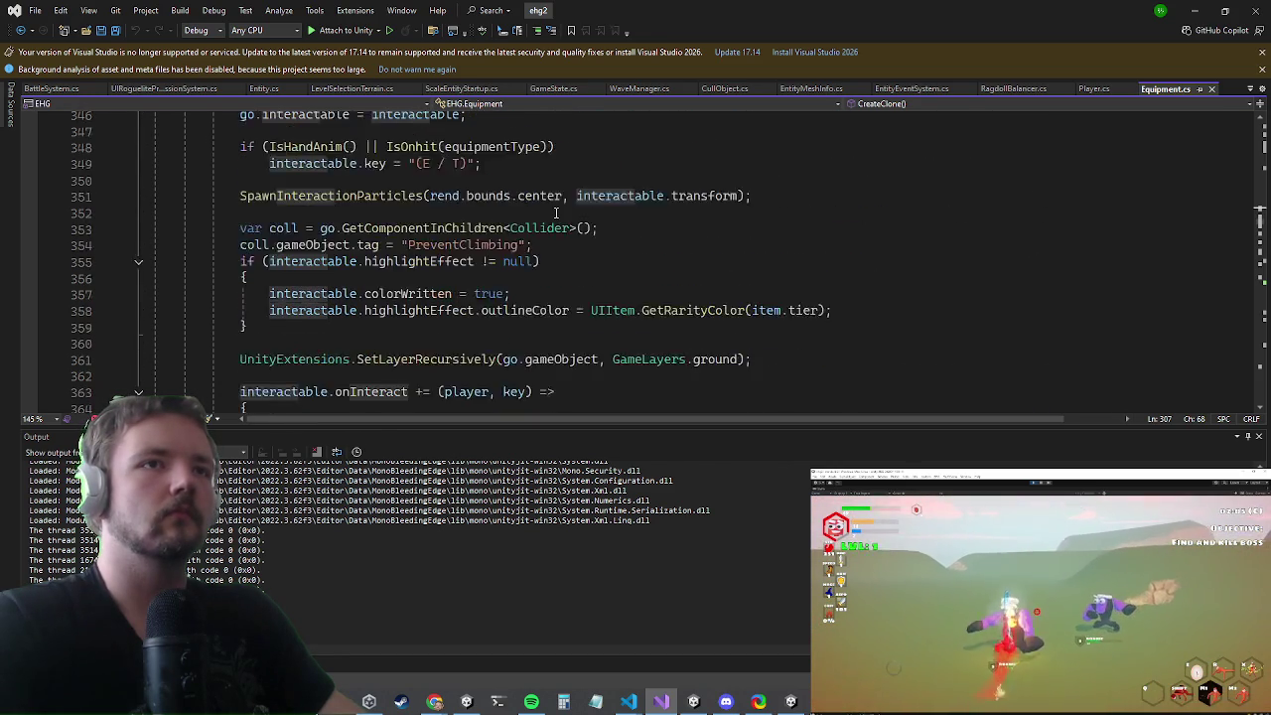
pyautogui.scroll(-6, 559, 213)
pyautogui.scroll(3, 555, 214)
pyautogui.scroll(16, 555, 213)
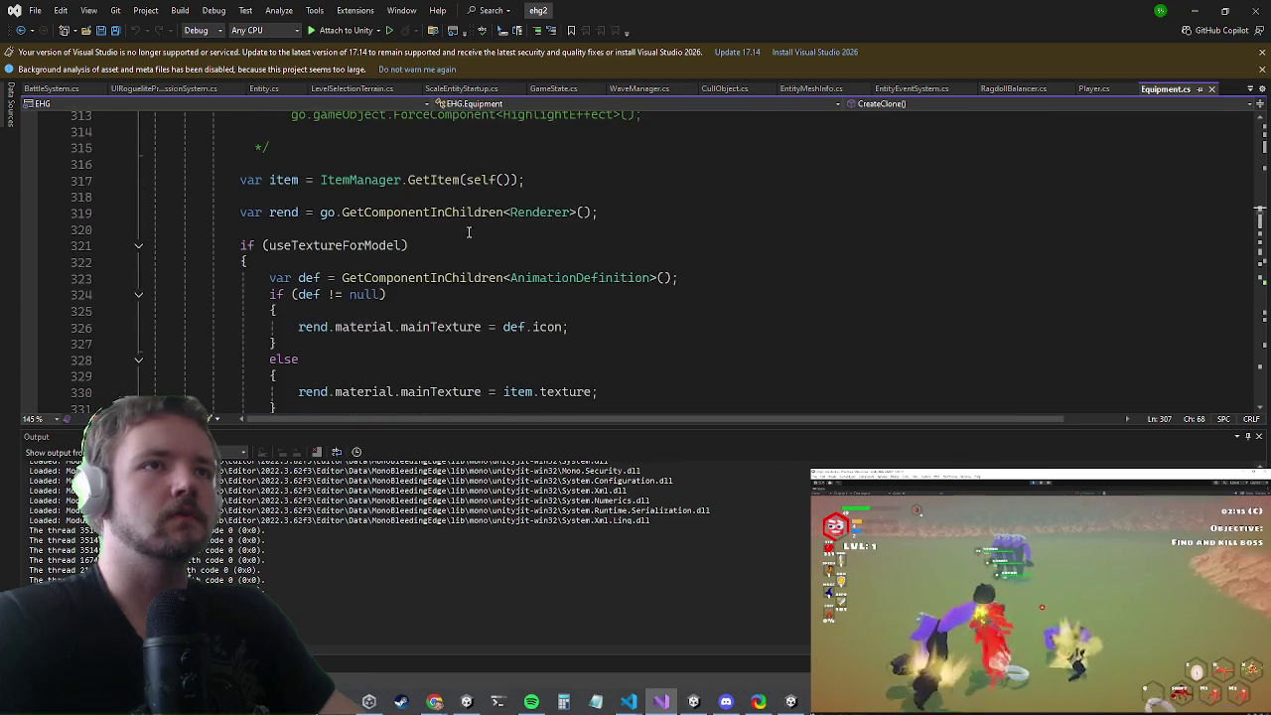
pyautogui.scroll(5, 468, 229)
pyautogui.scroll(-15, 477, 232)
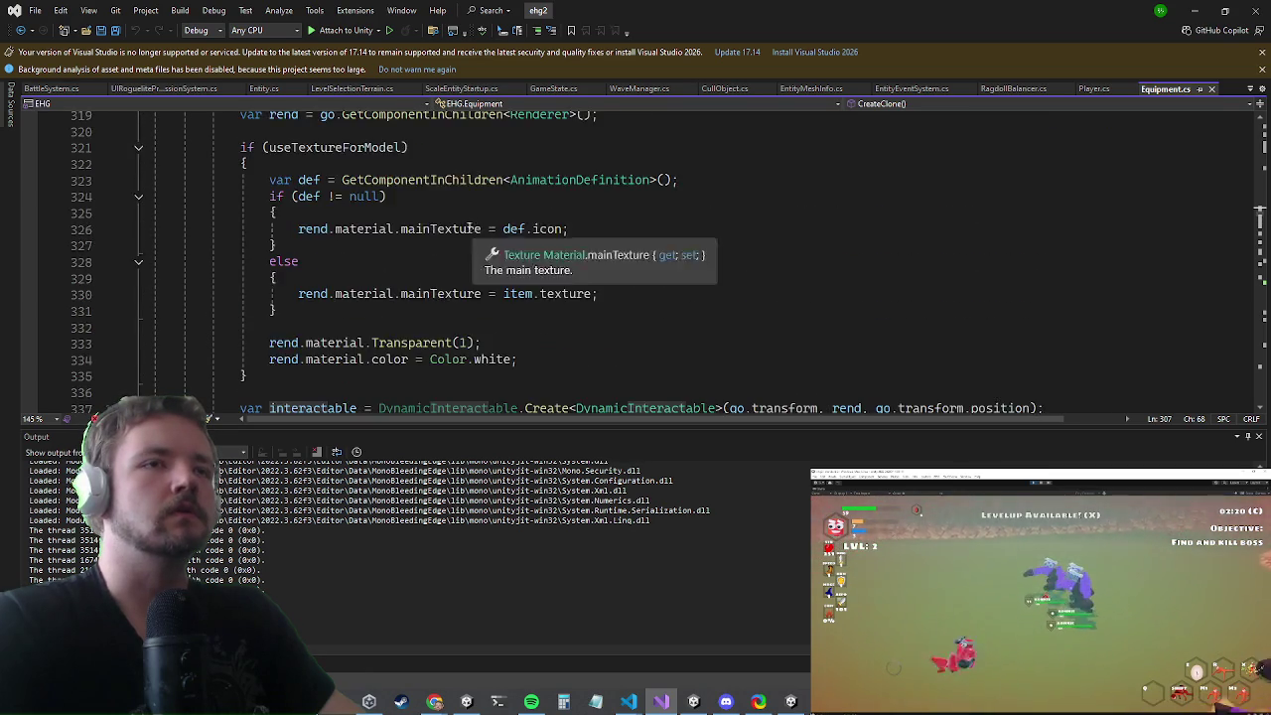
pyautogui.scroll(-8, 480, 233)
pyautogui.scroll(-4, 437, 250)
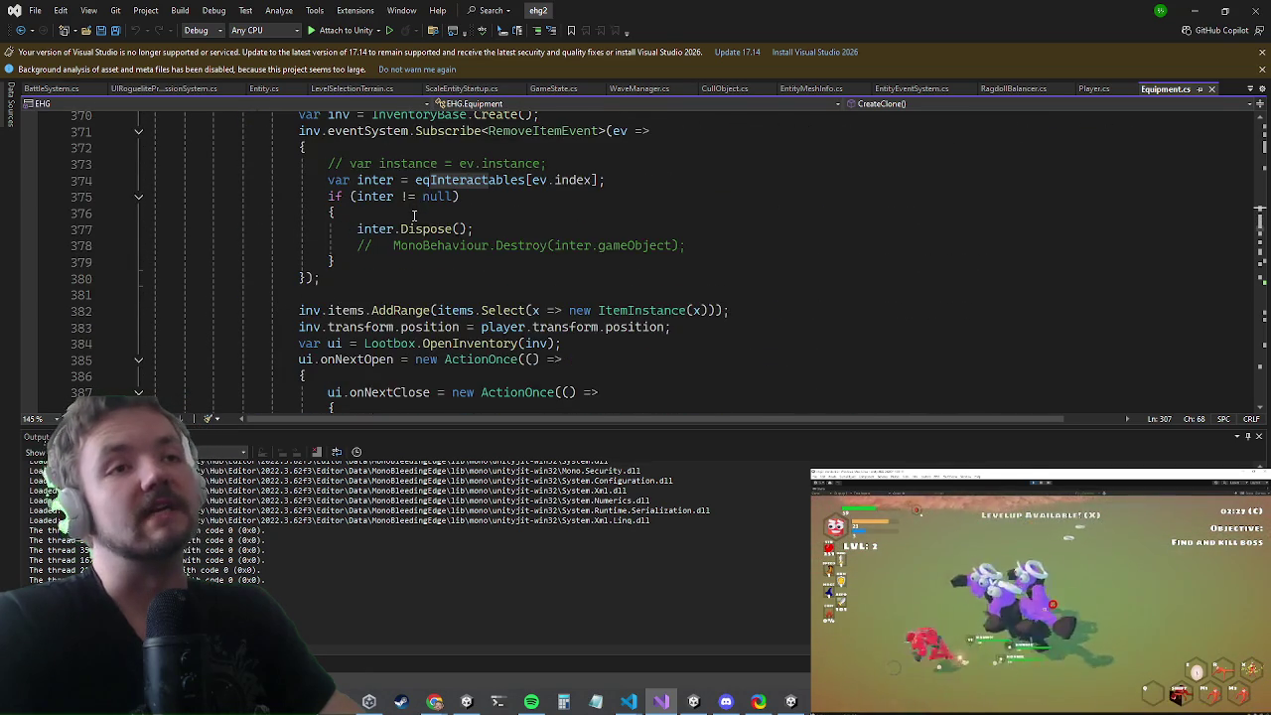
pyautogui.scroll(-6, 478, 248)
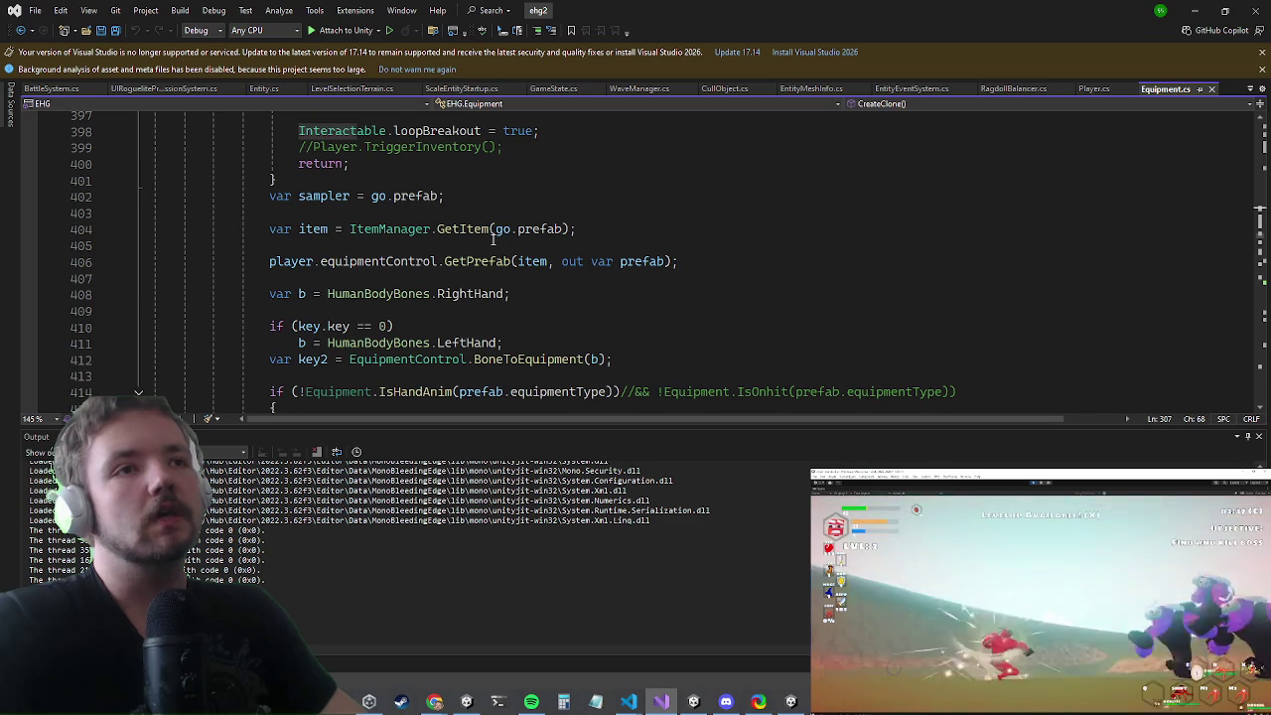
pyautogui.scroll(-2, 493, 239)
pyautogui.click(272, 228)
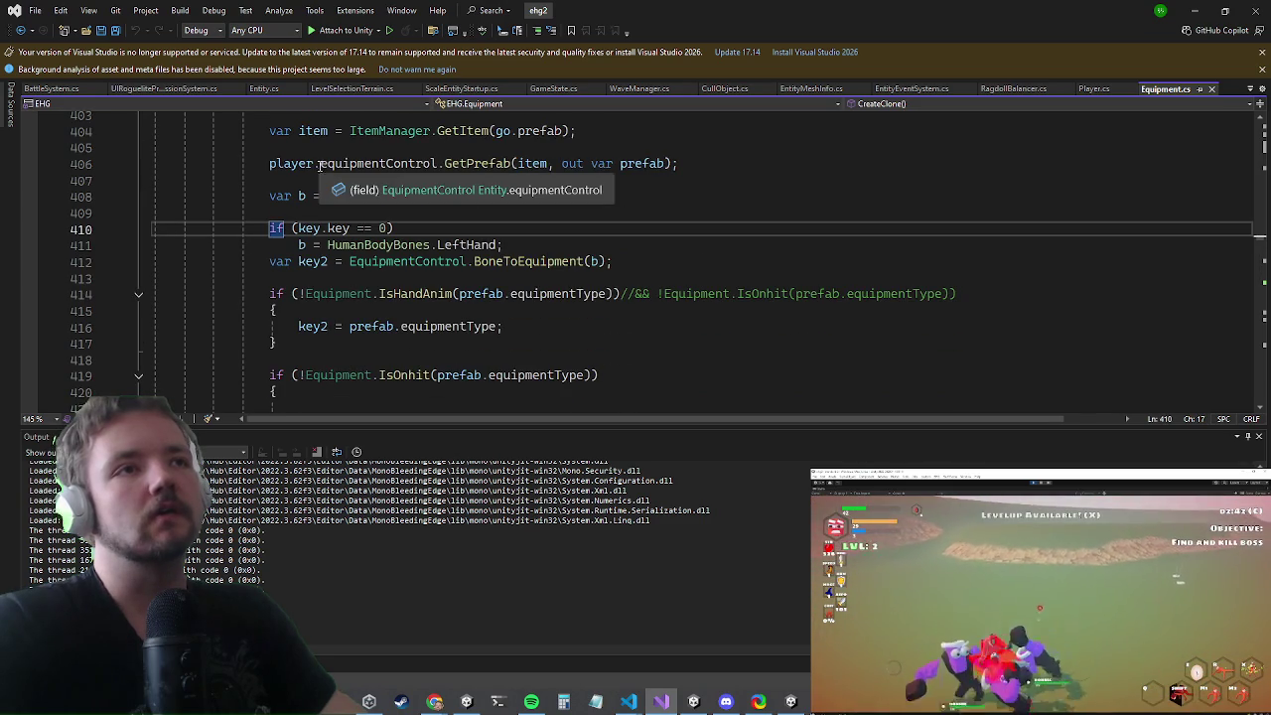
pyautogui.write('//')
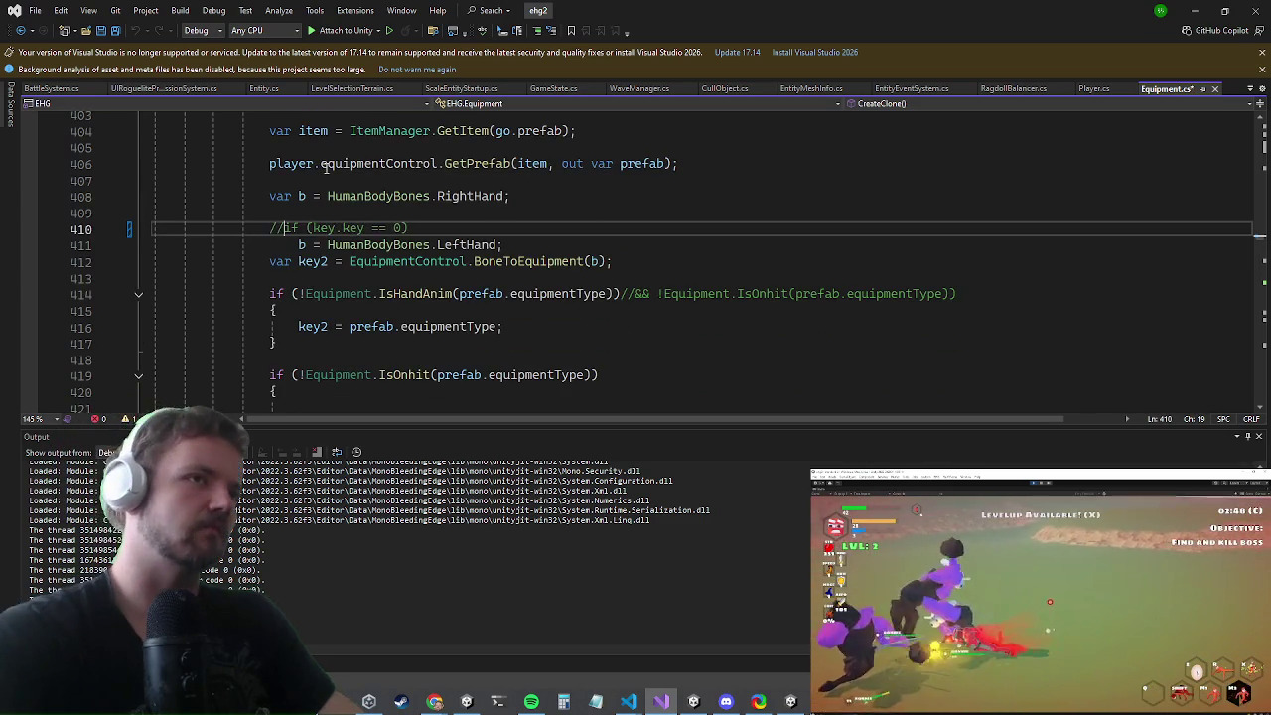
pyautogui.press('Down')
pyautogui.write('//')
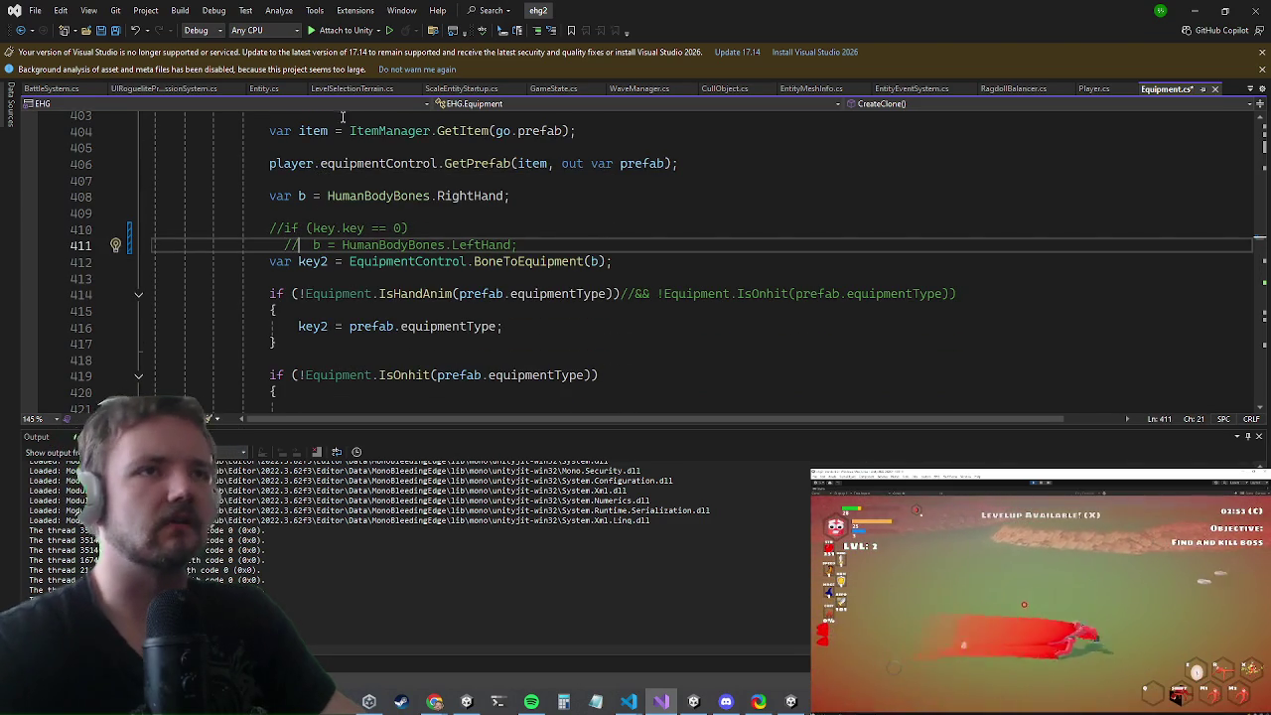
# - Return the caret to the end of line 408's hand-bone assignment
pyautogui.scroll(-3, 535, 260)
pyautogui.scroll(7, 531, 253)
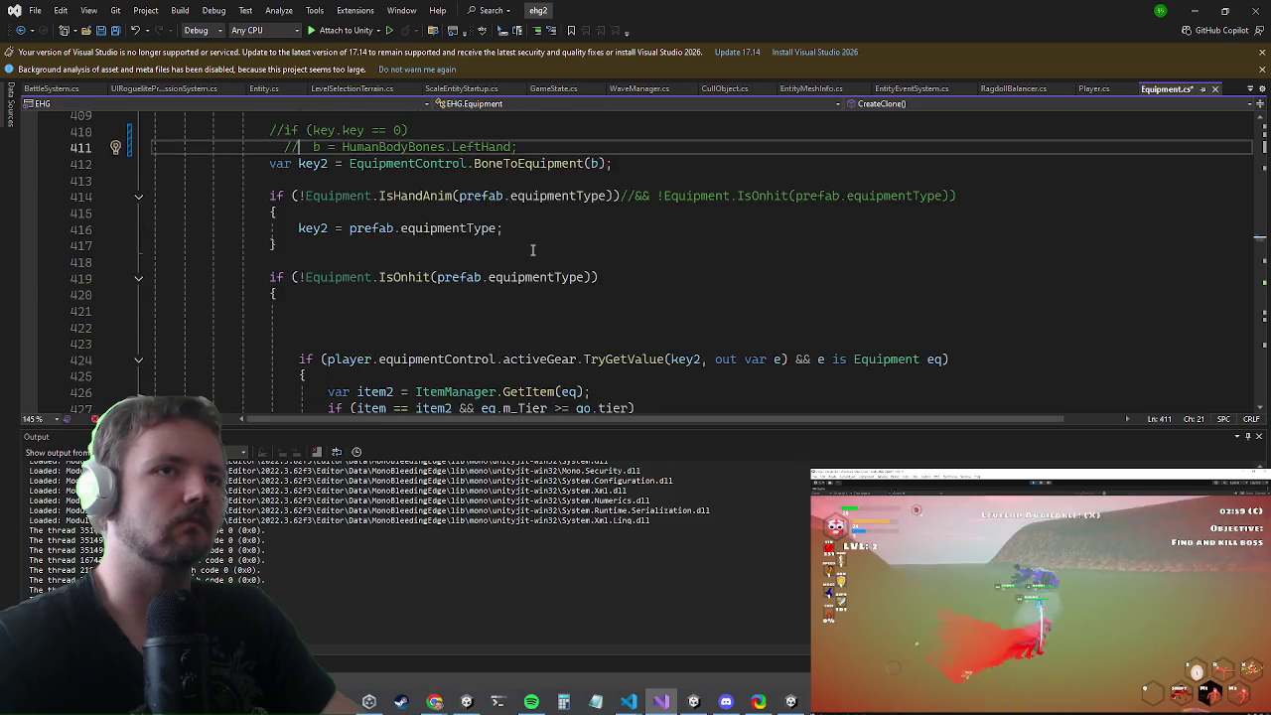
pyautogui.click(526, 248)
pyautogui.scroll(-3, 524, 249)
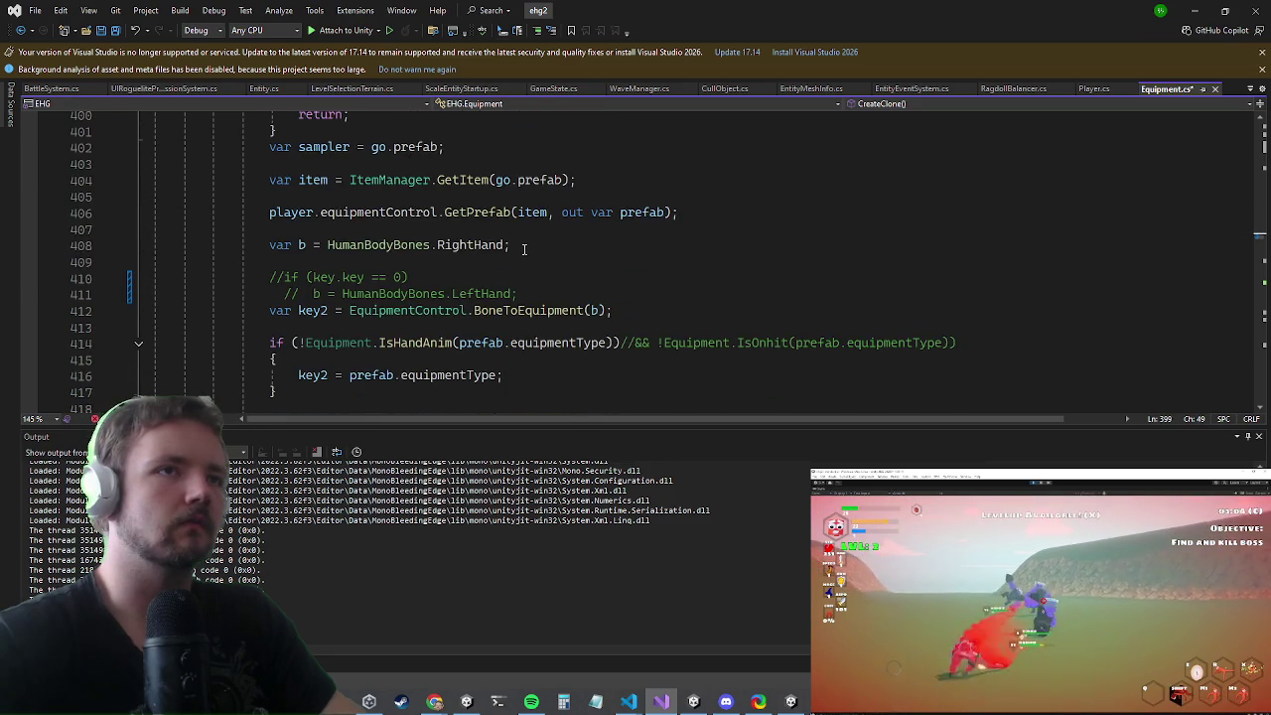
pyautogui.click(523, 248)
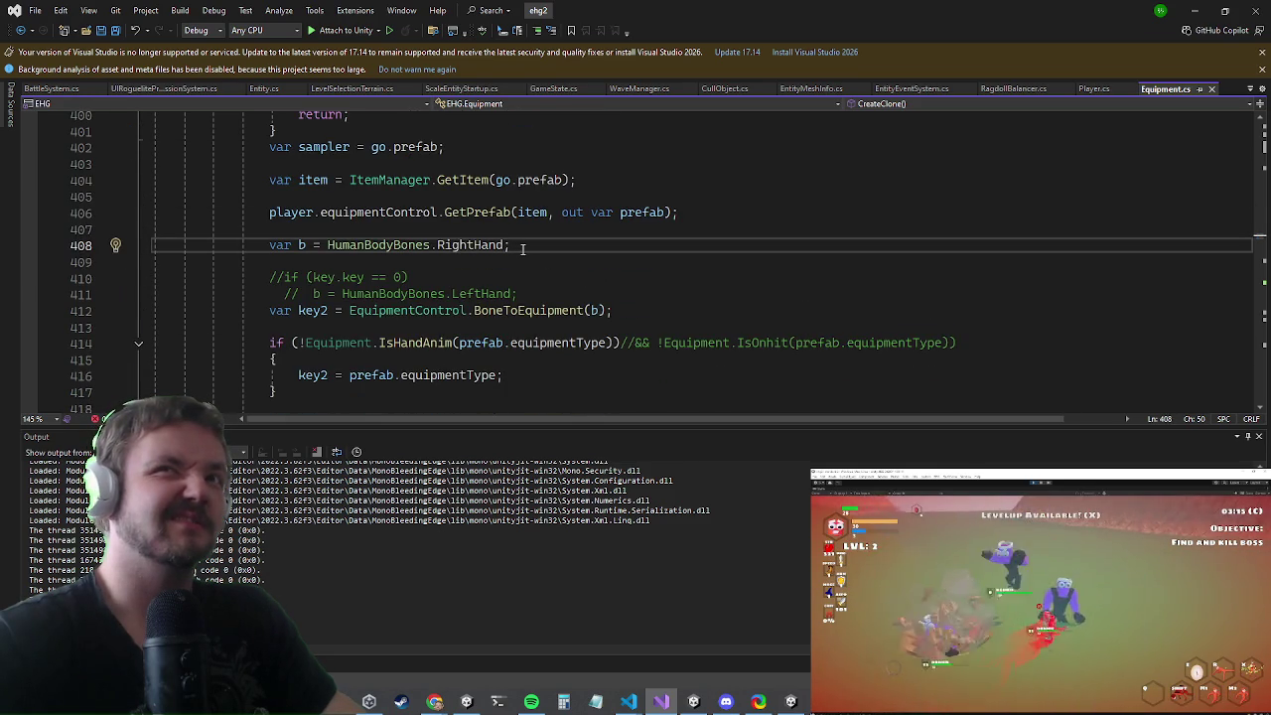
pyautogui.hotkey('ctrl', 't')
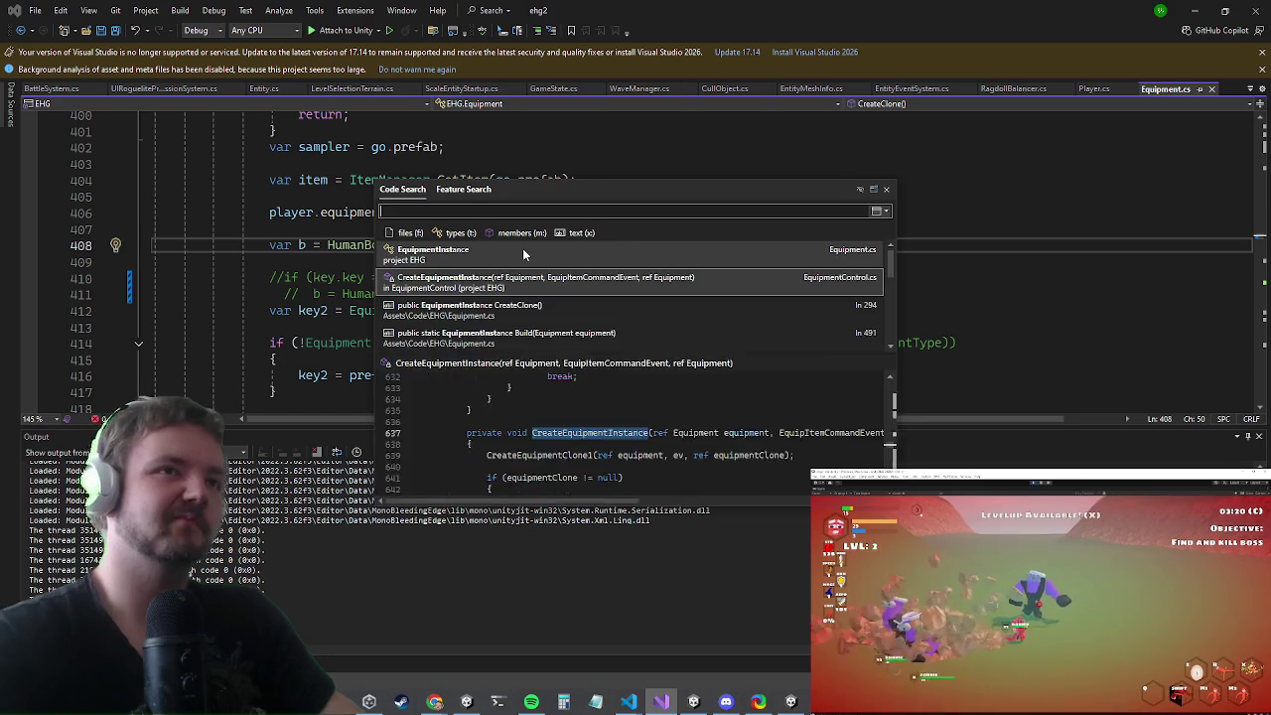
# - Open TurnIntoInteractable in NpcItemDrop.cs, inspect its meta.key check at line 212, then return to Equipment.cs
pyautogui.write('turnintoin')
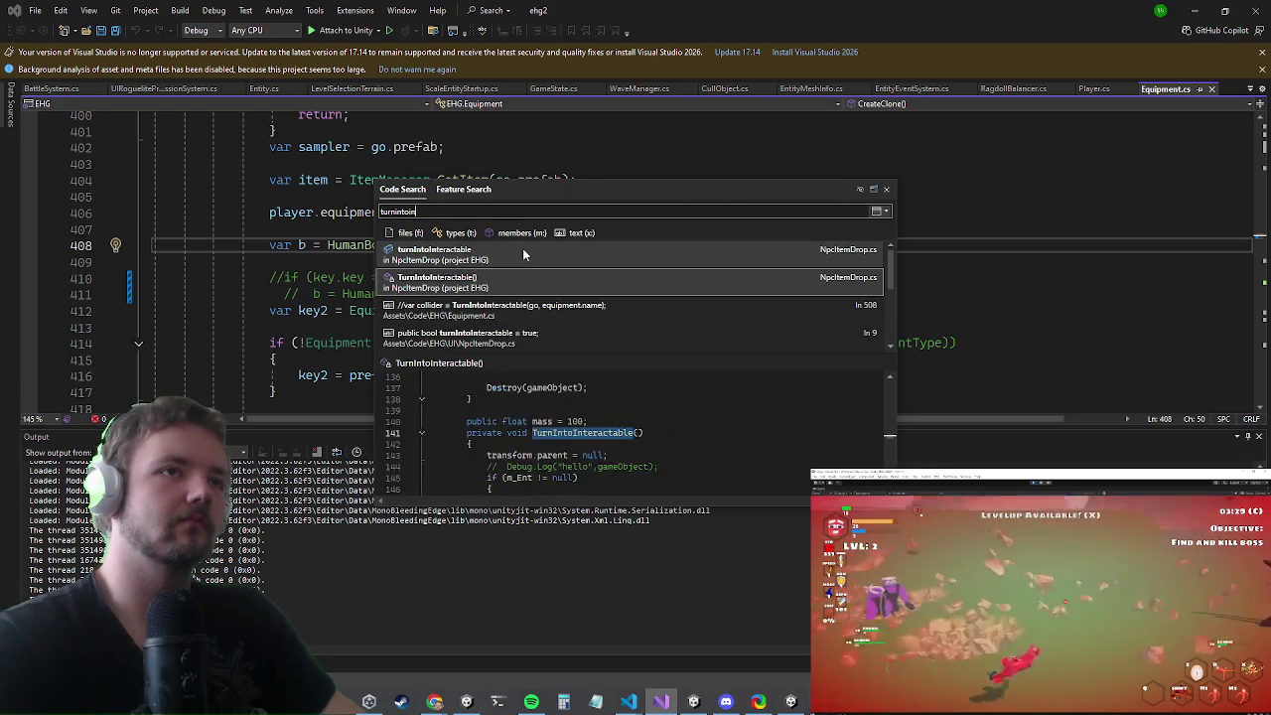
pyautogui.press('Return')
pyautogui.scroll(-10, 596, 208)
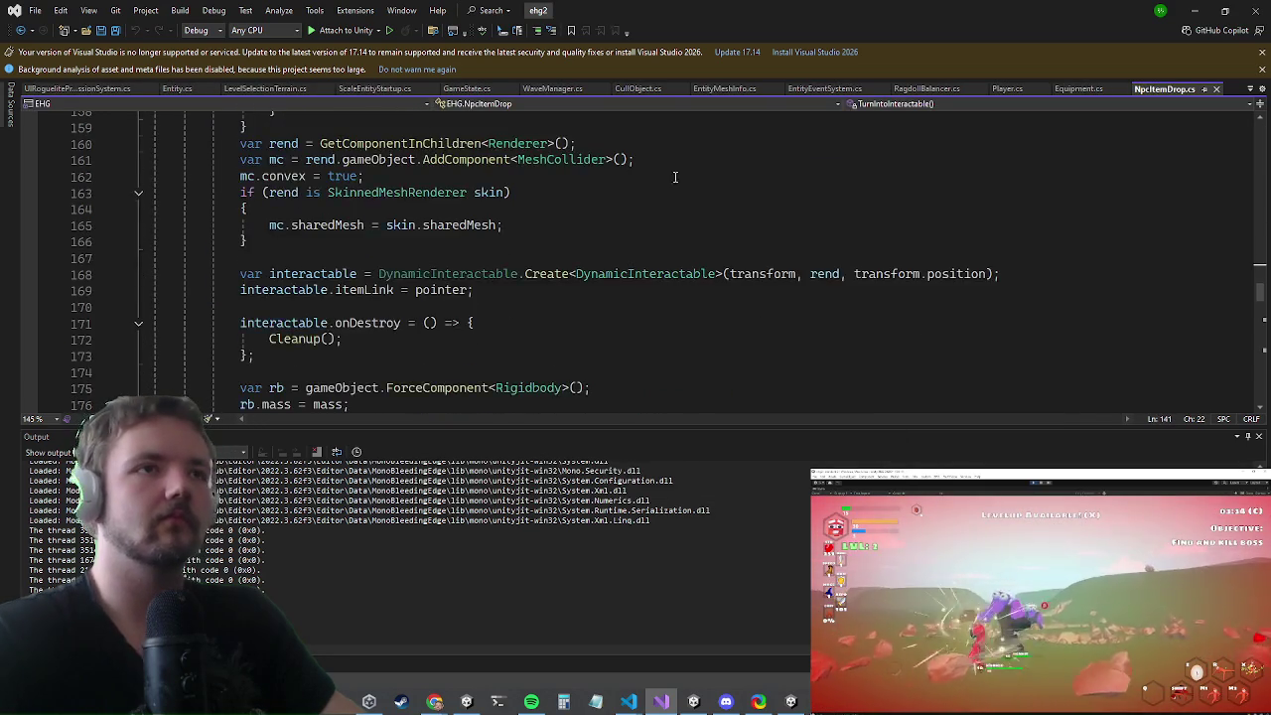
pyautogui.scroll(-12, 682, 173)
pyautogui.scroll(-2, 642, 185)
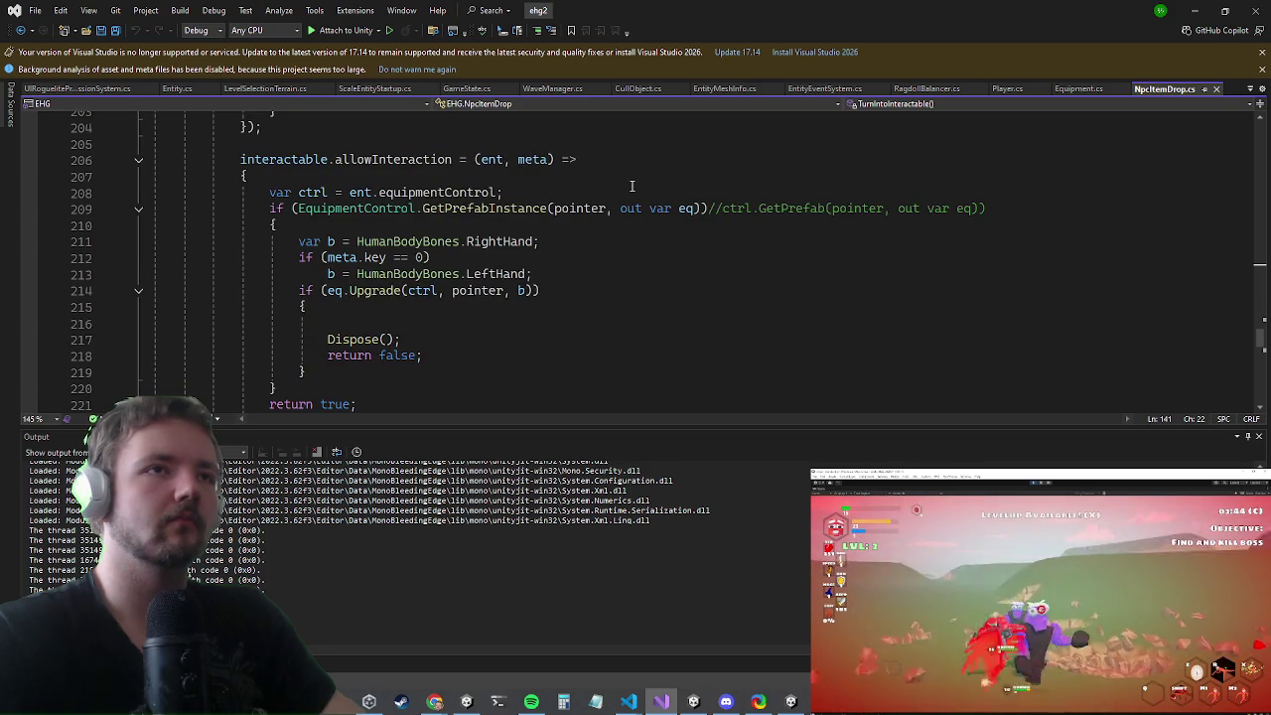
pyautogui.click(295, 256)
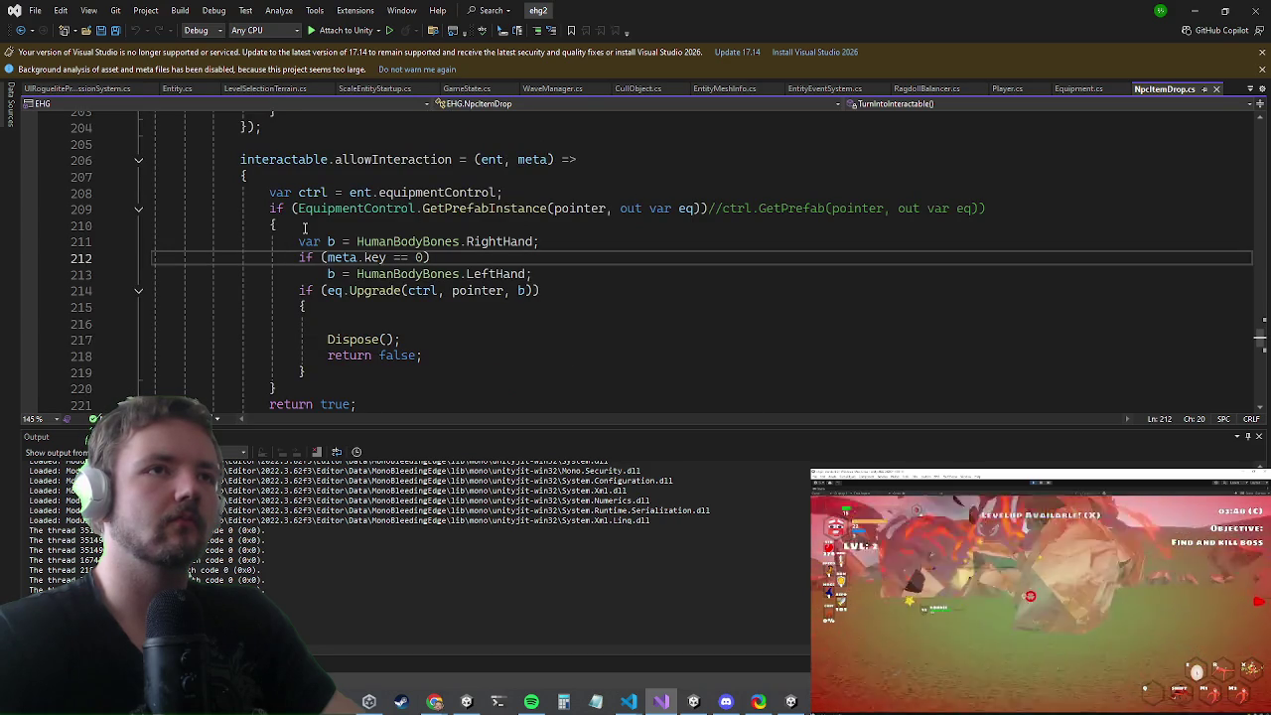
pyautogui.click(595, 320)
pyautogui.hotkey('ctrl', 'Tab')
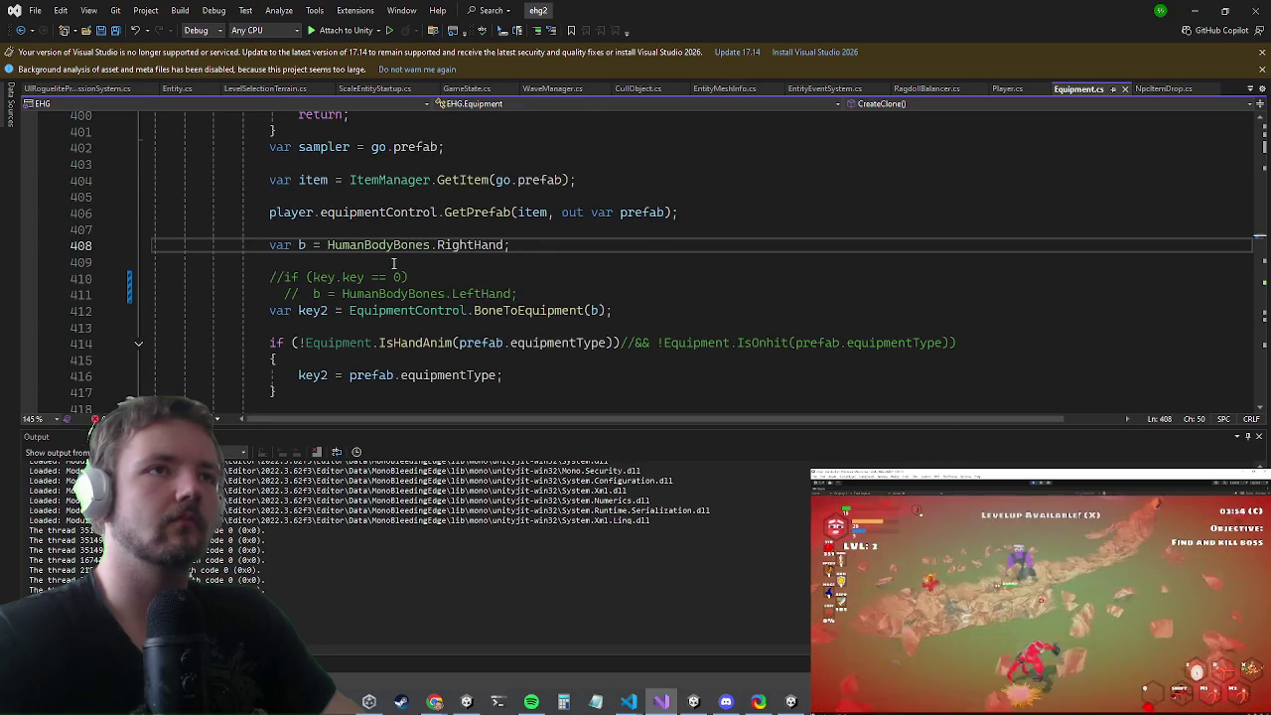
# - Replace RightHand on line 408 with GetKey(key.key) and generate a GetKey(int key) method
pyautogui.click(364, 230)
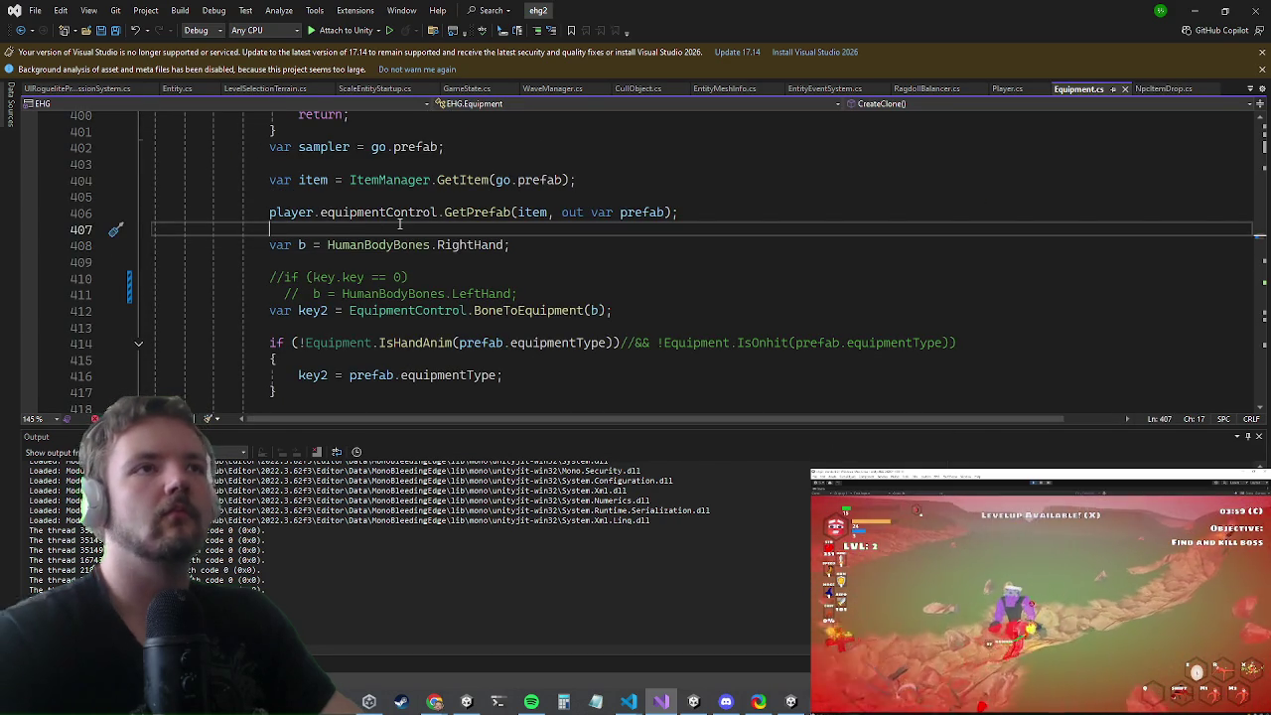
pyautogui.press('Down')
pyautogui.press('Right')
pyautogui.press('Right')
pyautogui.press('Right')
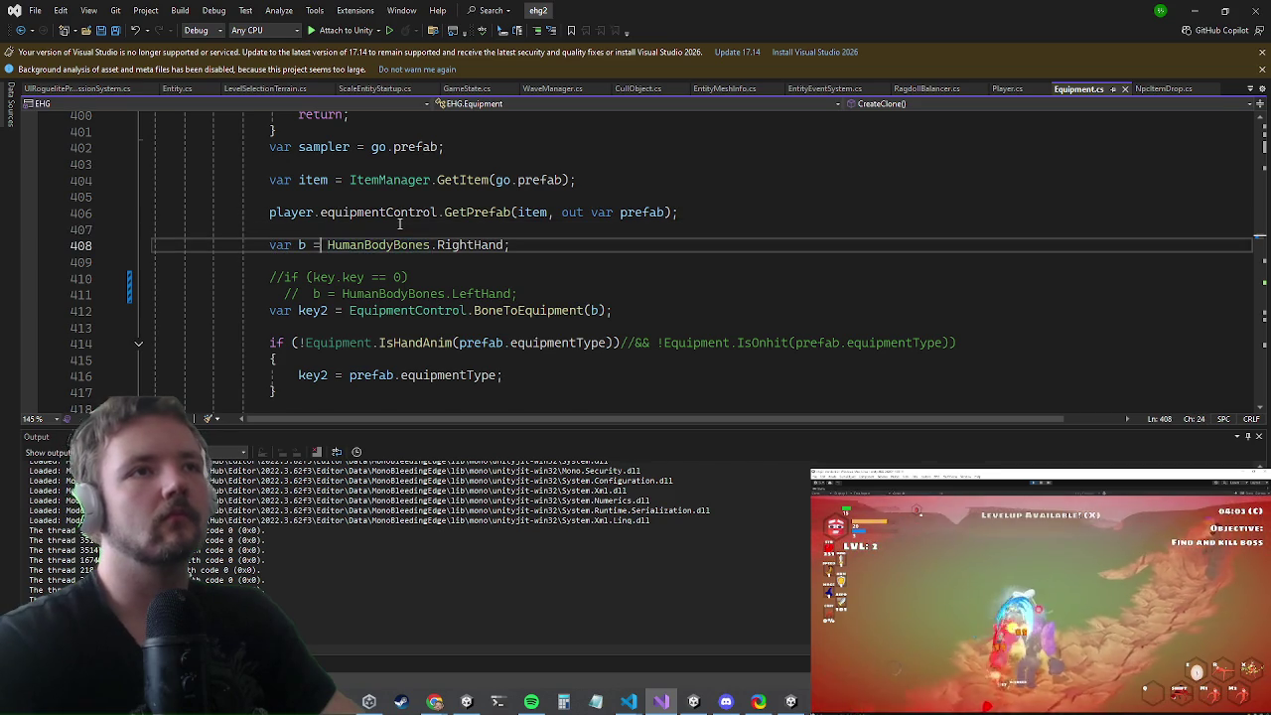
pyautogui.hotkey('shift', 'End')
pyautogui.press('Delete')
pyautogui.press('Delete')
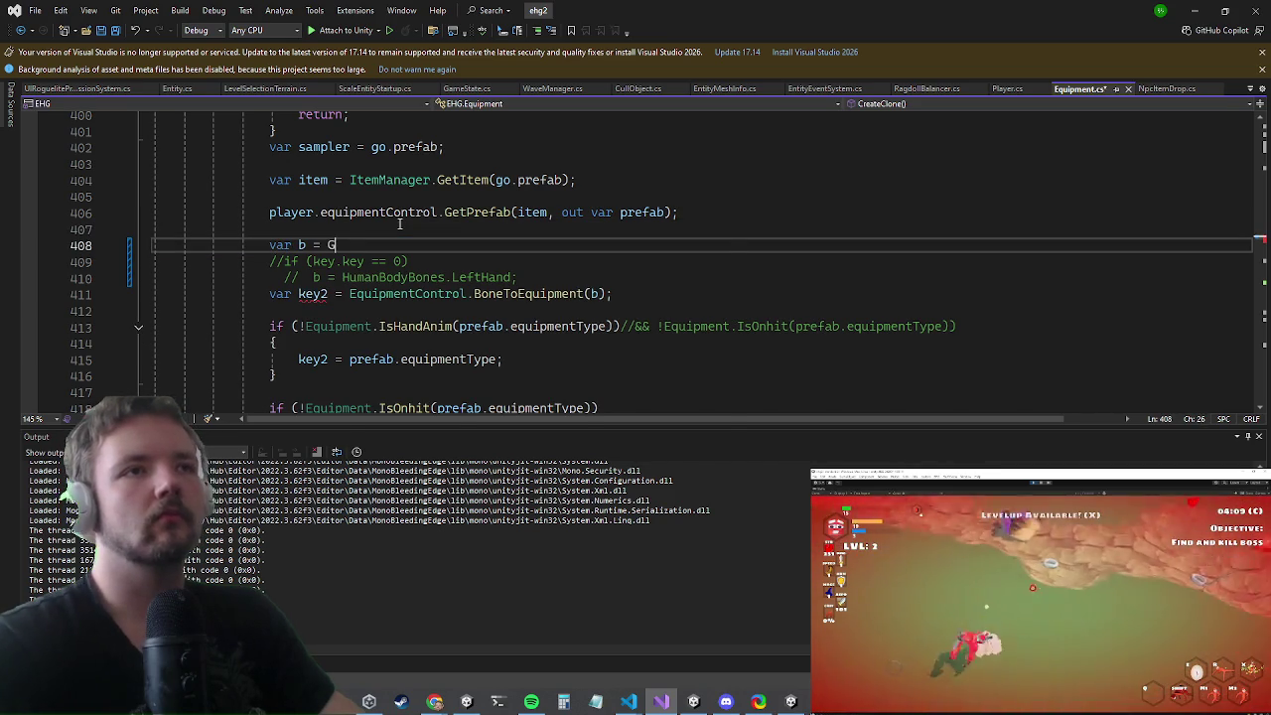
pyautogui.write('GetKey();')
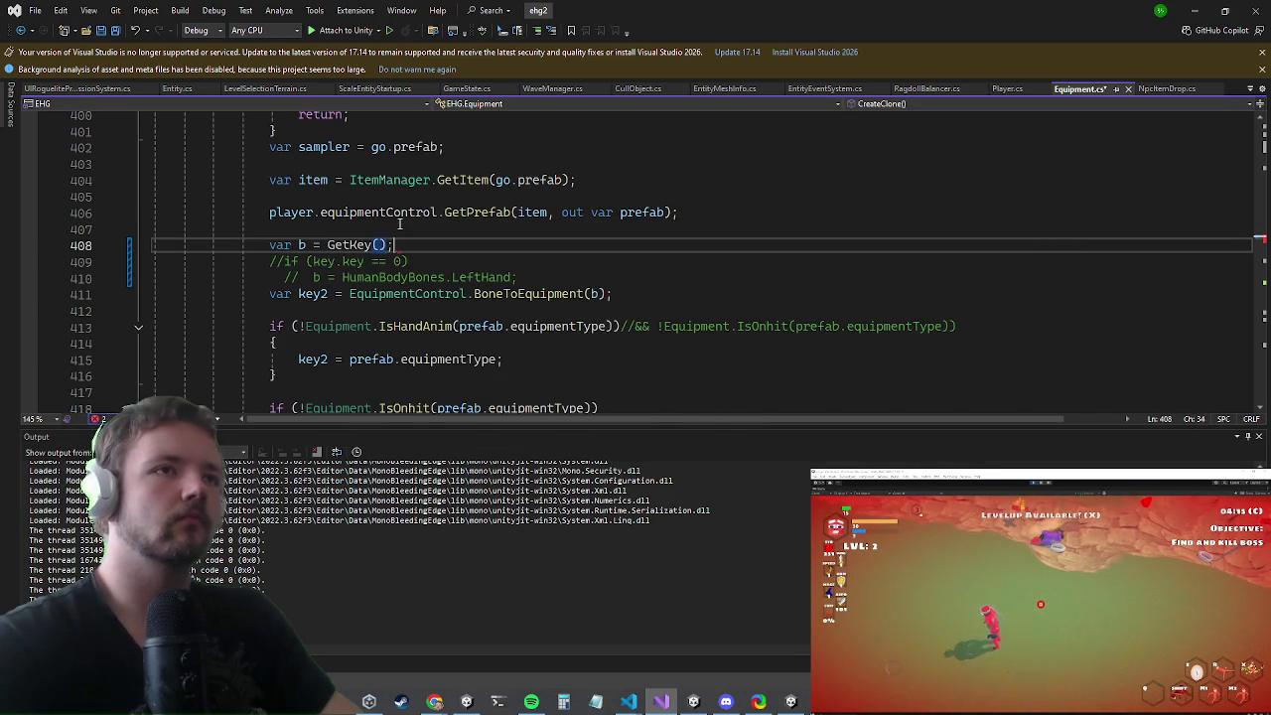
pyautogui.write('key.ke')
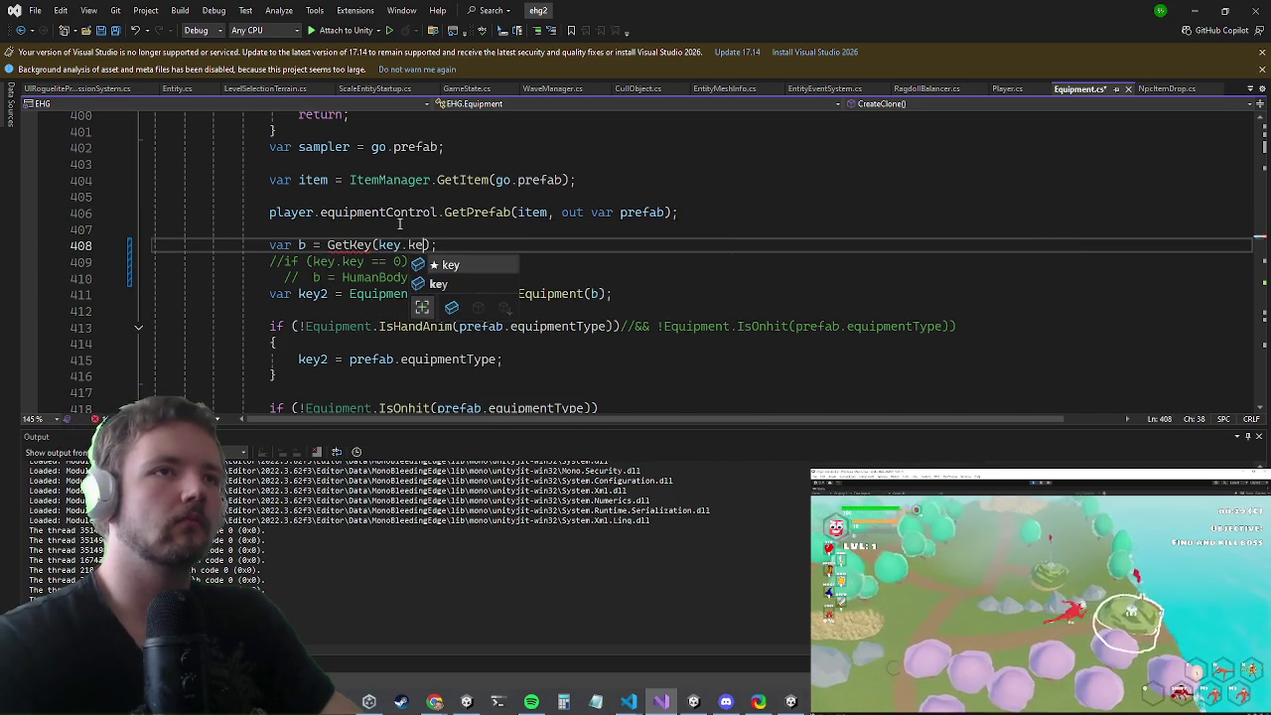
pyautogui.hotkey('ctrl', '.')
pyautogui.press('Return')
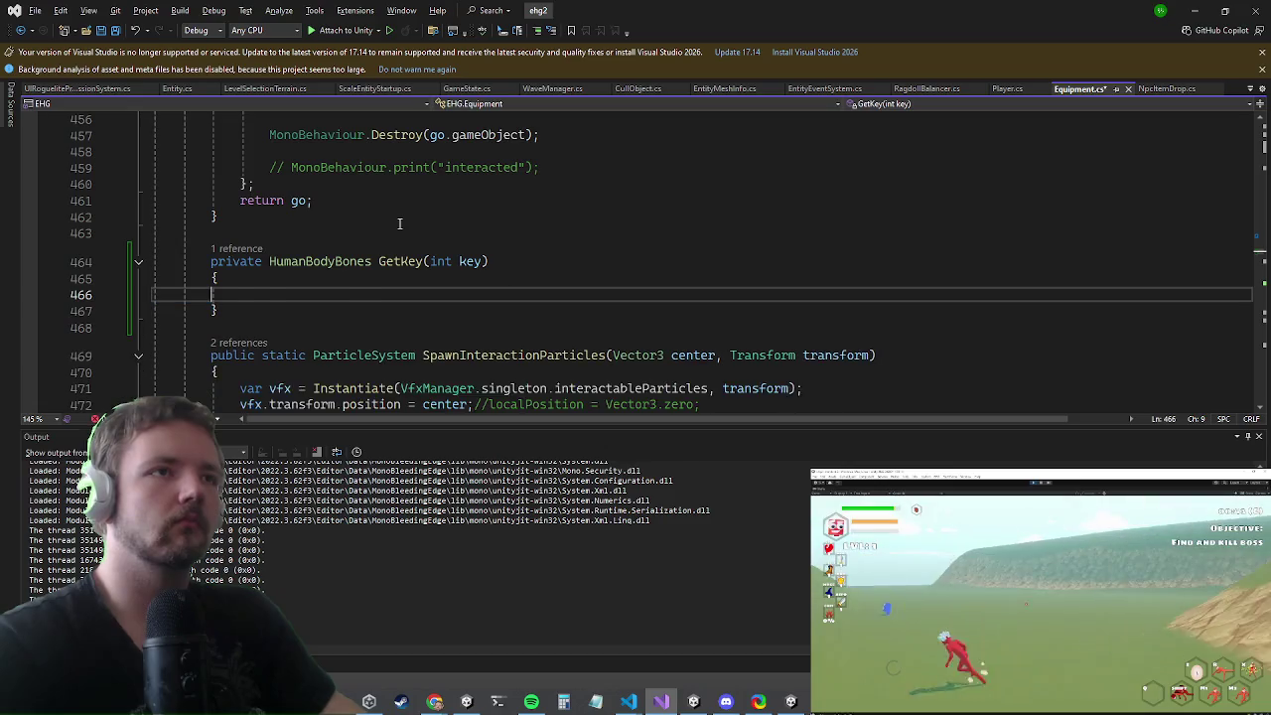
# - Make GetKey return HumanBodyBones.LeftHand when key == 0, otherwise RightHand
pyautogui.write('HumanBodyBones.RightHand;')
pyautogui.press('Up')
pyautogui.press('Right')
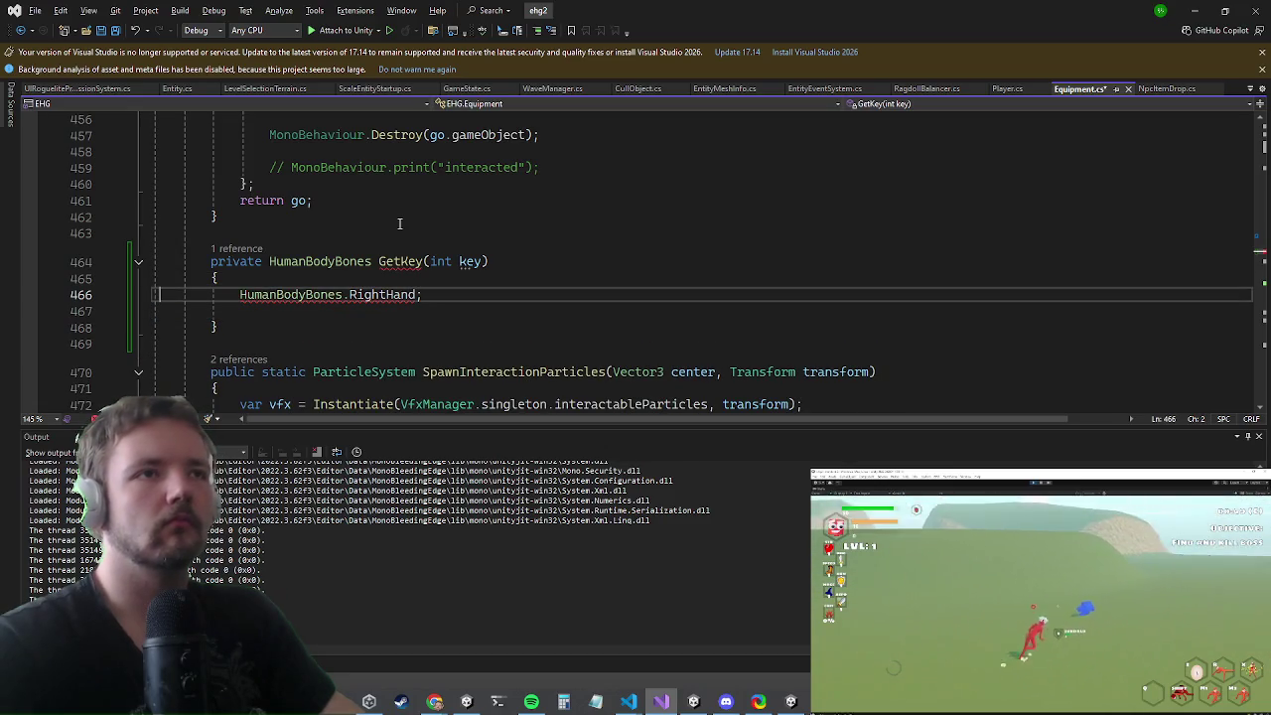
pyautogui.write('return')
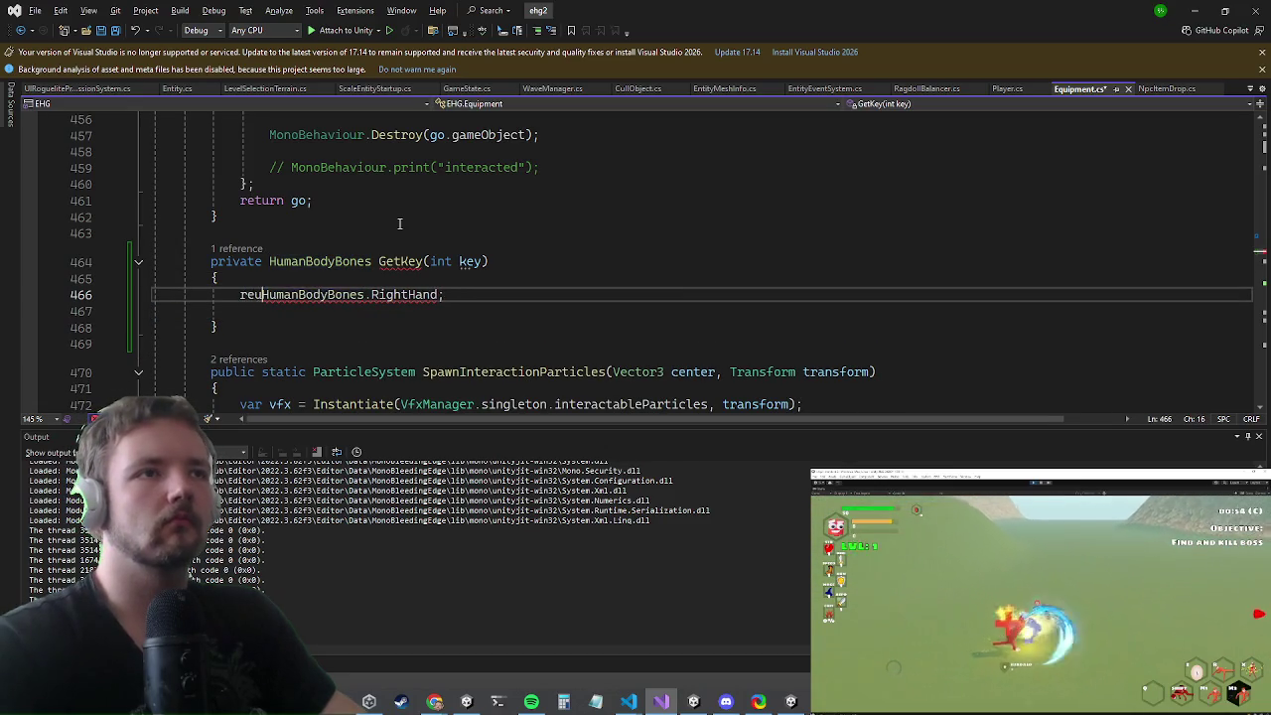
pyautogui.press('Escape')
pyautogui.hotkey('ctrl', 'Return')
pyautogui.write('if(key == 0')
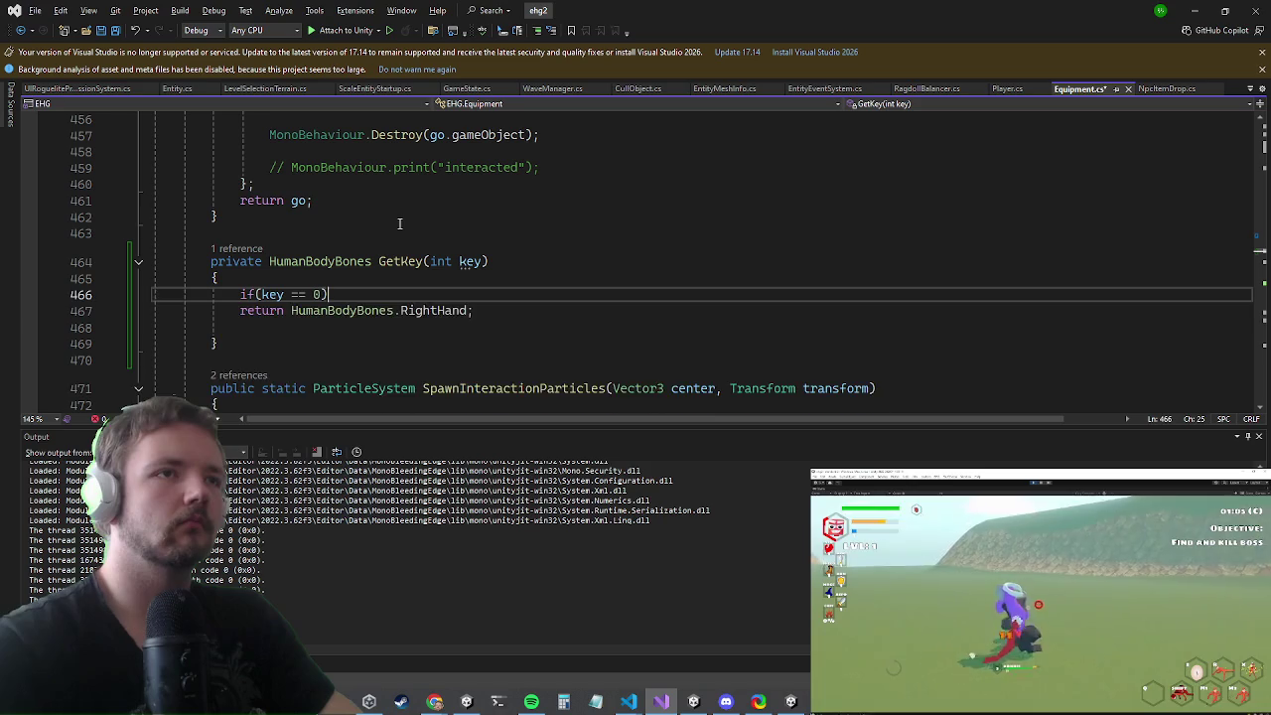
pyautogui.press('Return')
pyautogui.write('return HumanBodyBones.')
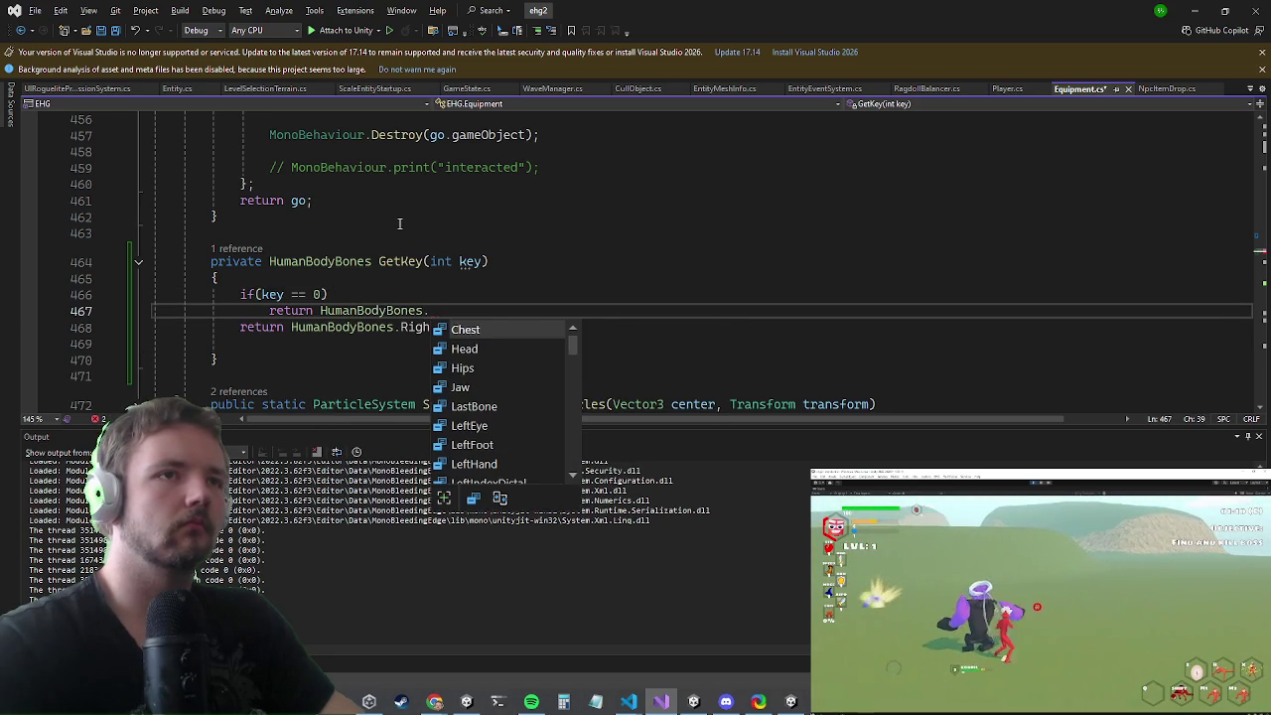
pyautogui.write('LeftHand;')
pyautogui.press('Return')
# - Comment out the left-hand if check in GetKey and go back to NpcItemDrop.cs
pyautogui.press('Up')
pyautogui.press('Up')
pyautogui.write('//')
pyautogui.press('Down')
pyautogui.write('//')
pyautogui.hotkey('ctrl', 'Tab')
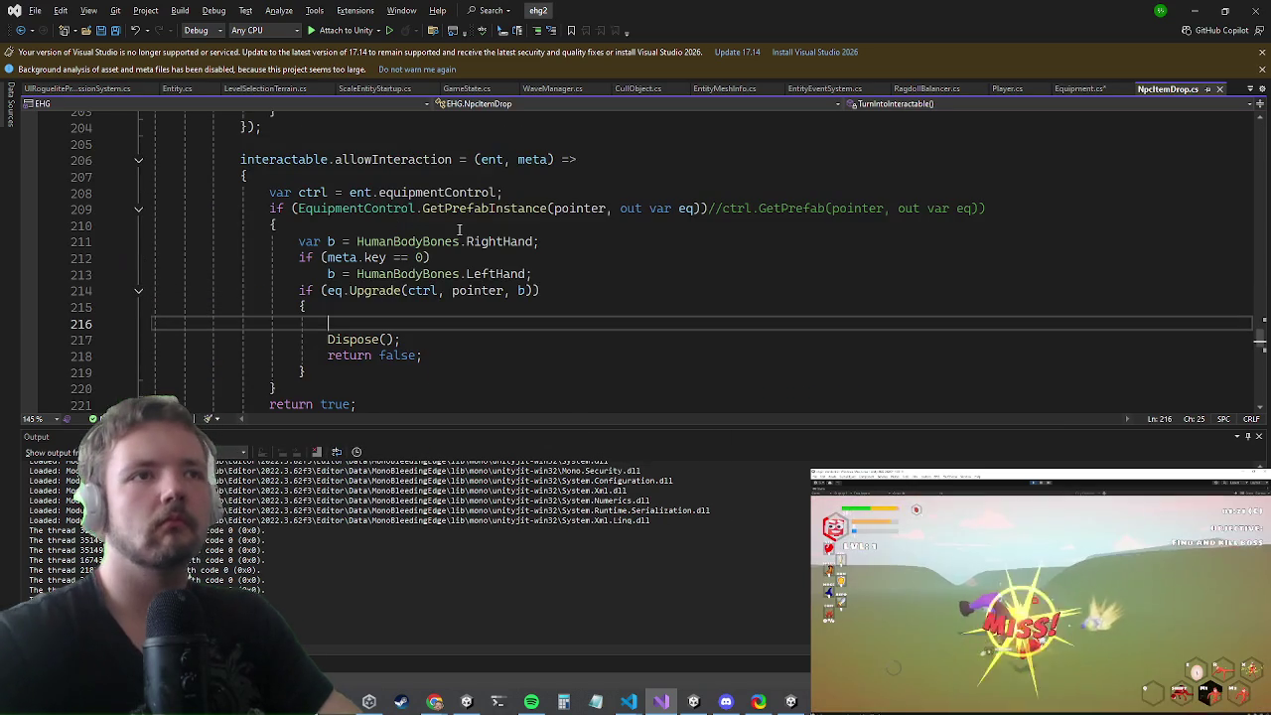
# - Wrap NpcItemDrop.cs's old meta.key hand-bone block in /* */ comments
pyautogui.click(601, 259)
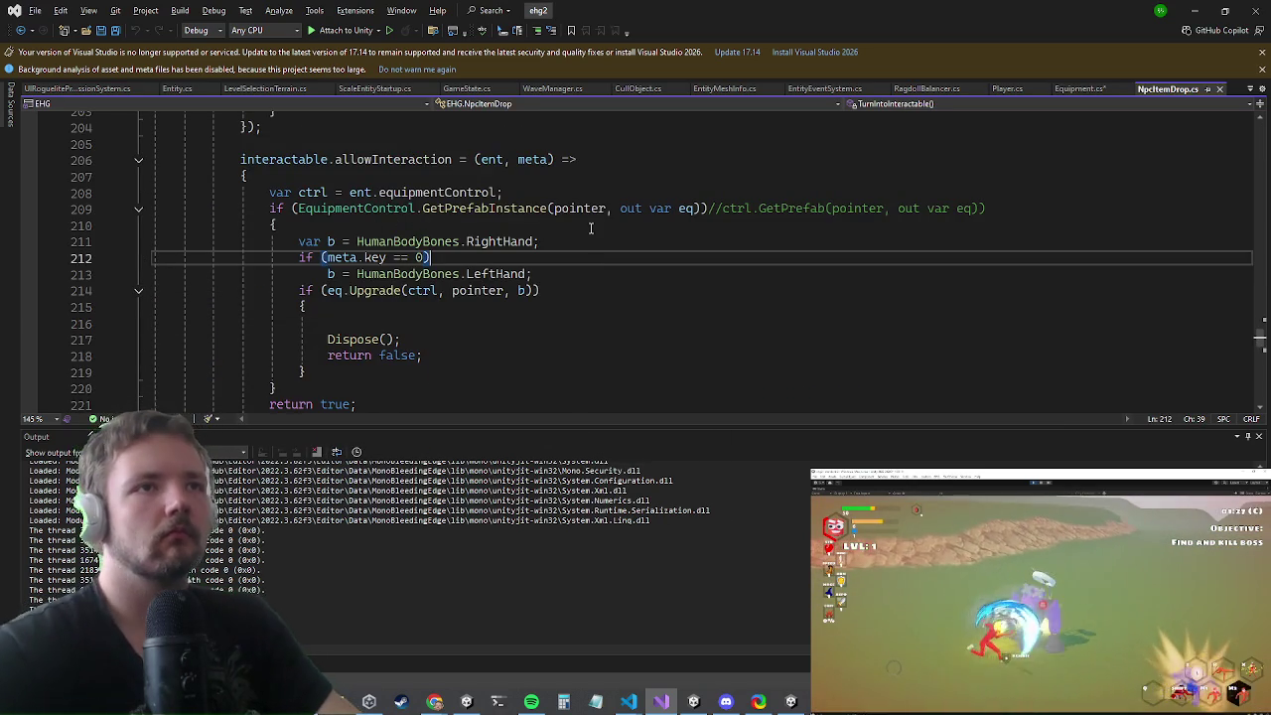
pyautogui.press('Down')
pyautogui.press('Down')
pyautogui.press('Home')
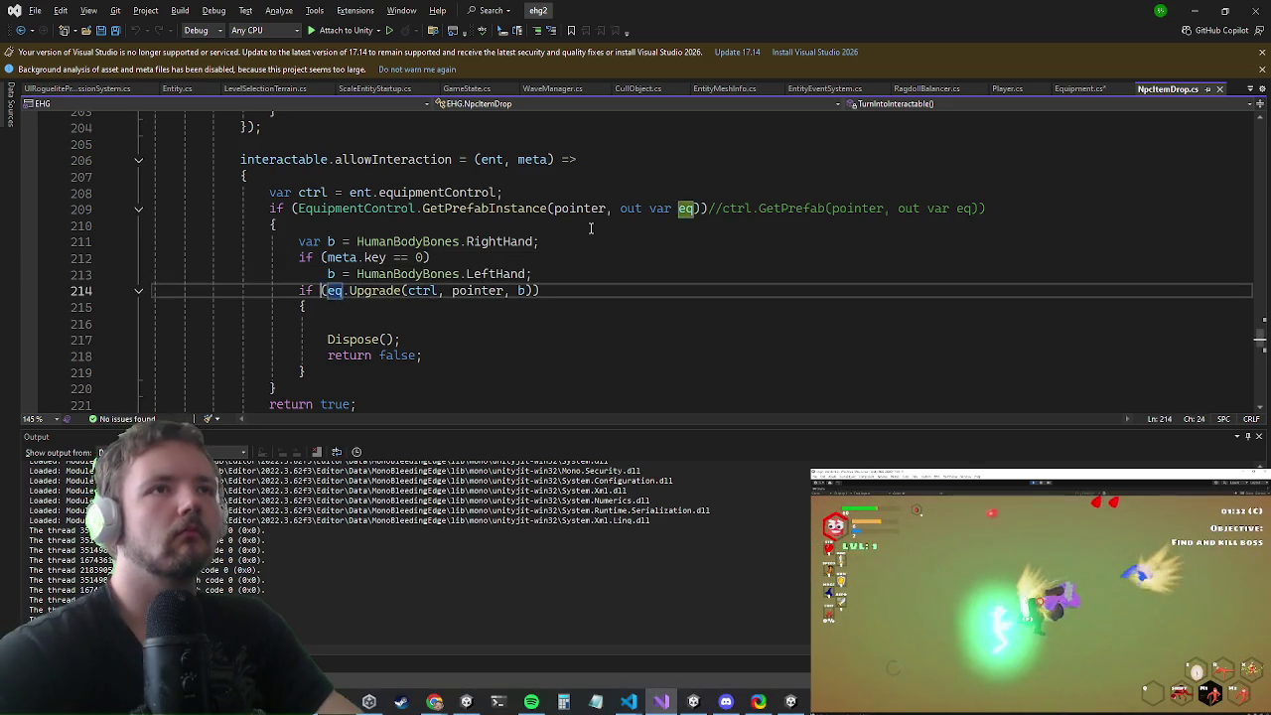
pyautogui.hotkey('ctrl', 'Return')
pyautogui.write('*/')
pyautogui.press('Up')
pyautogui.press('Up')
pyautogui.press('Up')
pyautogui.write('/*')
pyautogui.hotkey('ctrl', 'Return')
# - Begin a var b = Equipment line and make Equipment.GetKey public static
pyautogui.write('var b =')
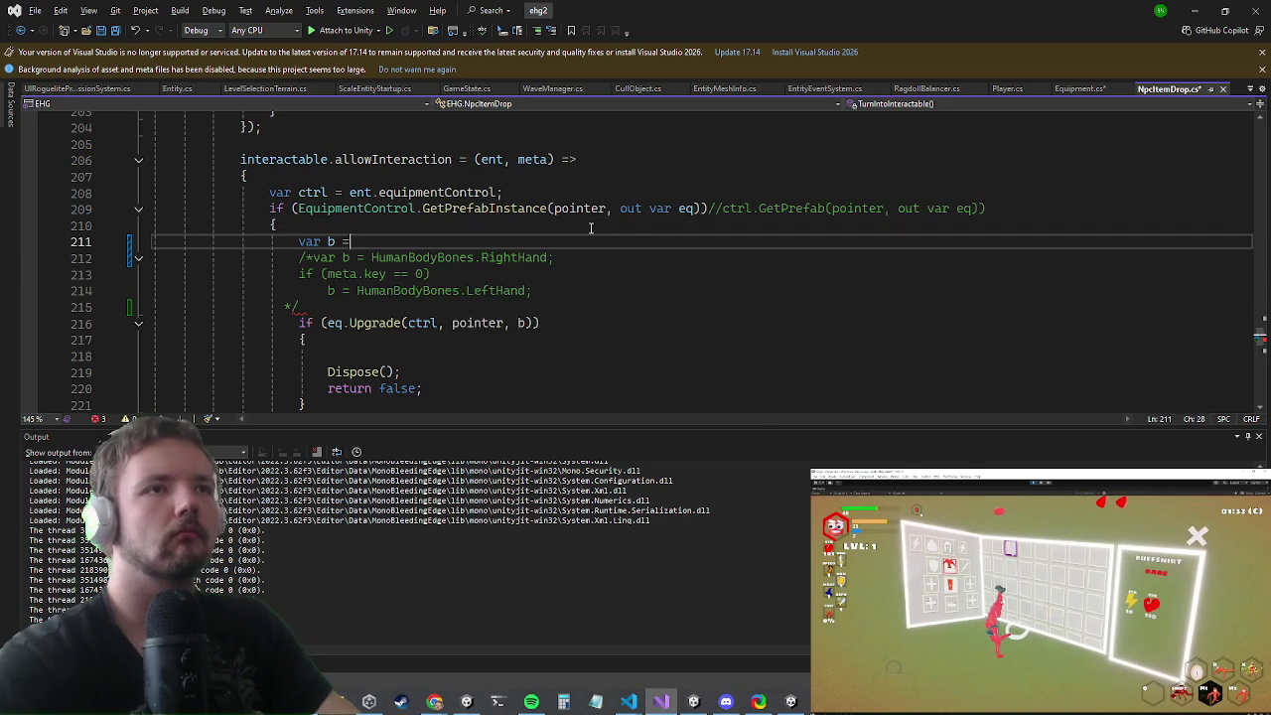
pyautogui.write(' Equipment.')
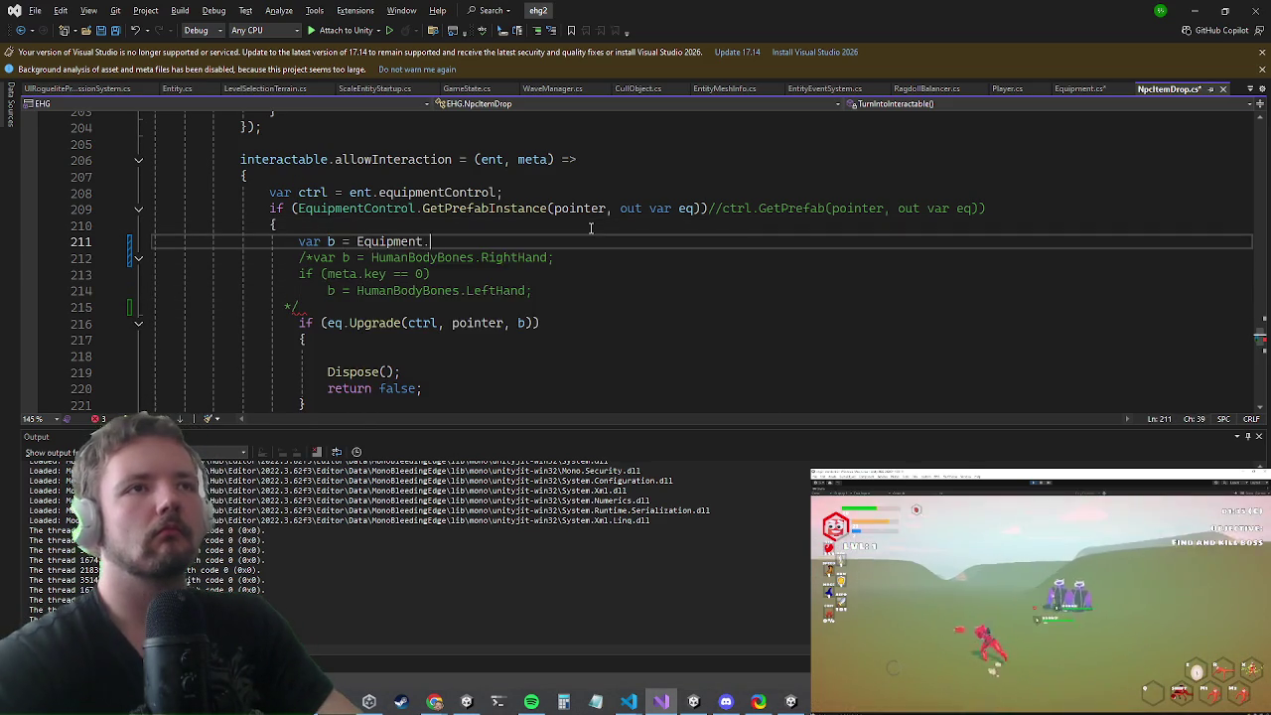
pyautogui.write('get')
pyautogui.press('BackSpace')
pyautogui.press('BackSpace')
pyautogui.press('BackSpace')
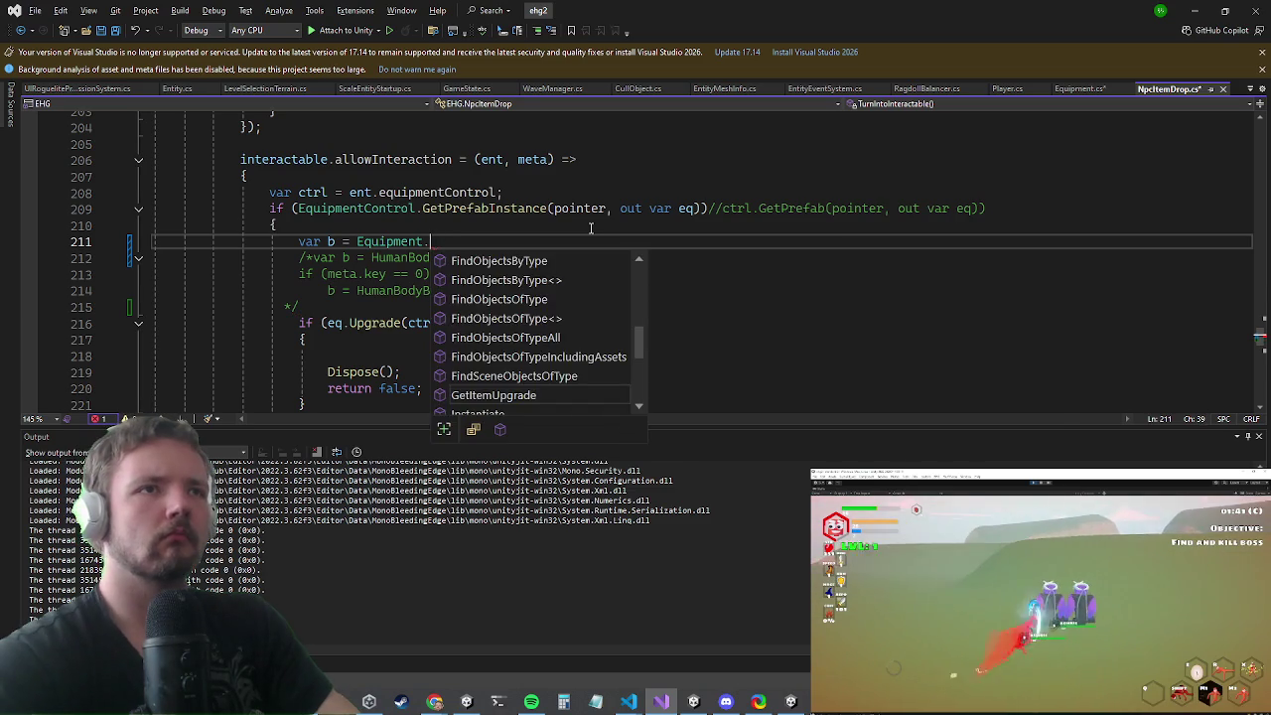
pyautogui.hotkey('ctrl', 'Tab')
pyautogui.press('Up')
pyautogui.press('Up')
pyautogui.press('Up')
pyautogui.press('Left')
pyautogui.press('BackSpace')
pyautogui.press('BackSpace')
pyautogui.press('BackSpace')
pyautogui.press('BackSpace')
pyautogui.press('BackSpace')
pyautogui.press('BackSpace')
pyautogui.write('public static')
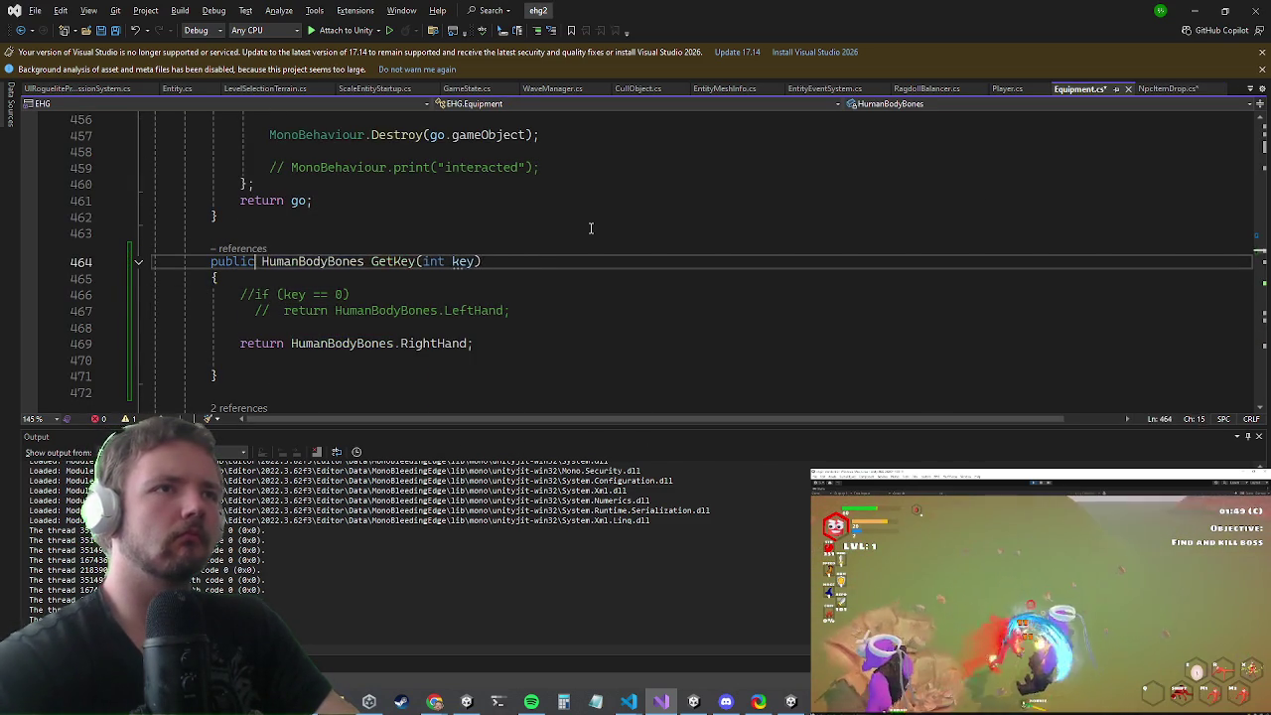
# - Complete var b = Equipment.GetKey(meta.key), then stop the running game in Unity
pyautogui.hotkey('ctrl', 'Tab')
pyautogui.write('.Get')
pyautogui.press('Tab')
pyautogui.write('();')
pyautogui.press('Left')
pyautogui.press('Left')
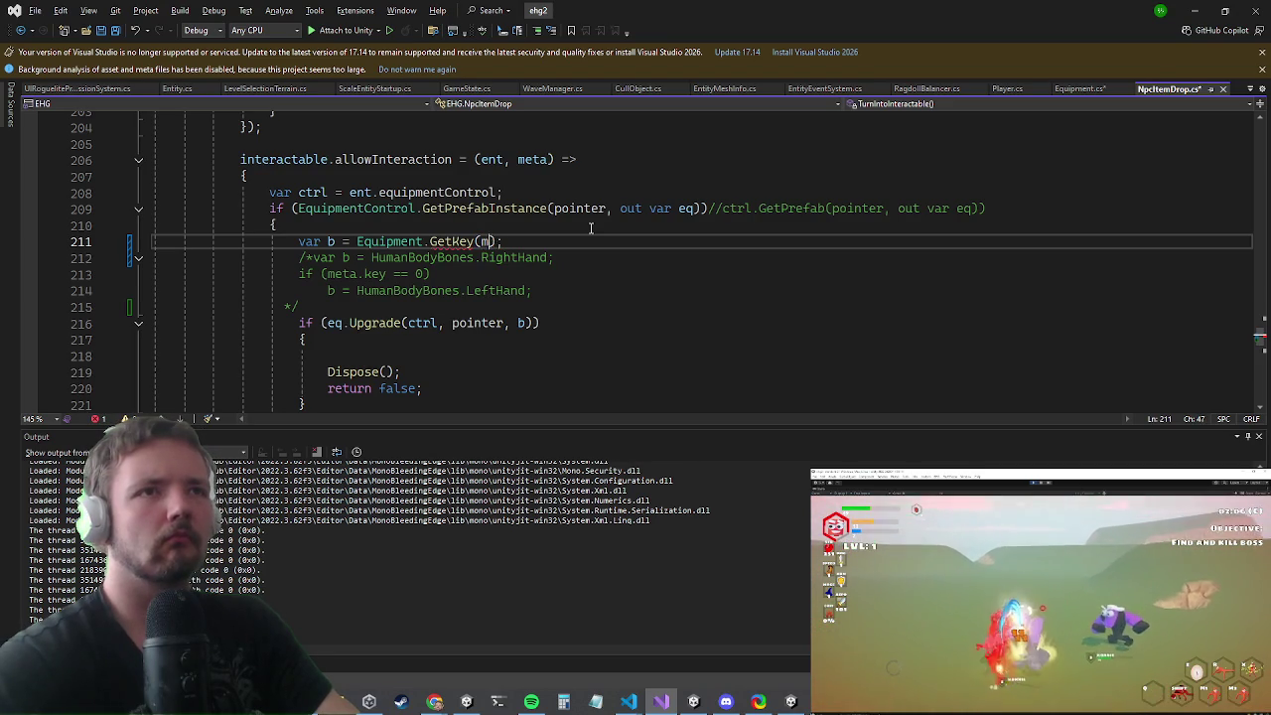
pyautogui.write('meta.key')
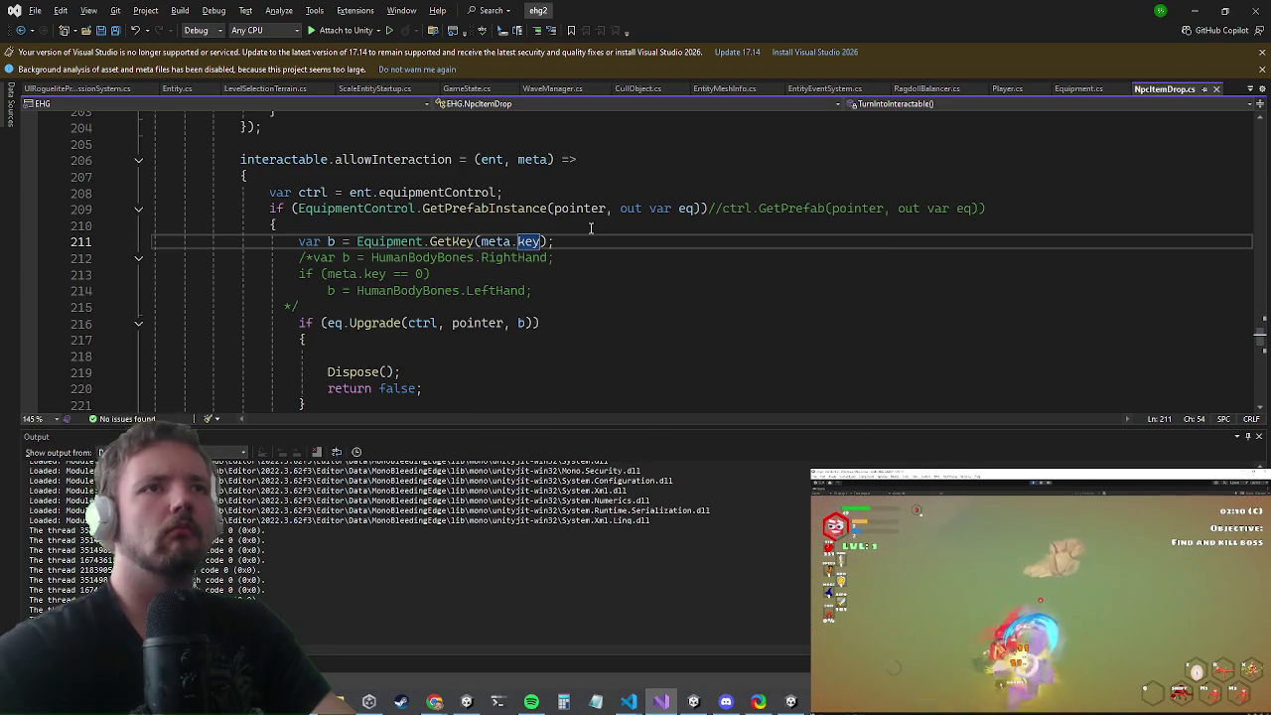
pyautogui.hotkey('alt', 'Tab')
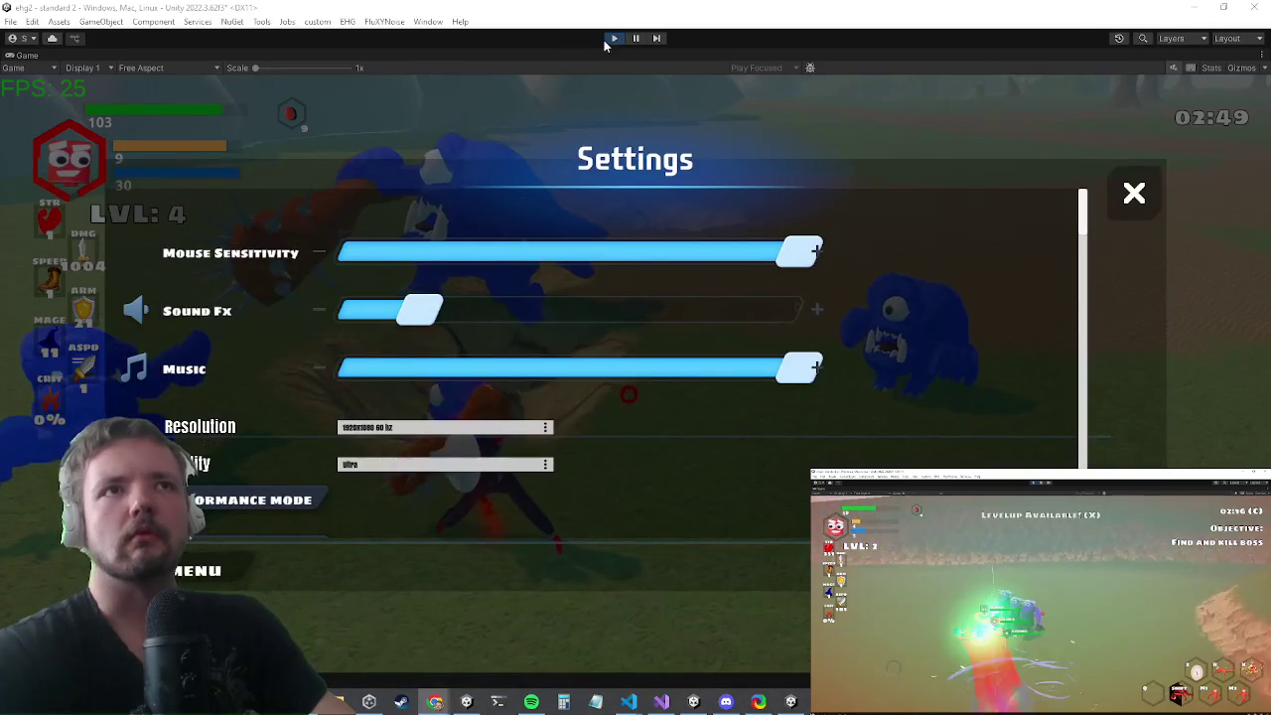
pyautogui.click(617, 37)
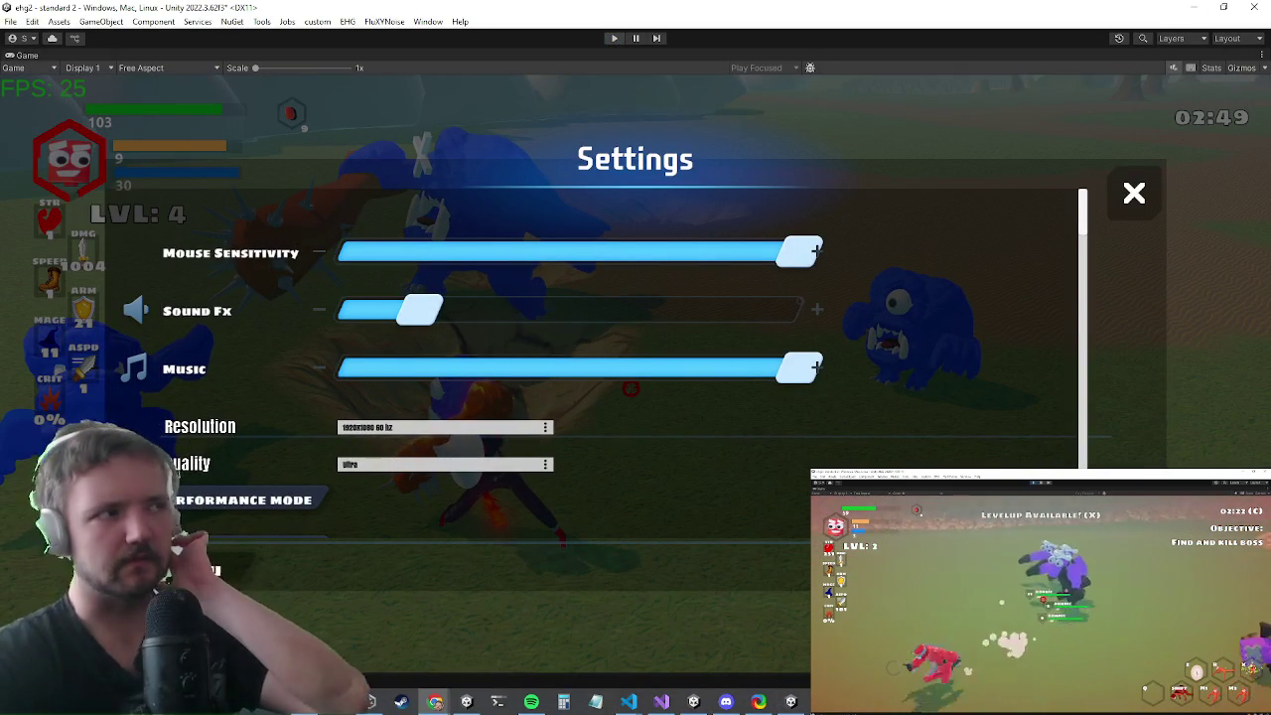
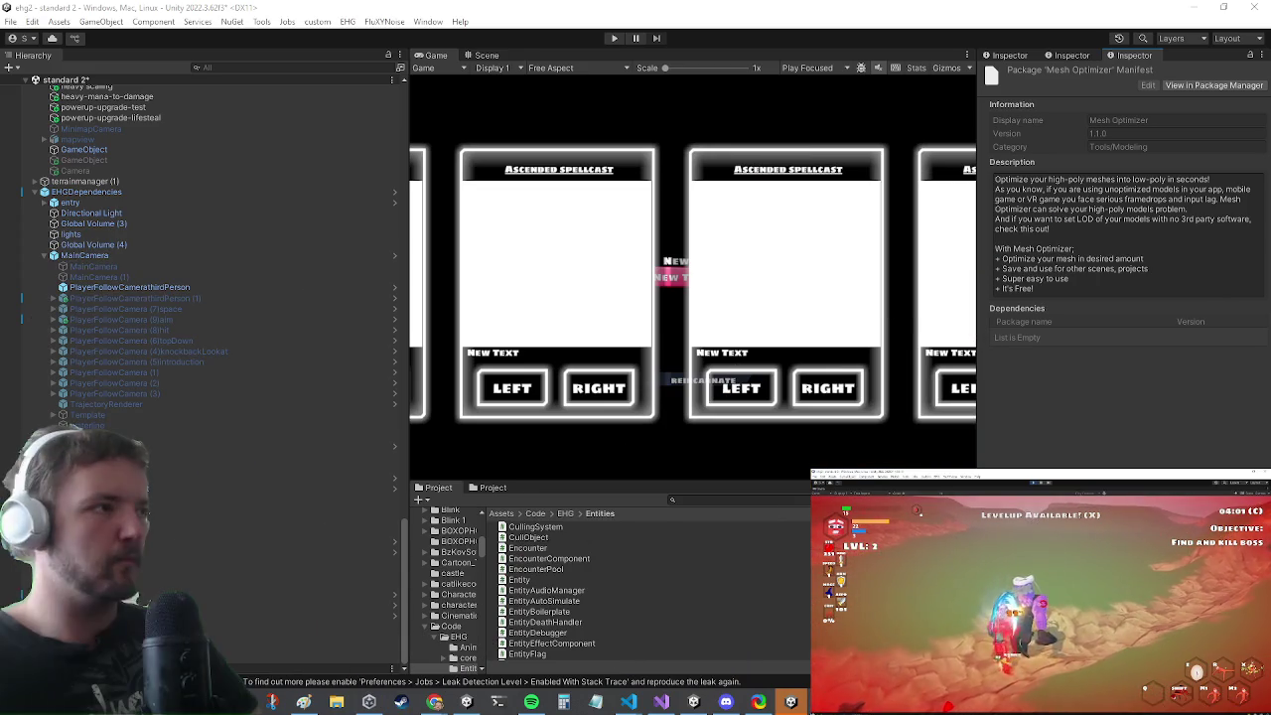
# - Start the game in play mode from the toolbar
pyautogui.click(614, 38)
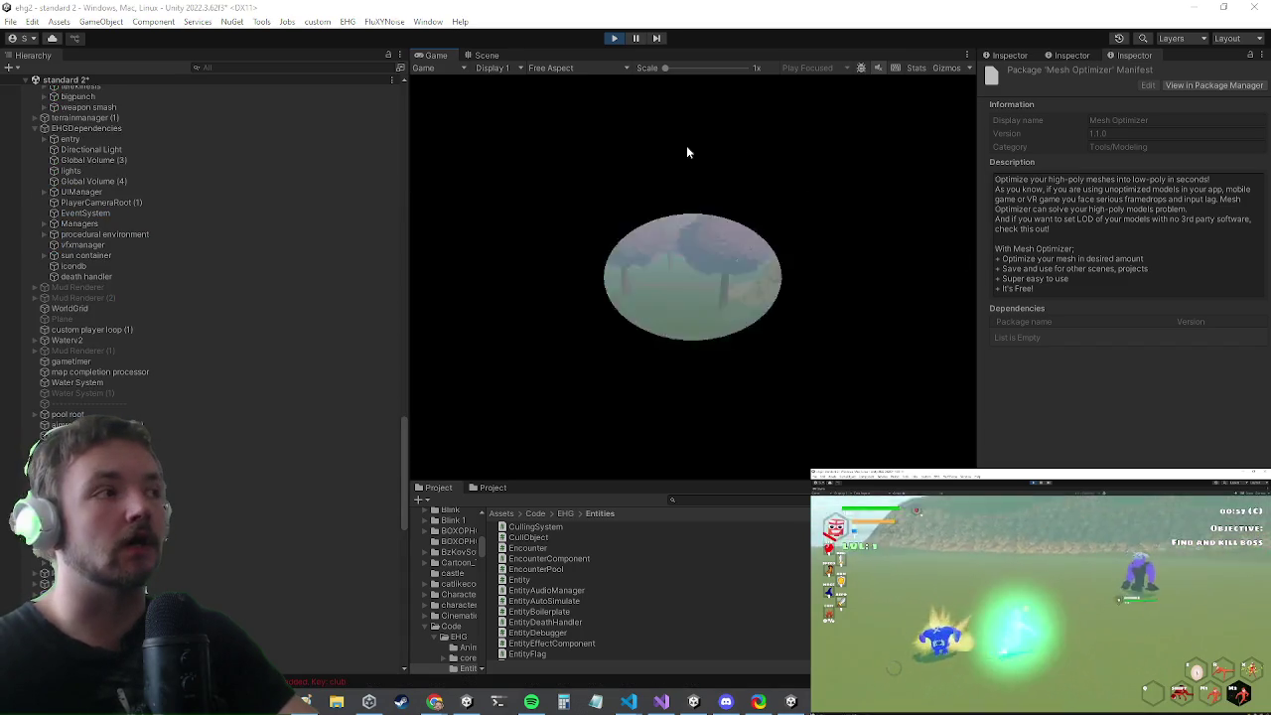
# - Maximize the Game view and fight the enemy FRESHY with projectiles, slams and slashes
pyautogui.hotkey('shift', 'space')
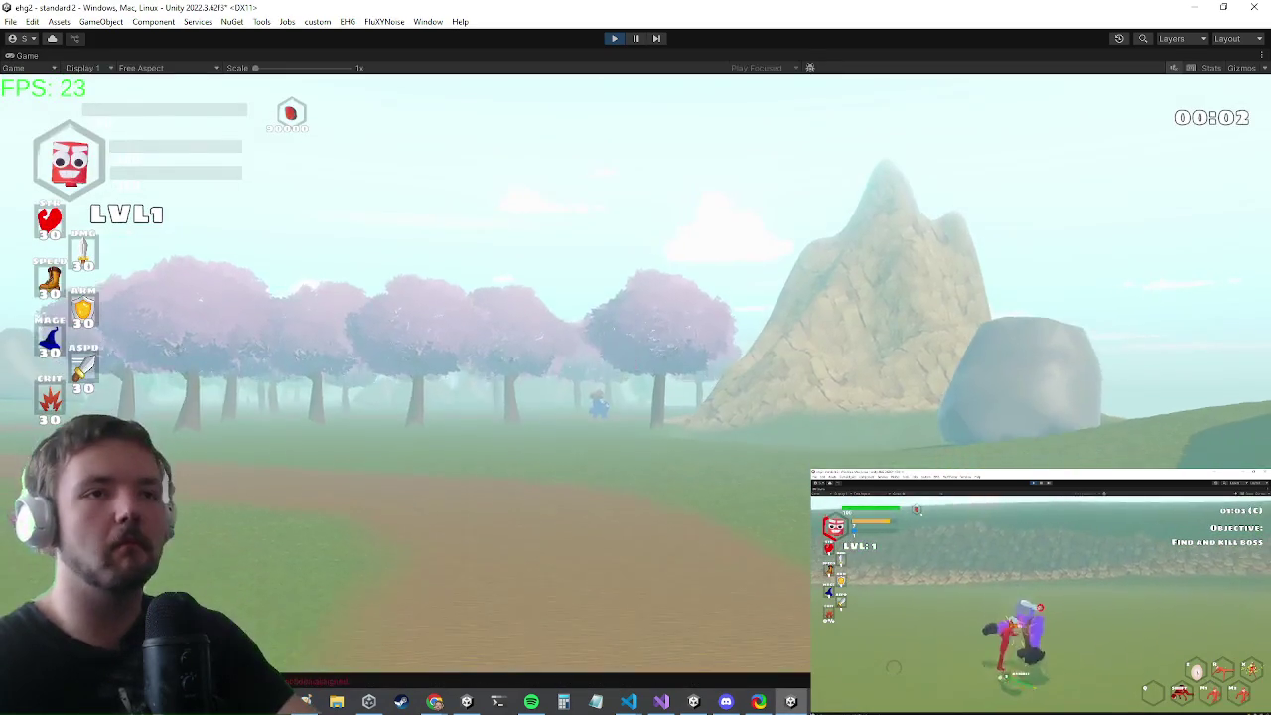
pyautogui.press('w')
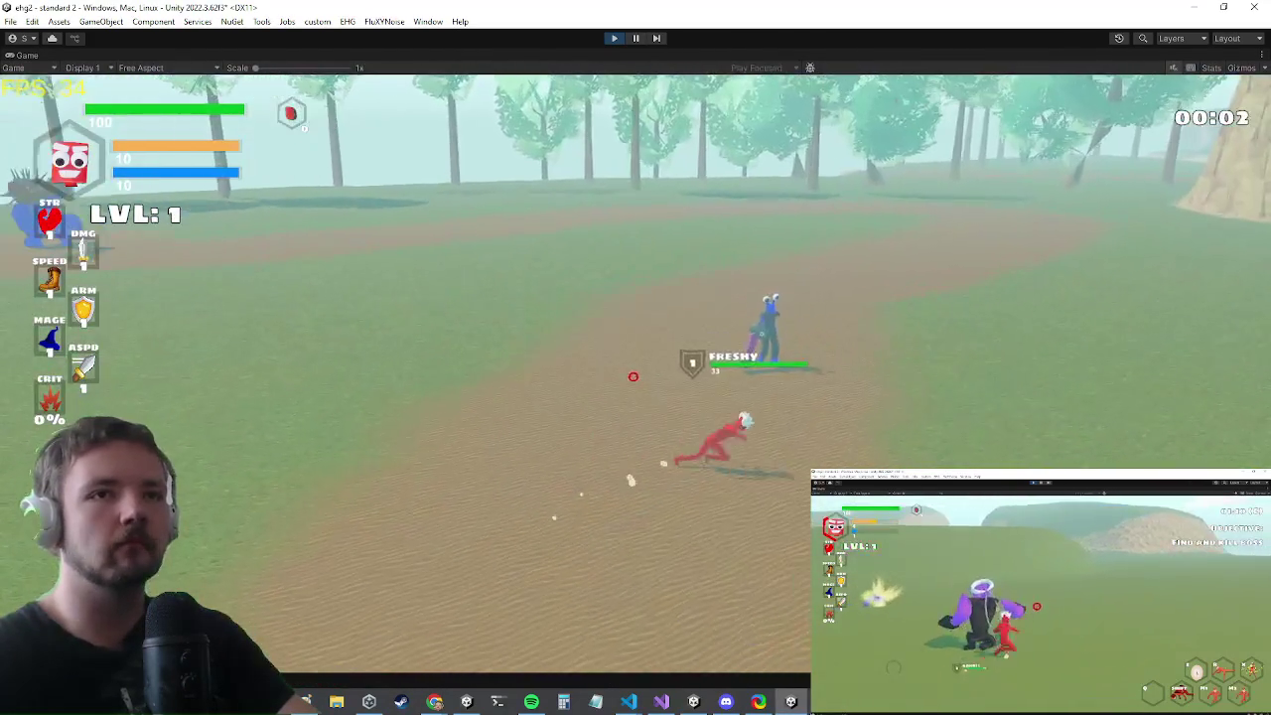
pyautogui.click(633, 377)
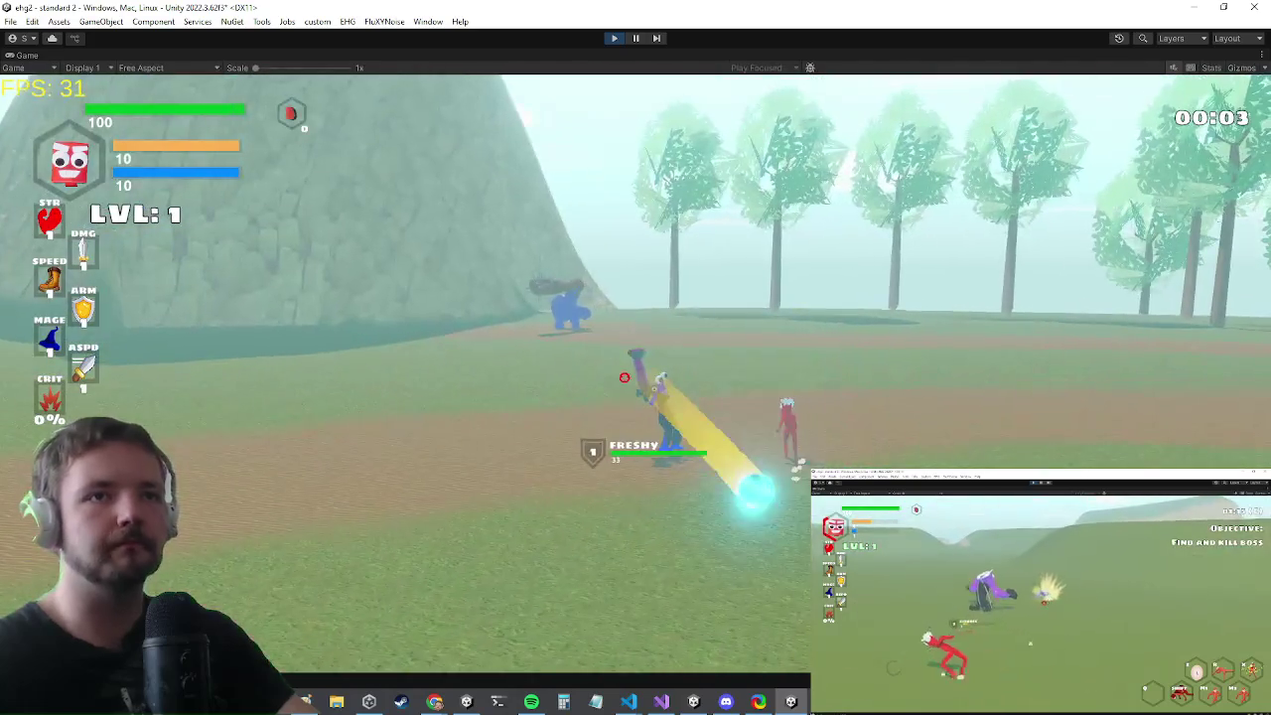
pyautogui.click(625, 378)
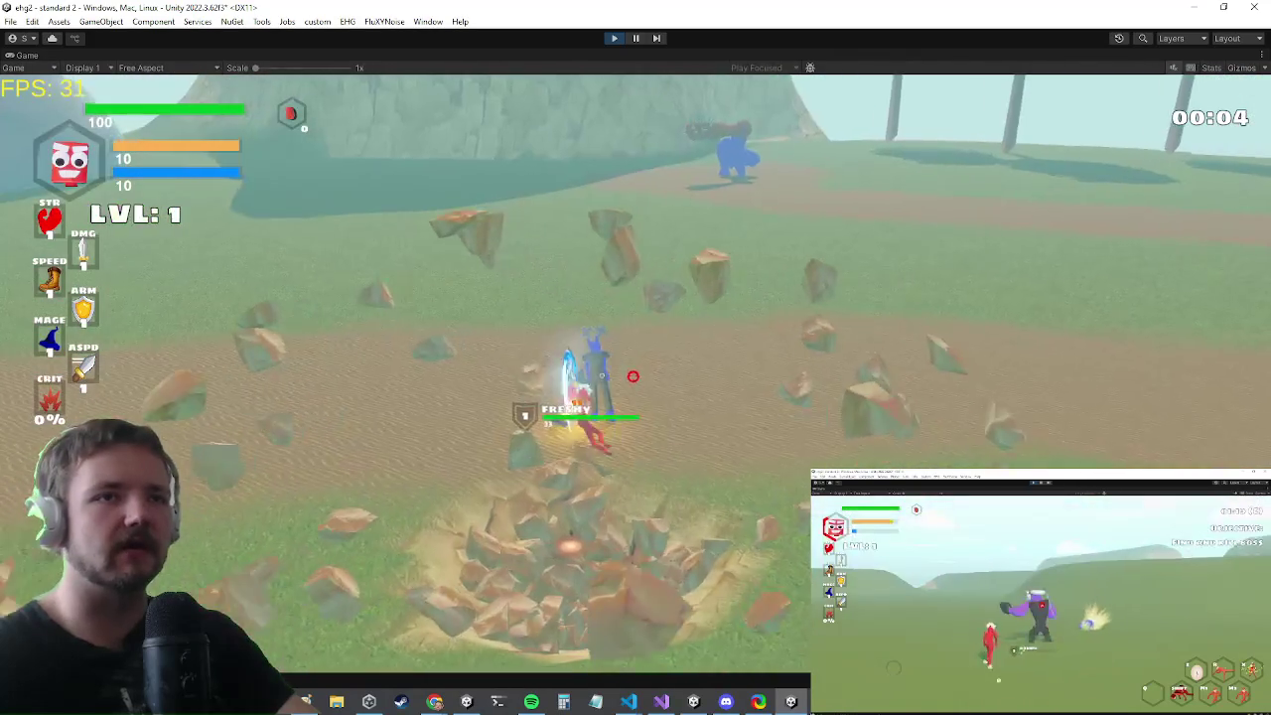
pyautogui.click(627, 378)
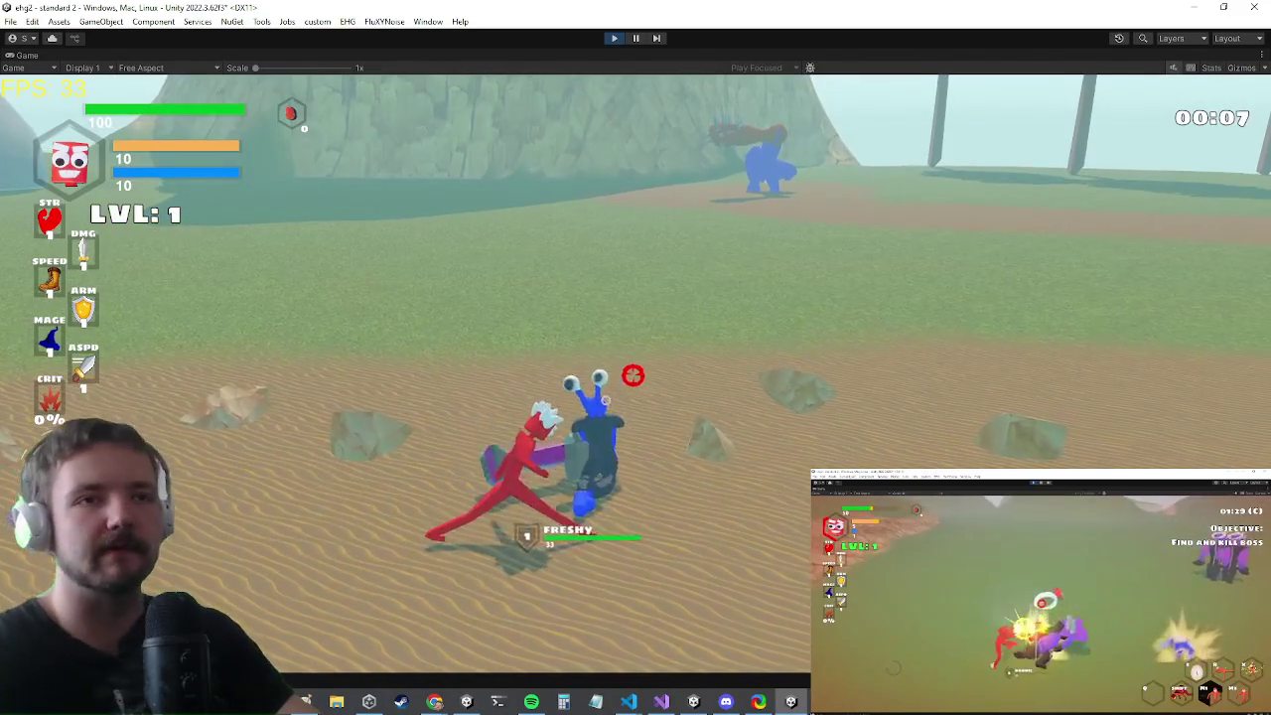
pyautogui.click(636, 368)
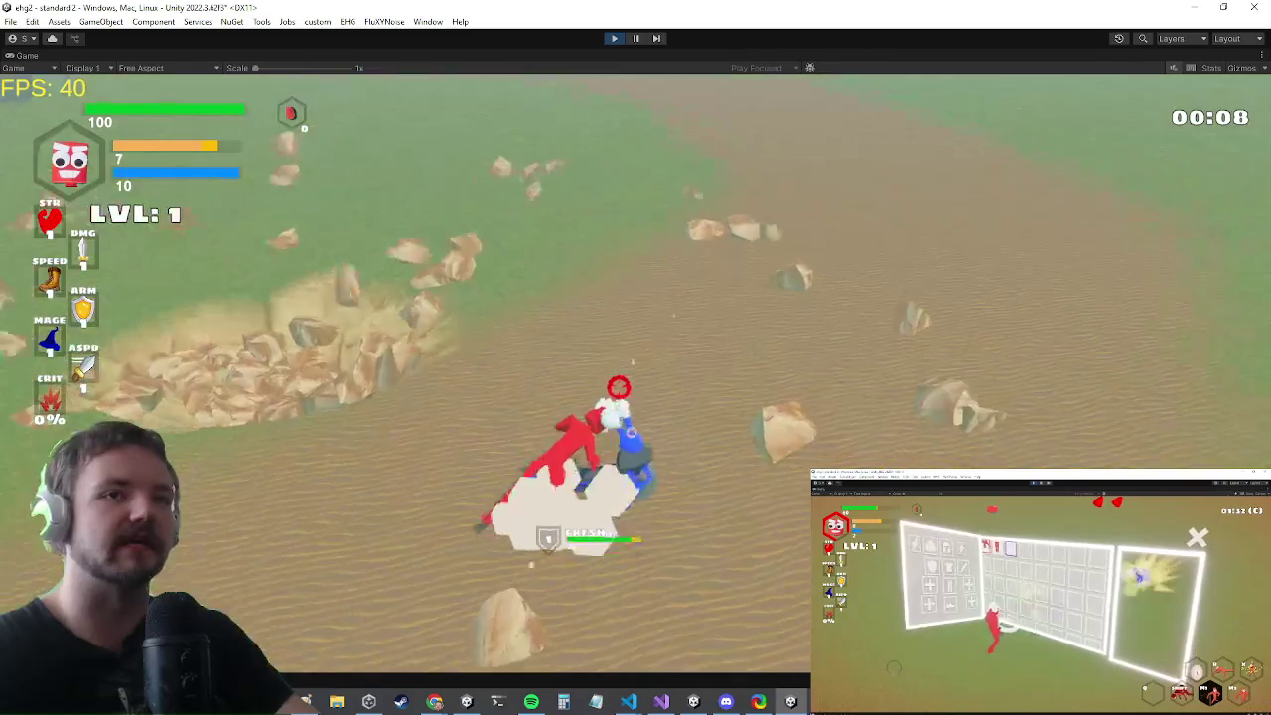
pyautogui.click(635, 368)
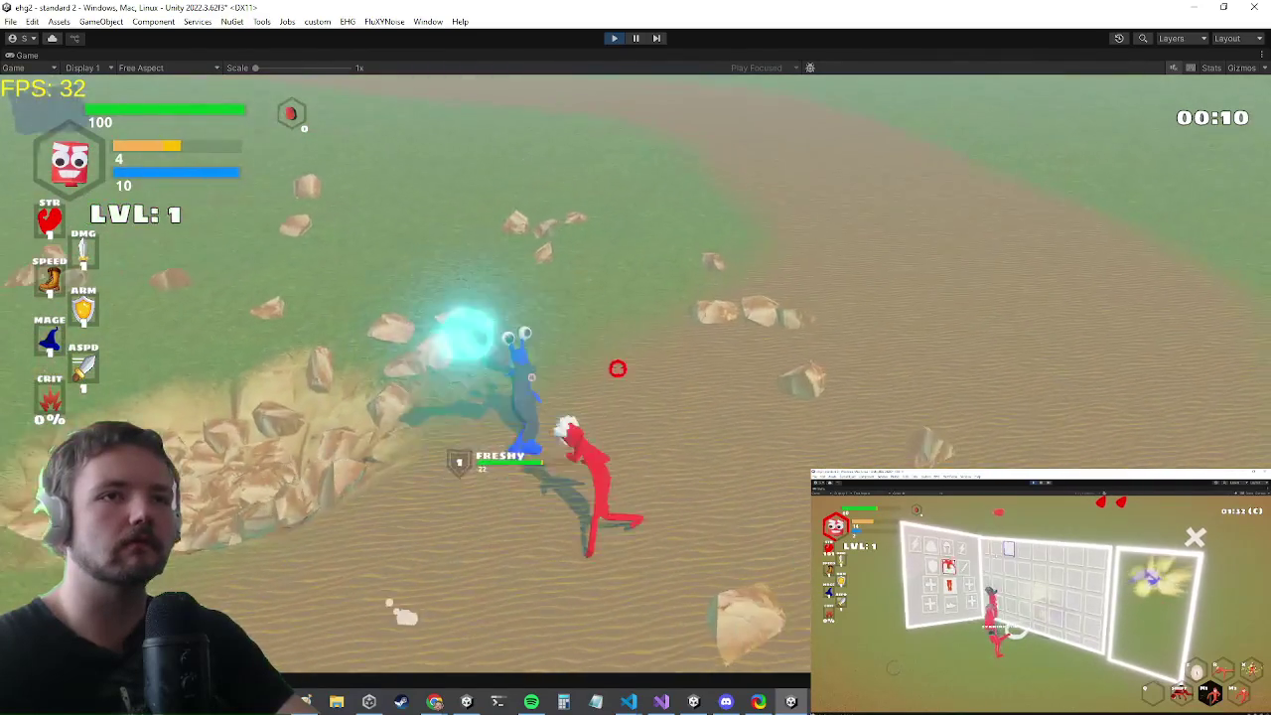
pyautogui.click(636, 377)
pyautogui.click(639, 386)
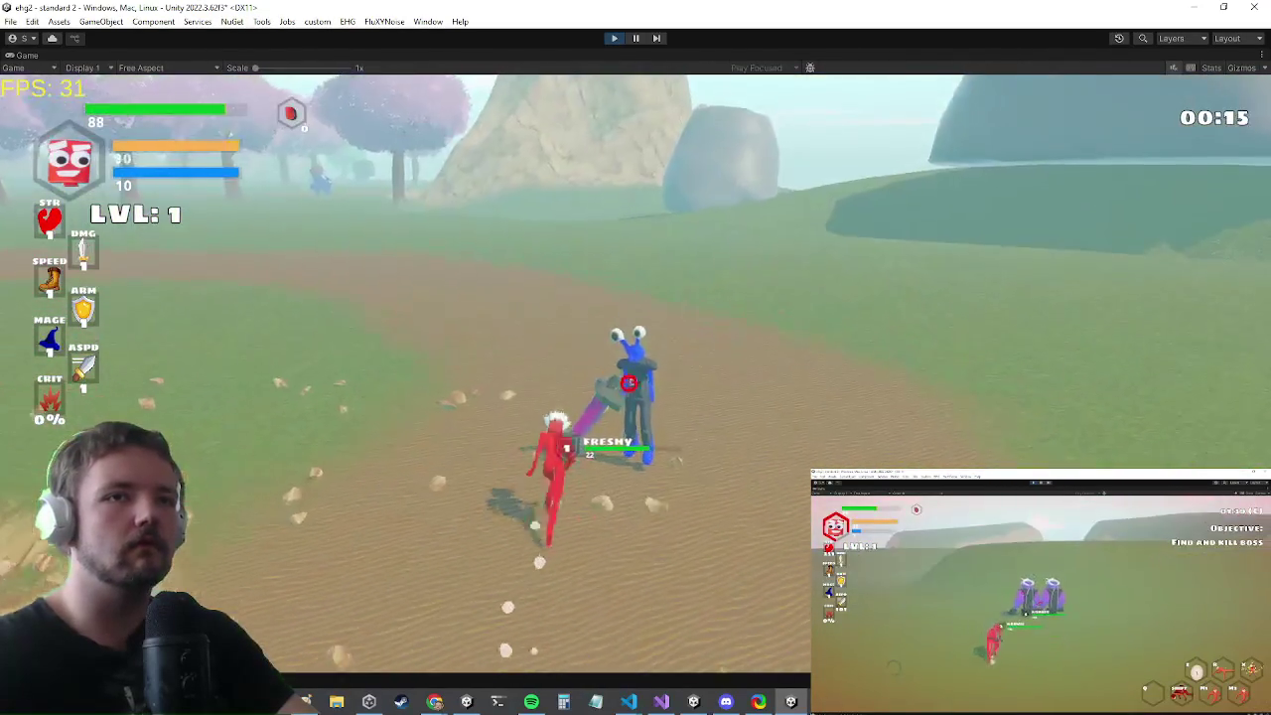
pyautogui.click(637, 377)
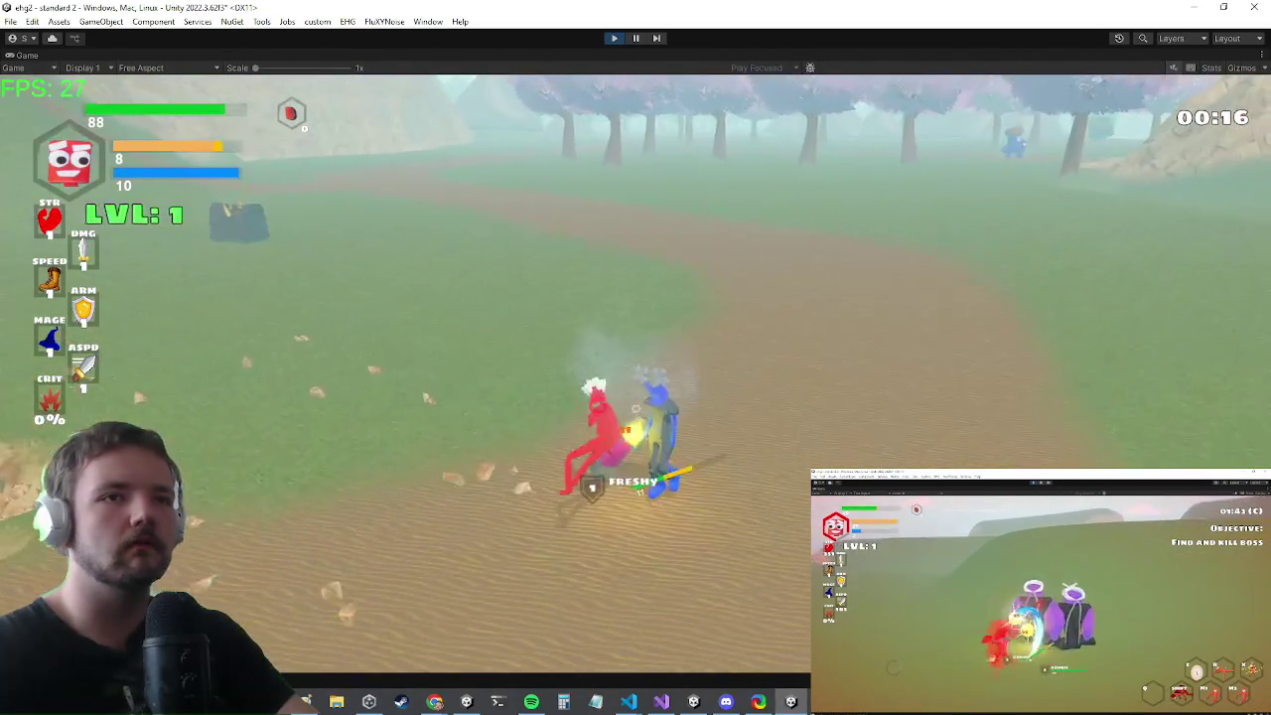
pyautogui.click(621, 380)
pyautogui.click(620, 380)
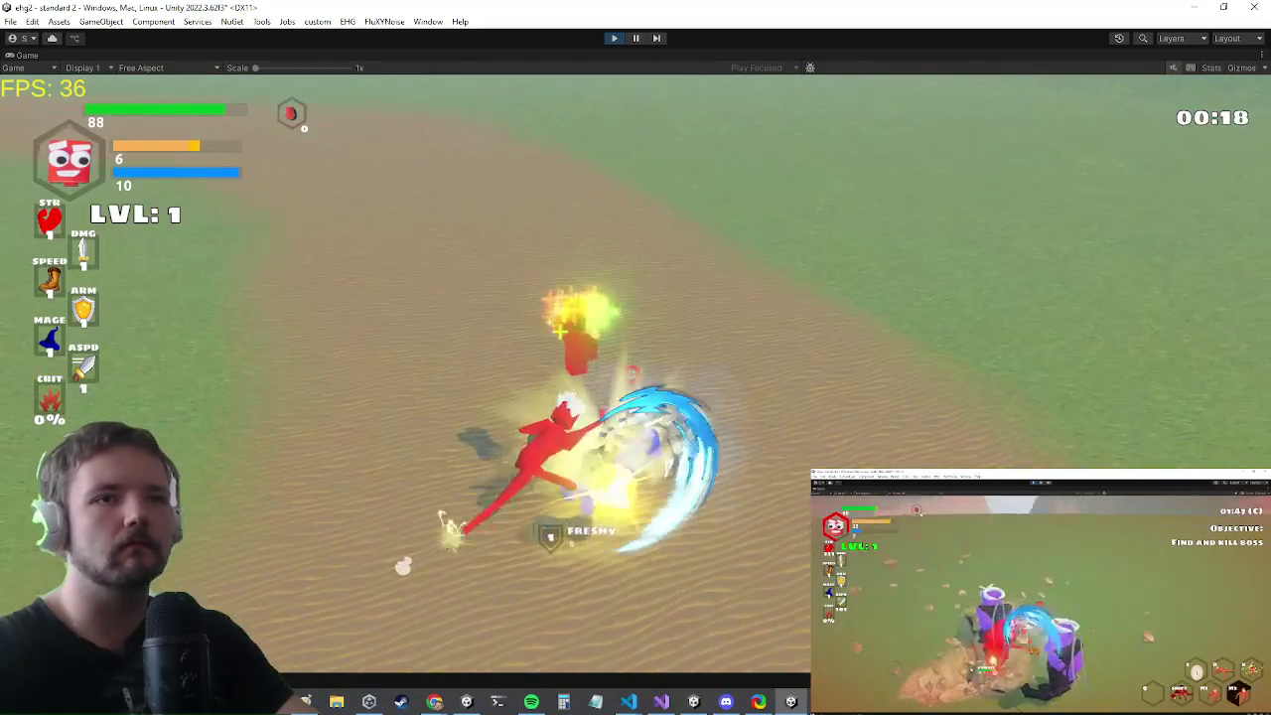
# - Check the inventory, then run the 'inv' command in the debug console
pyautogui.press('Tab')
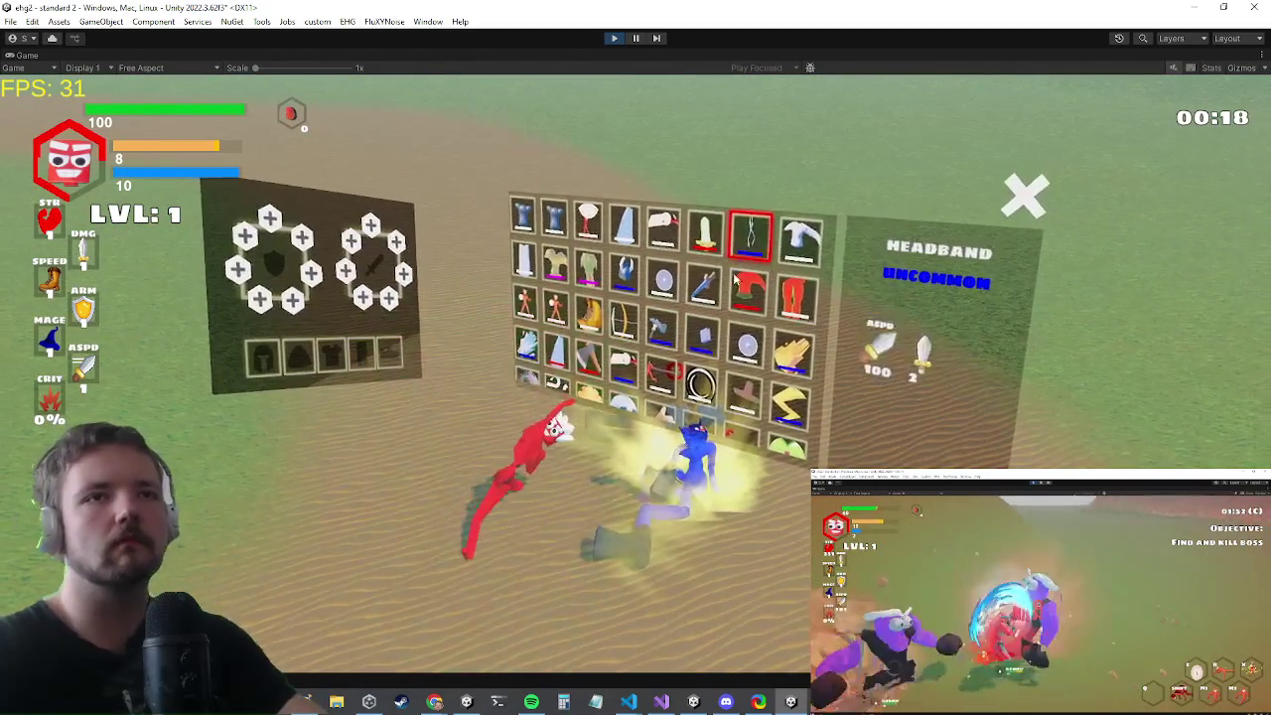
pyautogui.click(710, 330)
pyautogui.press('Tab')
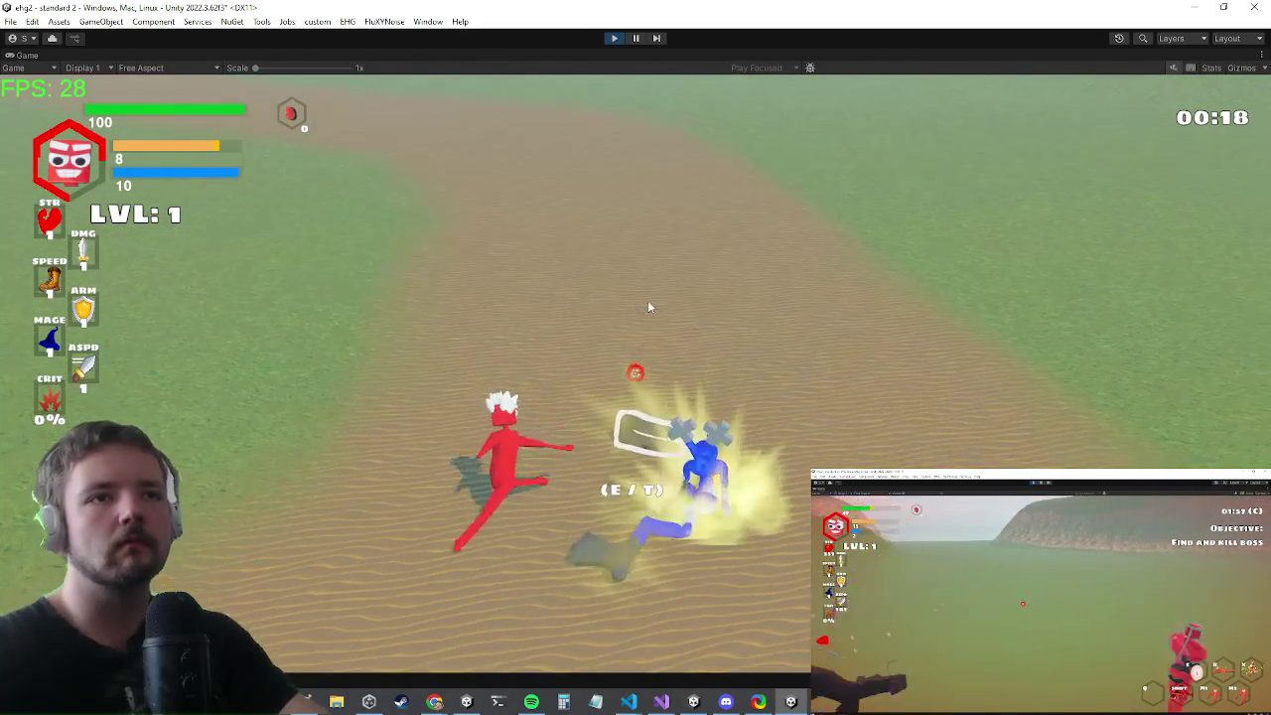
pyautogui.press('`')
pyautogui.write('inv')
pyautogui.press('Return')
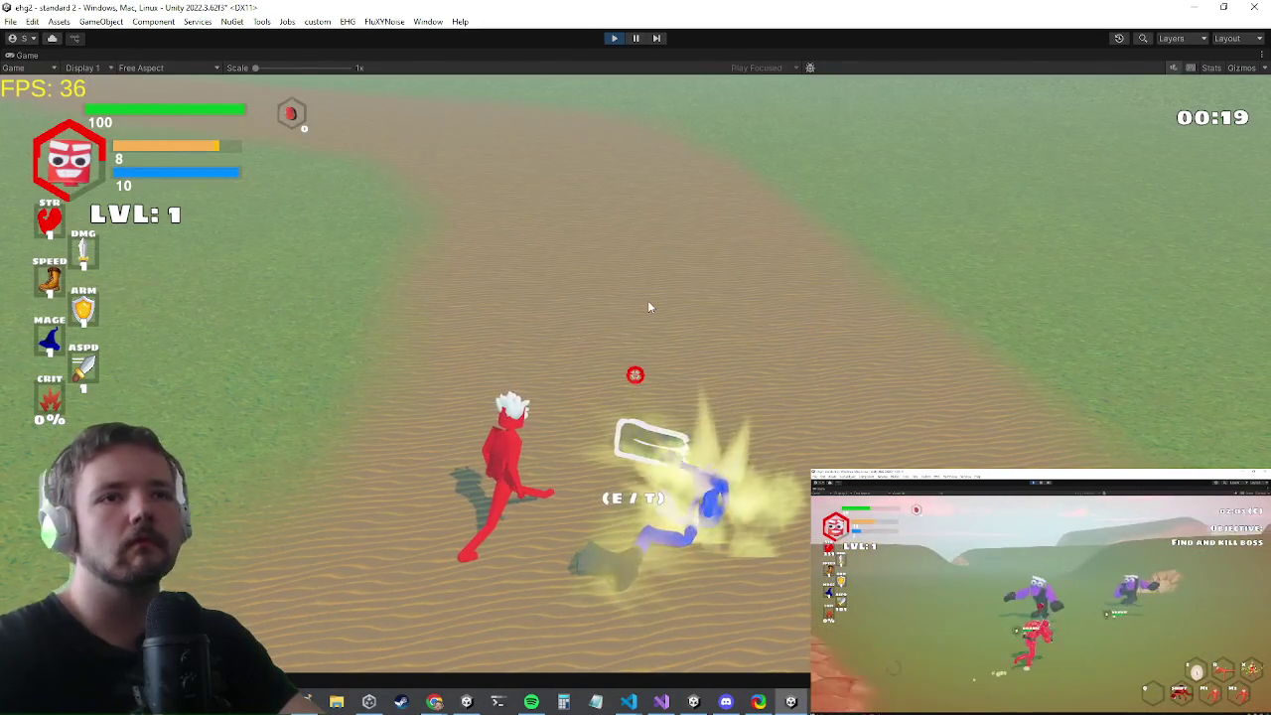
# - Equip the chestplate and pants from the inventory, raising health to 118
pyautogui.press('Tab')
pyautogui.click(497, 239)
pyautogui.click(516, 273)
pyautogui.click(531, 243)
pyautogui.click(559, 278)
pyautogui.press('Tab')
pyautogui.press('w')
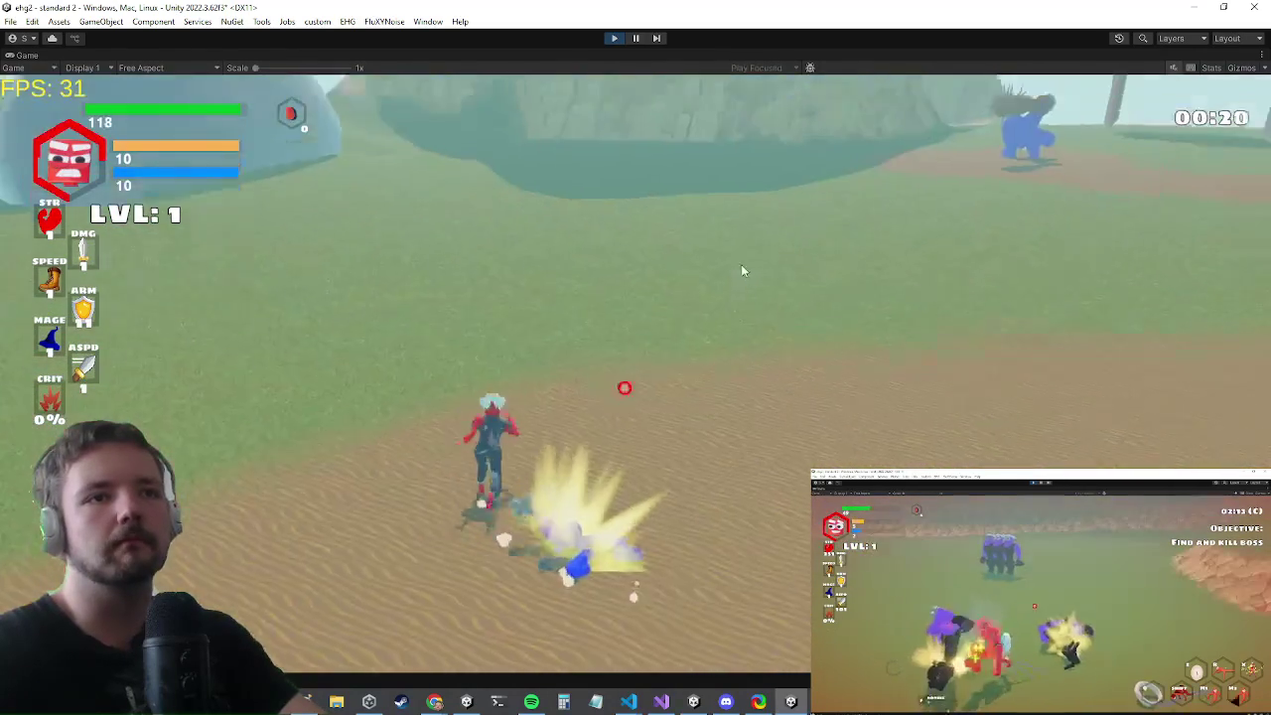
pyautogui.press('`')
pyautogui.write('setst da')
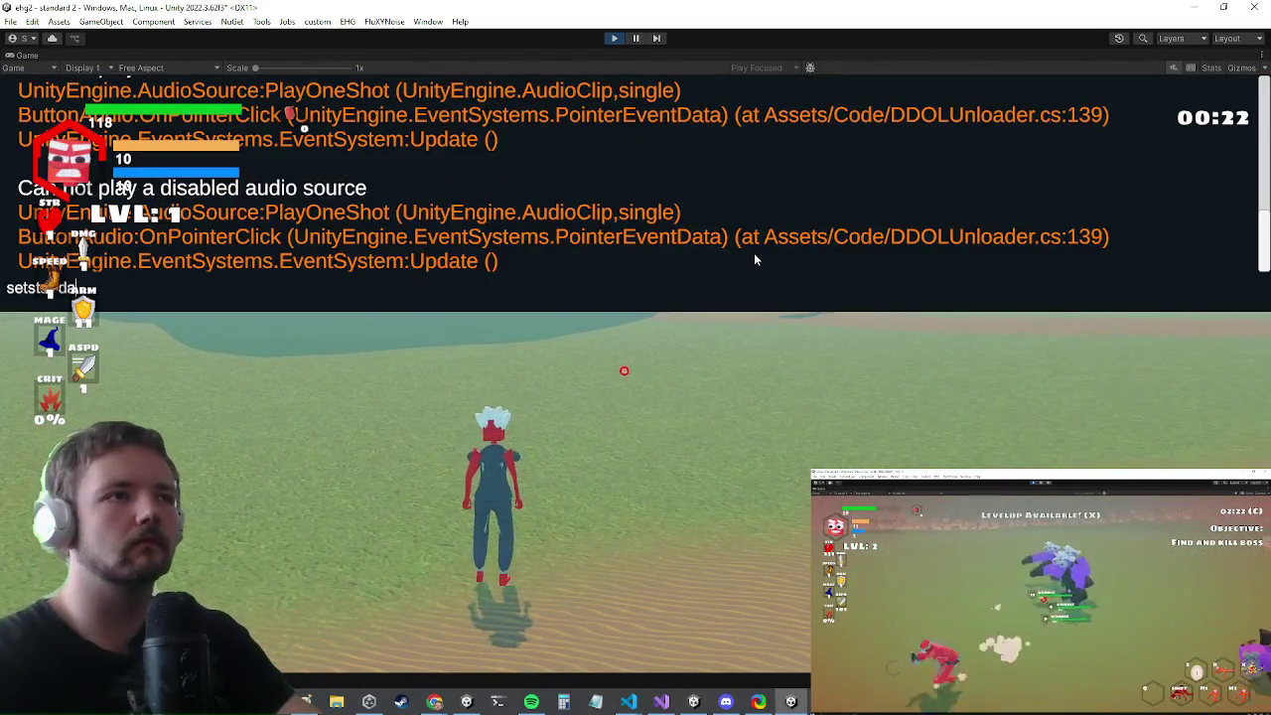
# - Set damage to 1000 with 'setstat damage 1000' and attack the blue boss Harold
pyautogui.write('mage 1000')
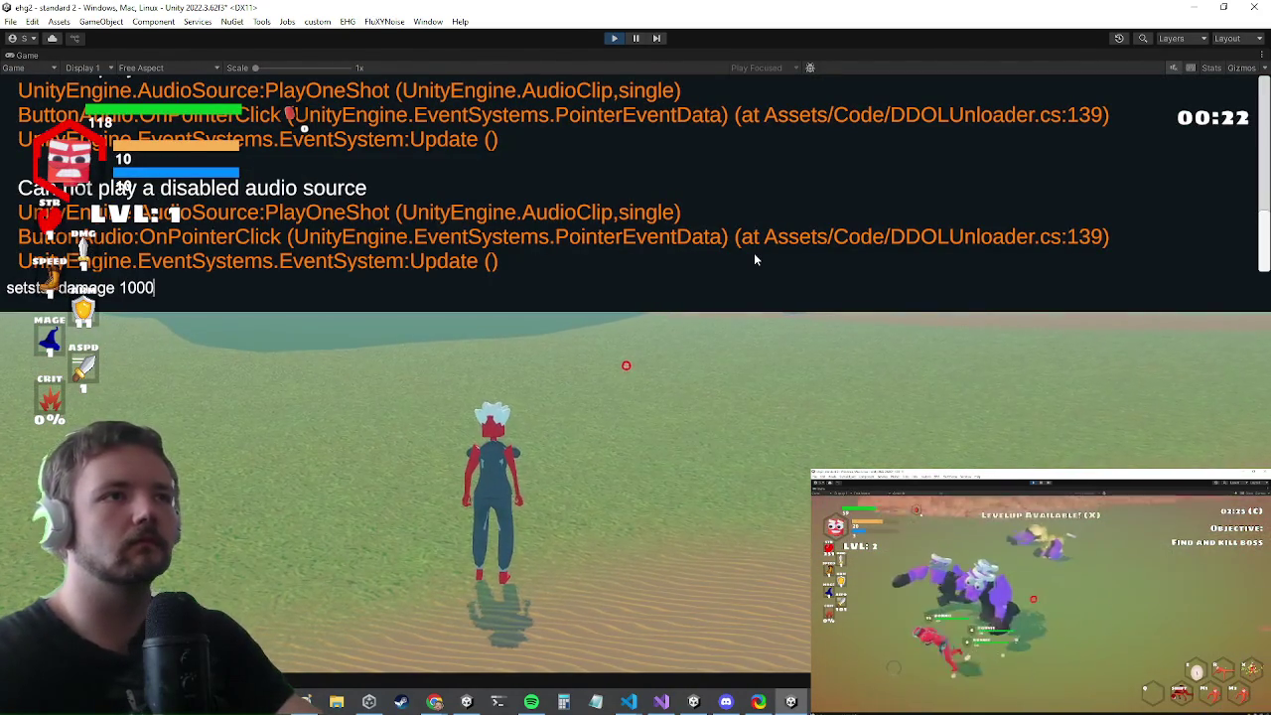
pyautogui.press('Return')
pyautogui.press('w')
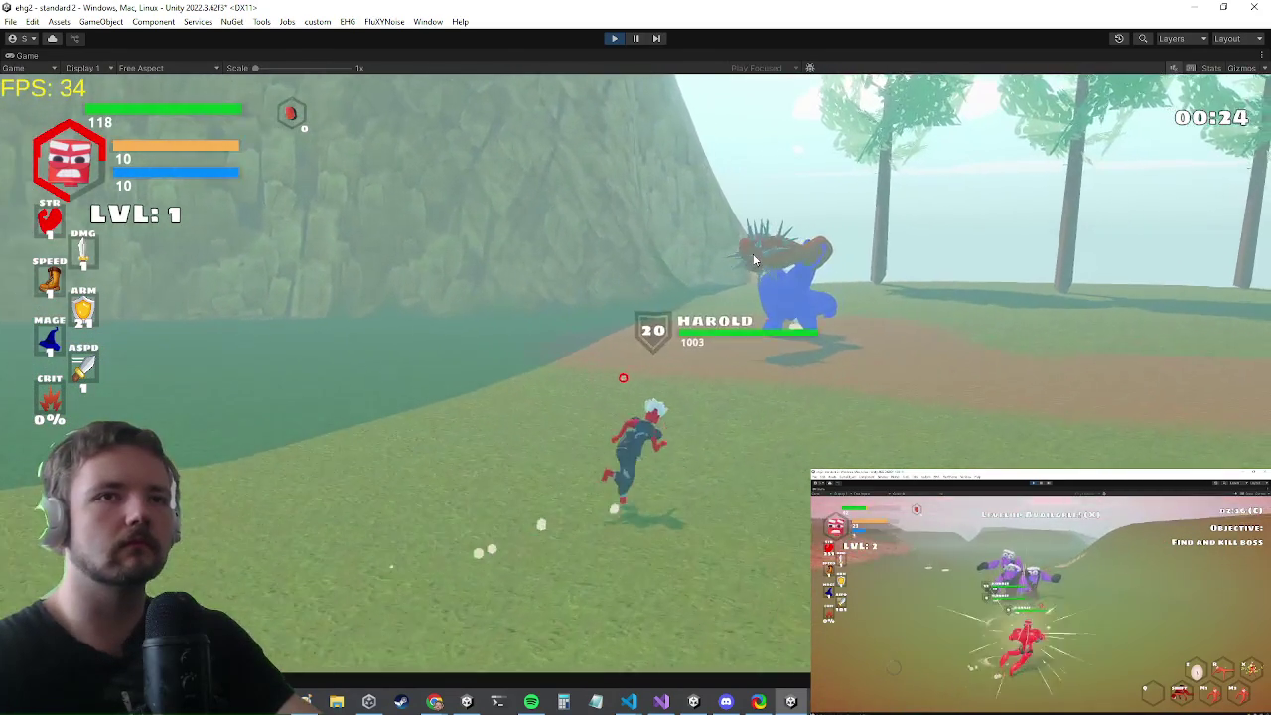
pyautogui.click(753, 260)
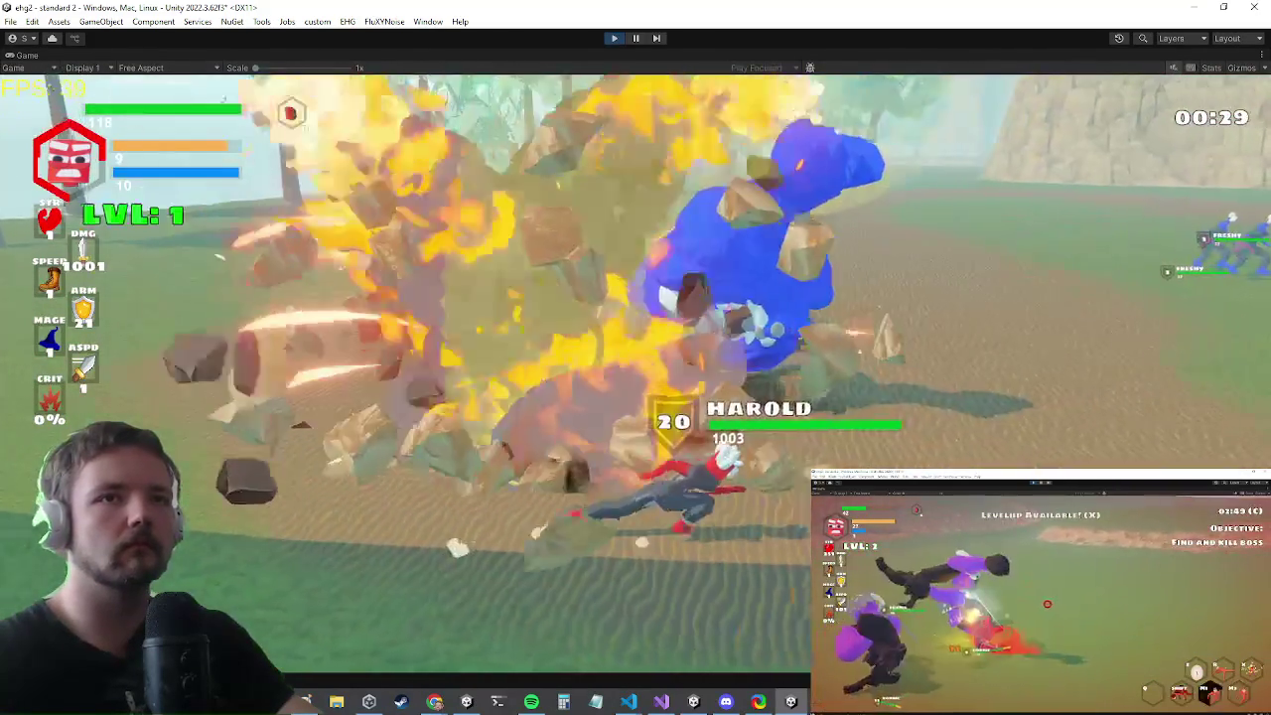
pyautogui.click(632, 386)
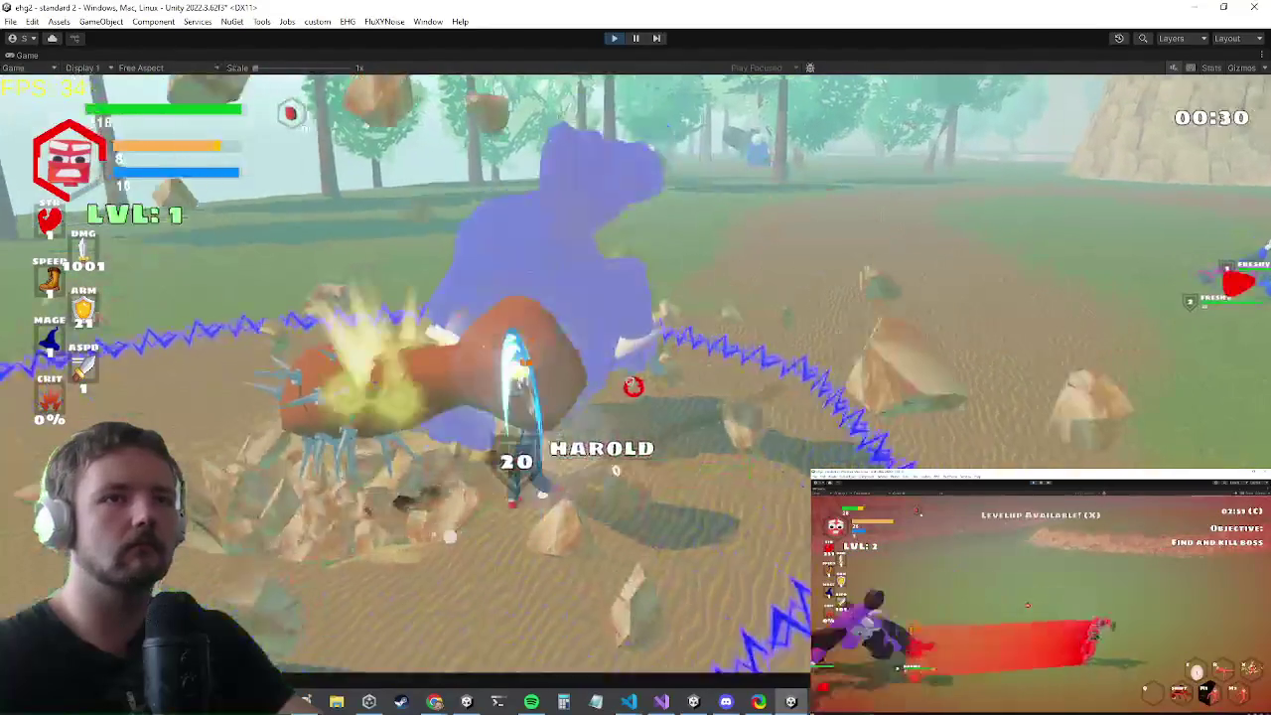
pyautogui.click(626, 374)
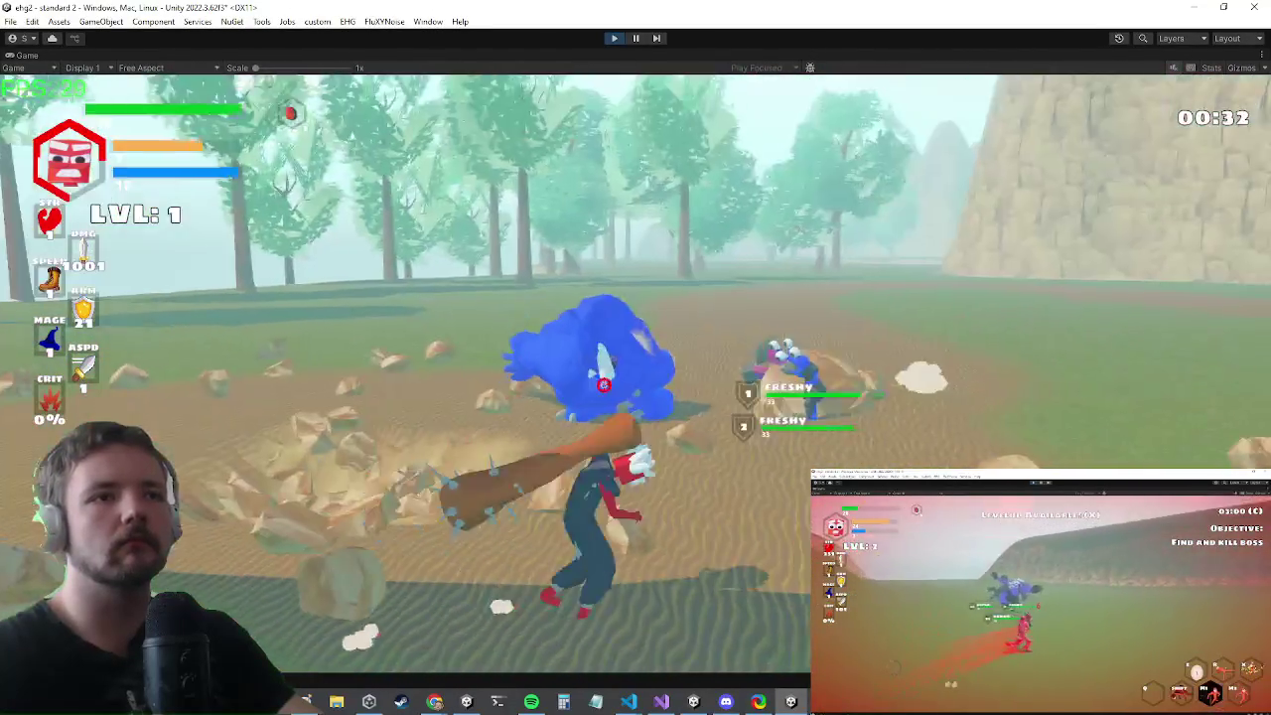
pyautogui.click(603, 383)
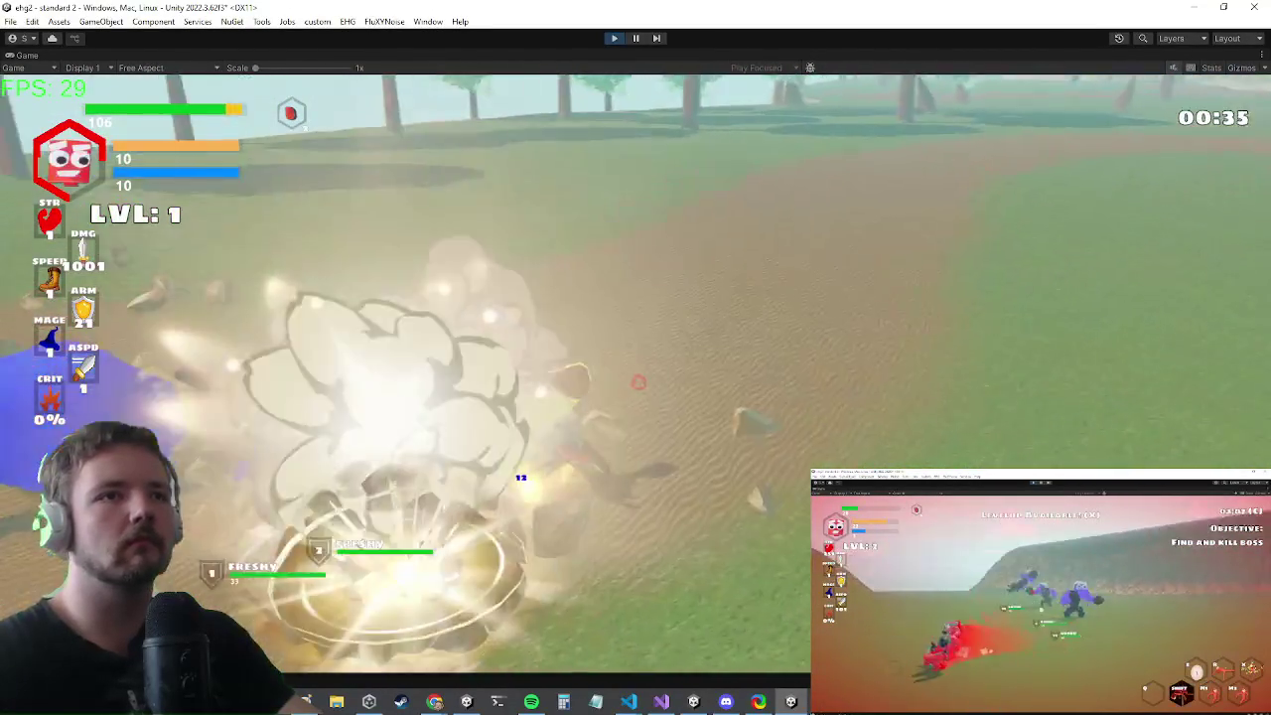
pyautogui.click(639, 374)
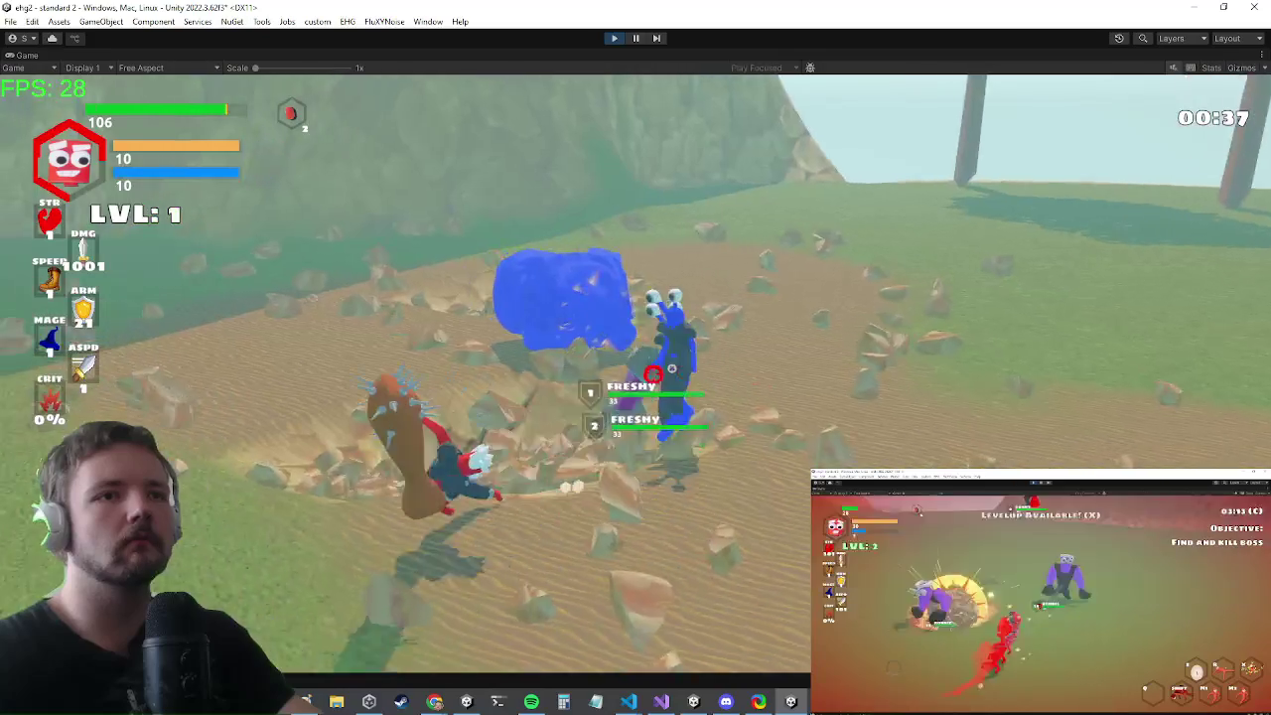
# - Keep clubbing Harold and the Freshy enemy until the character reaches level 2
pyautogui.click(642, 380)
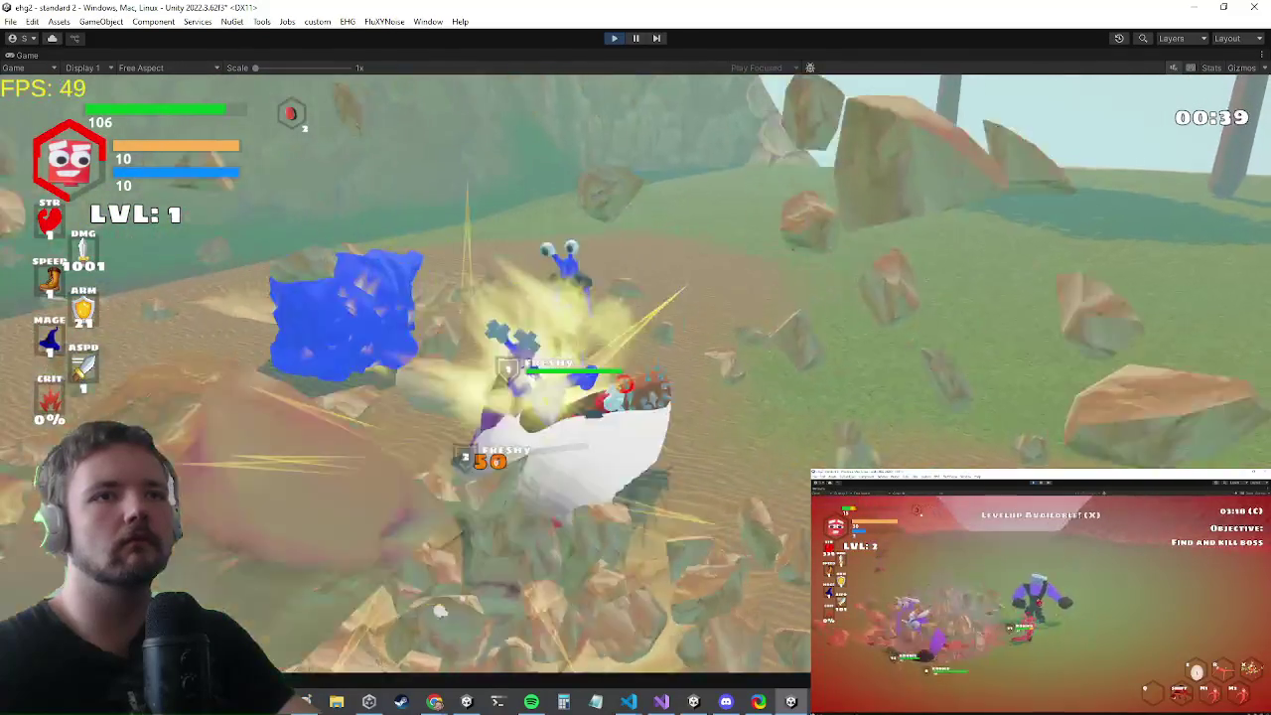
pyautogui.click(643, 368)
pyautogui.click(641, 369)
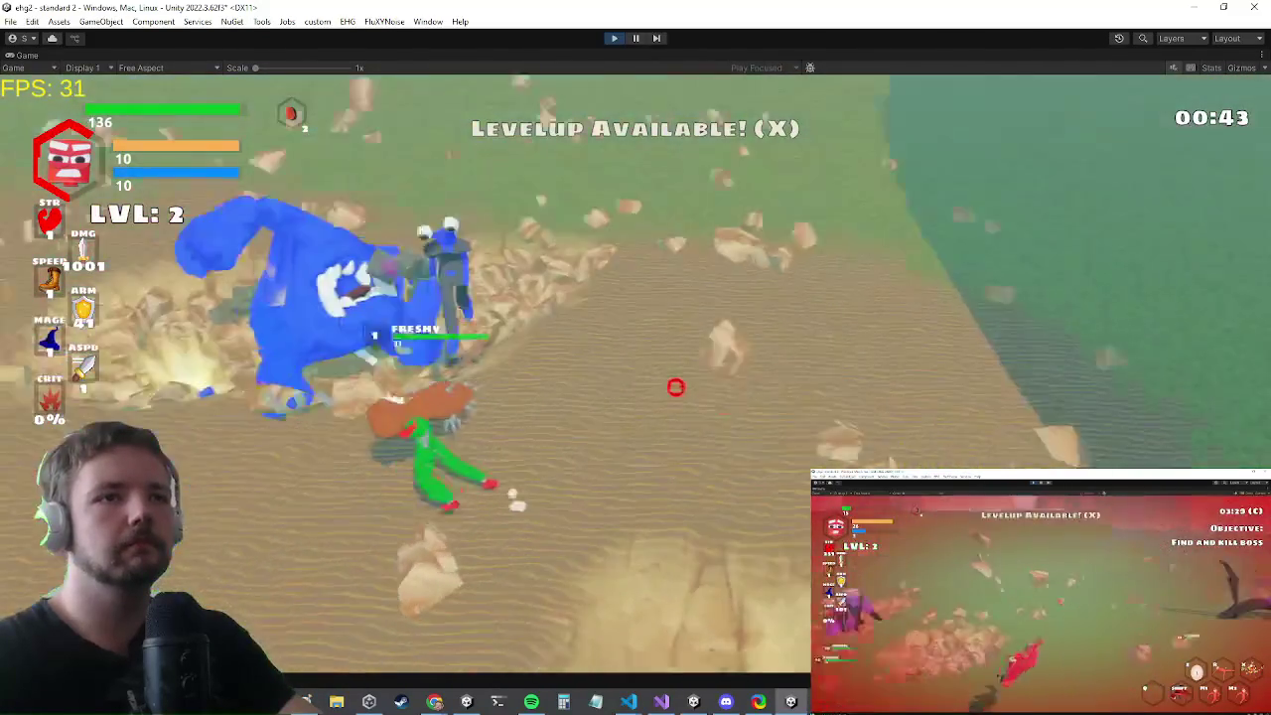
pyautogui.click(630, 365)
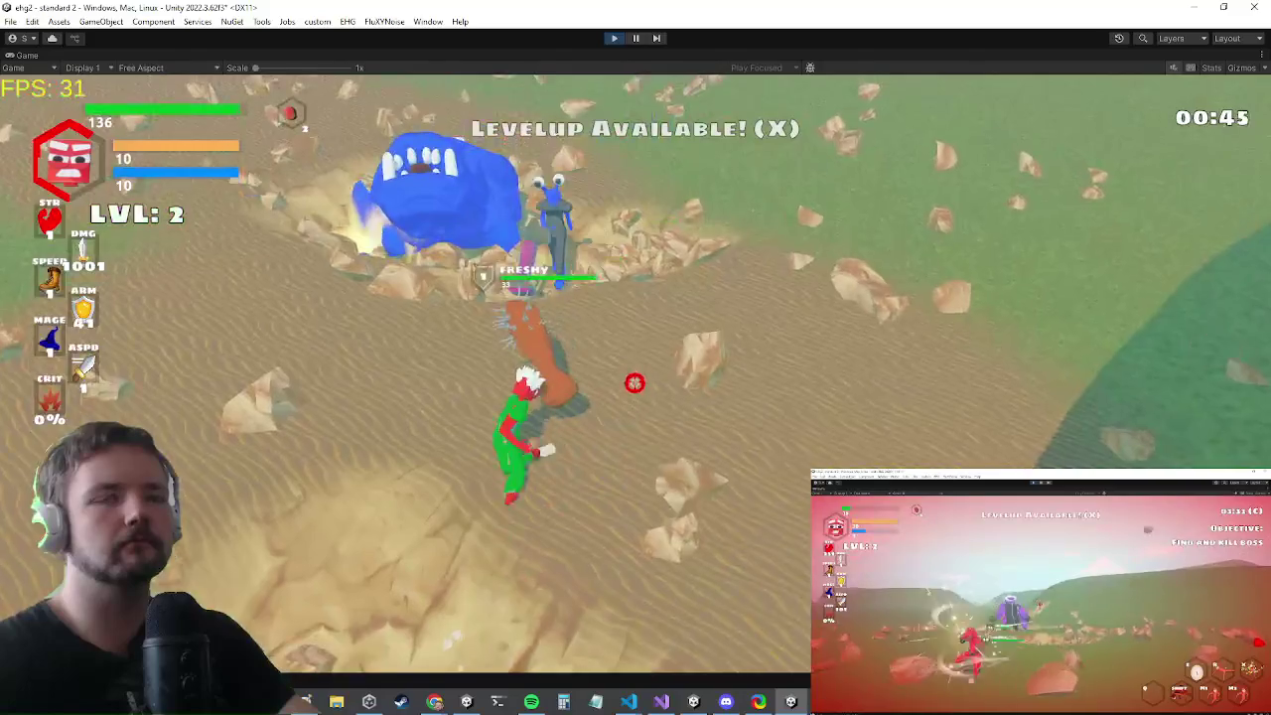
pyautogui.click(656, 382)
pyautogui.click(621, 371)
pyautogui.click(645, 383)
pyautogui.click(646, 344)
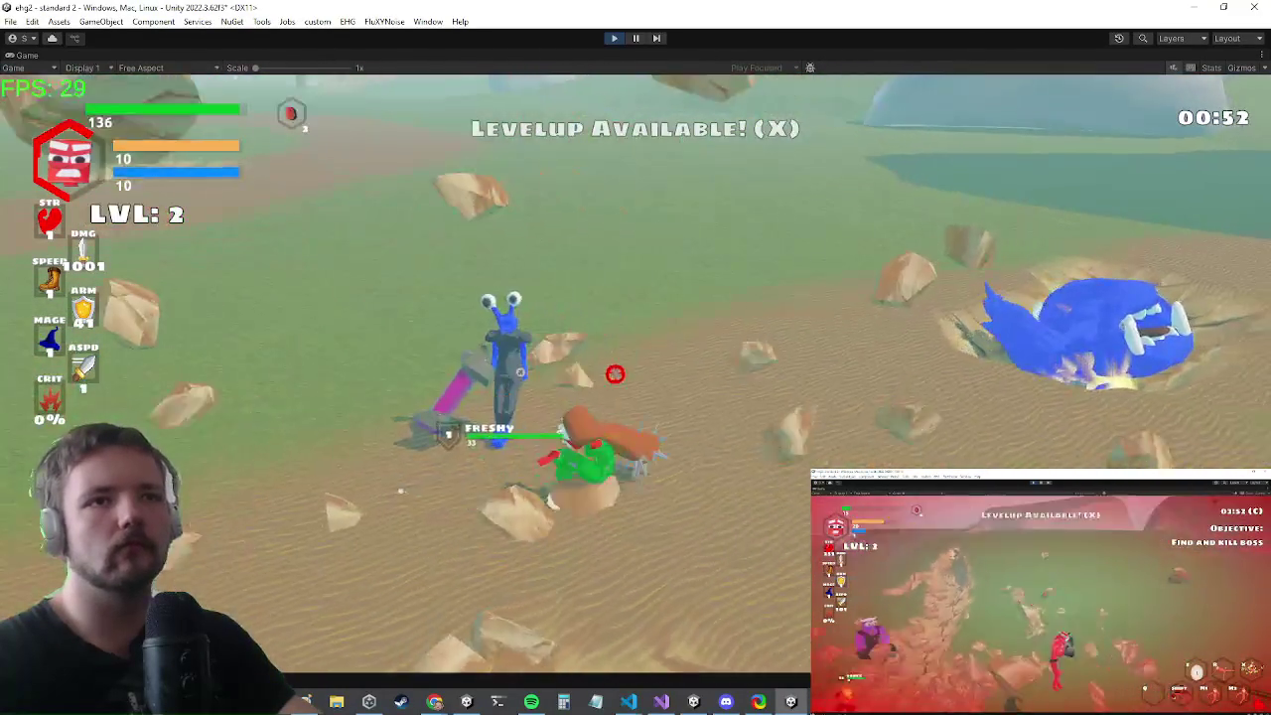
pyautogui.click(643, 373)
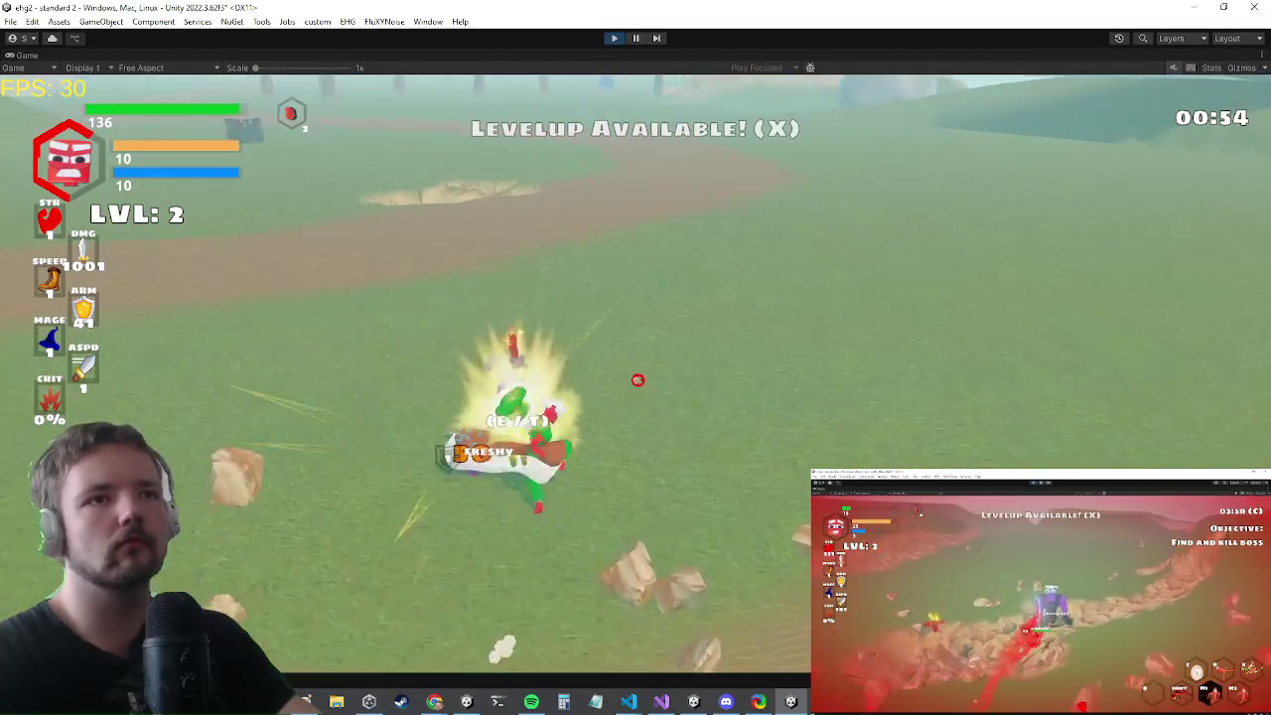
pyautogui.click(645, 371)
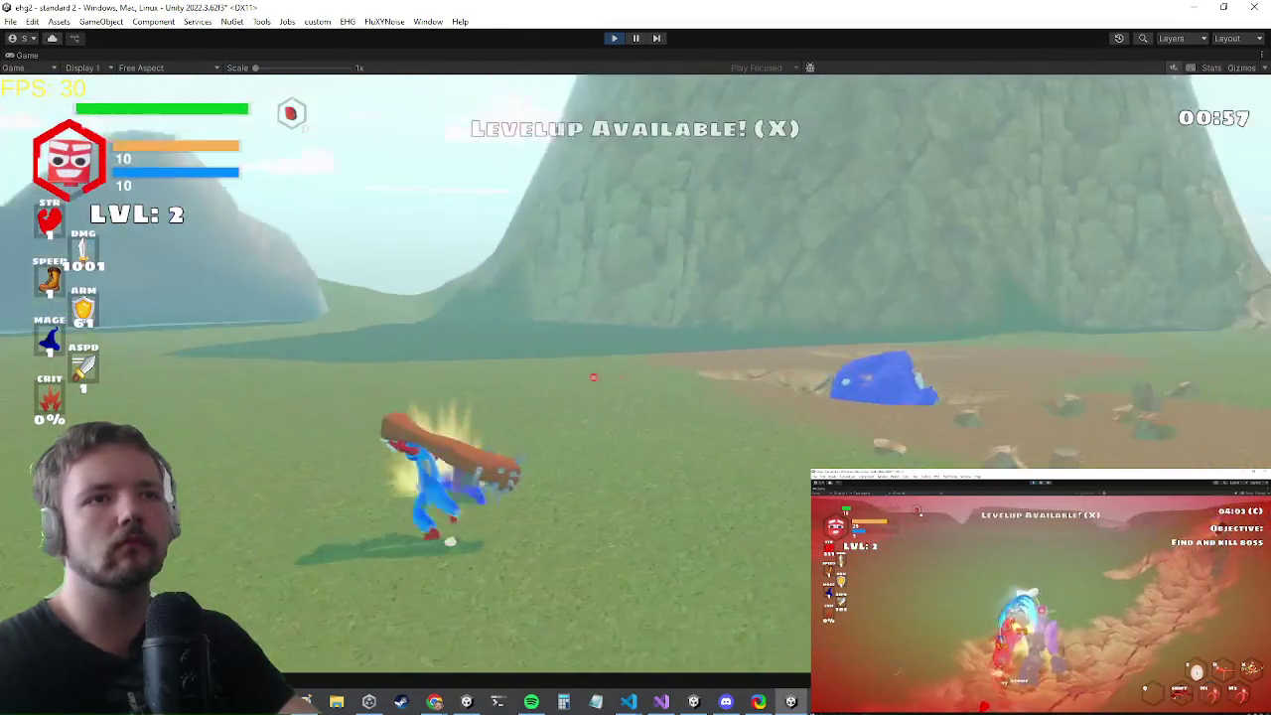
pyautogui.click(610, 376)
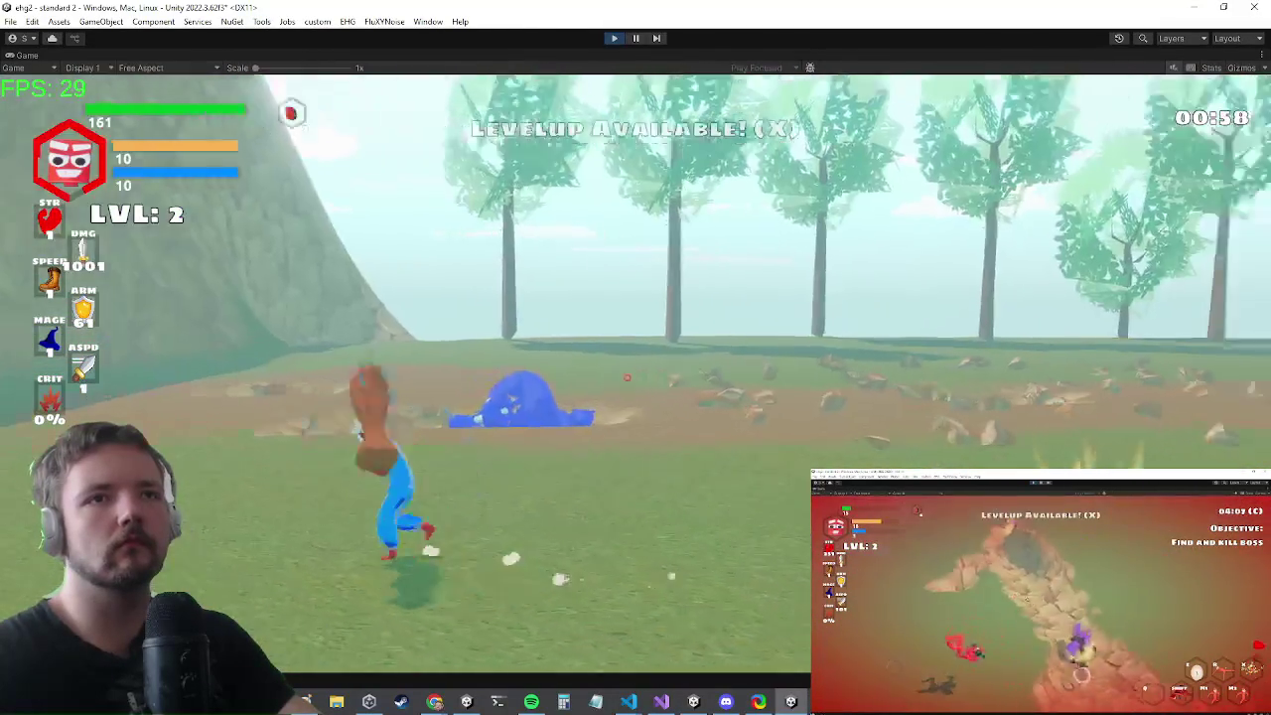
pyautogui.click(581, 375)
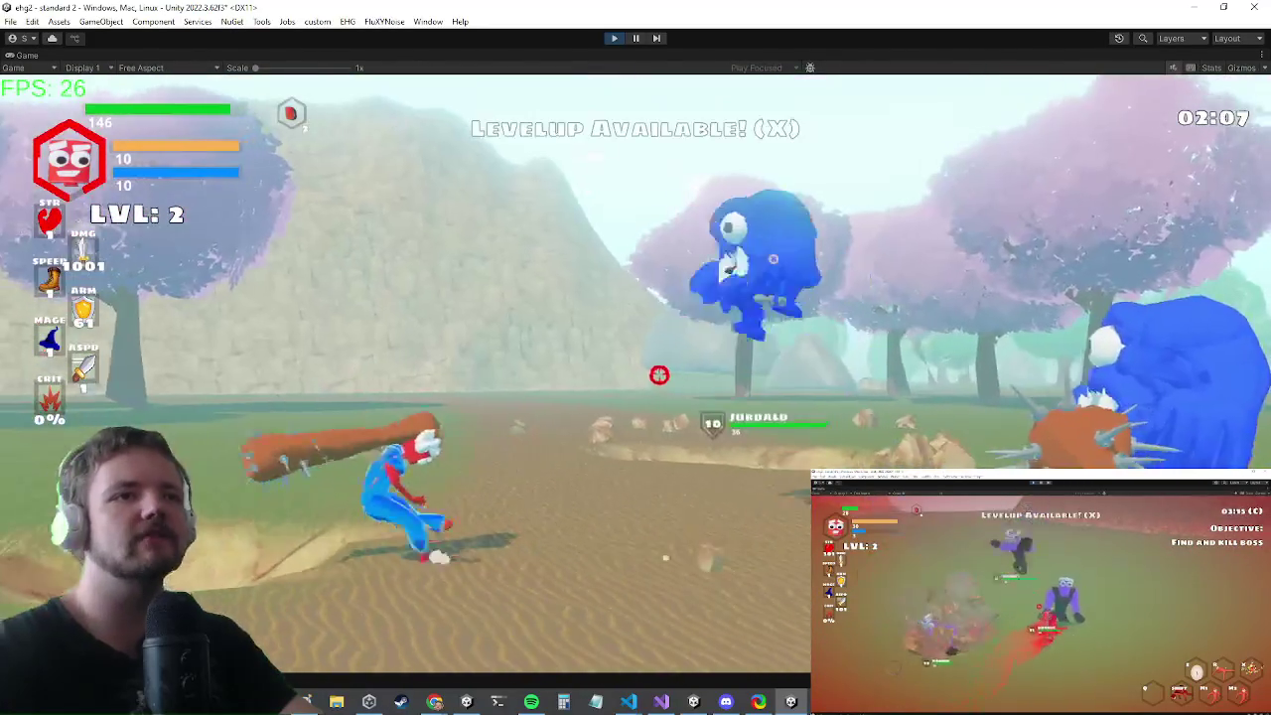
pyautogui.hotkey('alt', 'Tab')
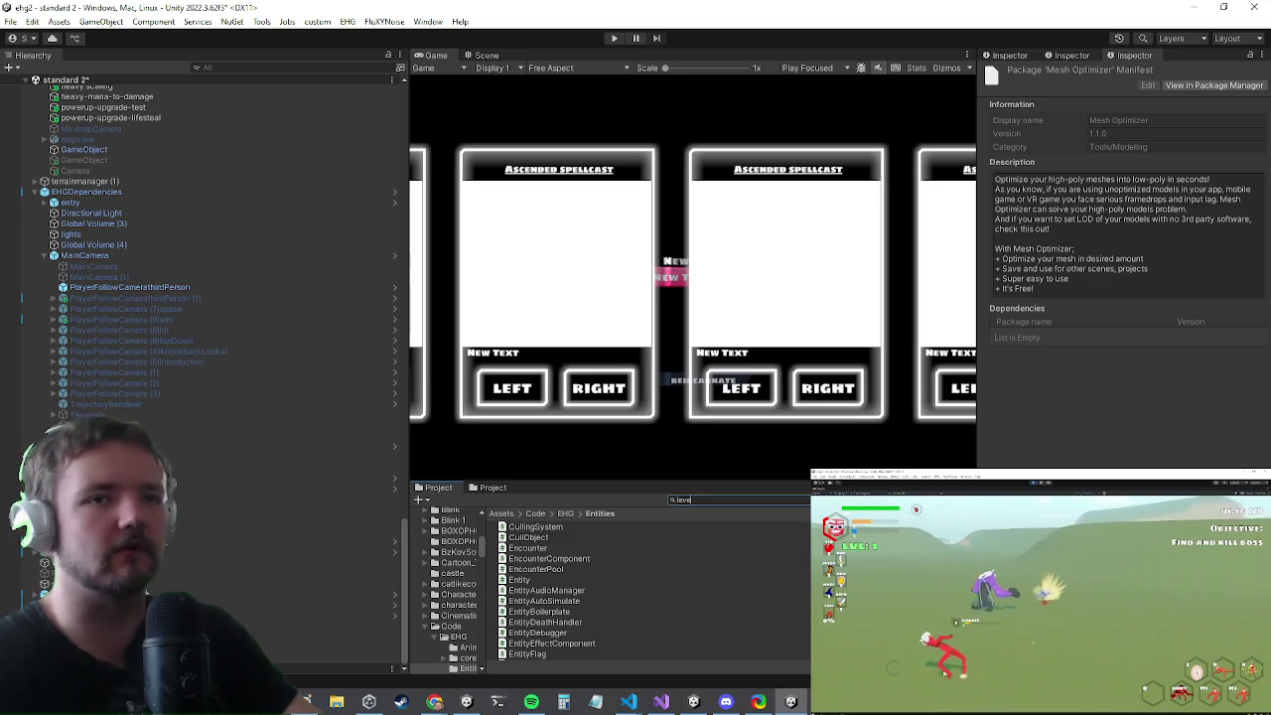
# - Search the Project for 'level', open the level selection prefab, then return to the scene
pyautogui.write('l sele')
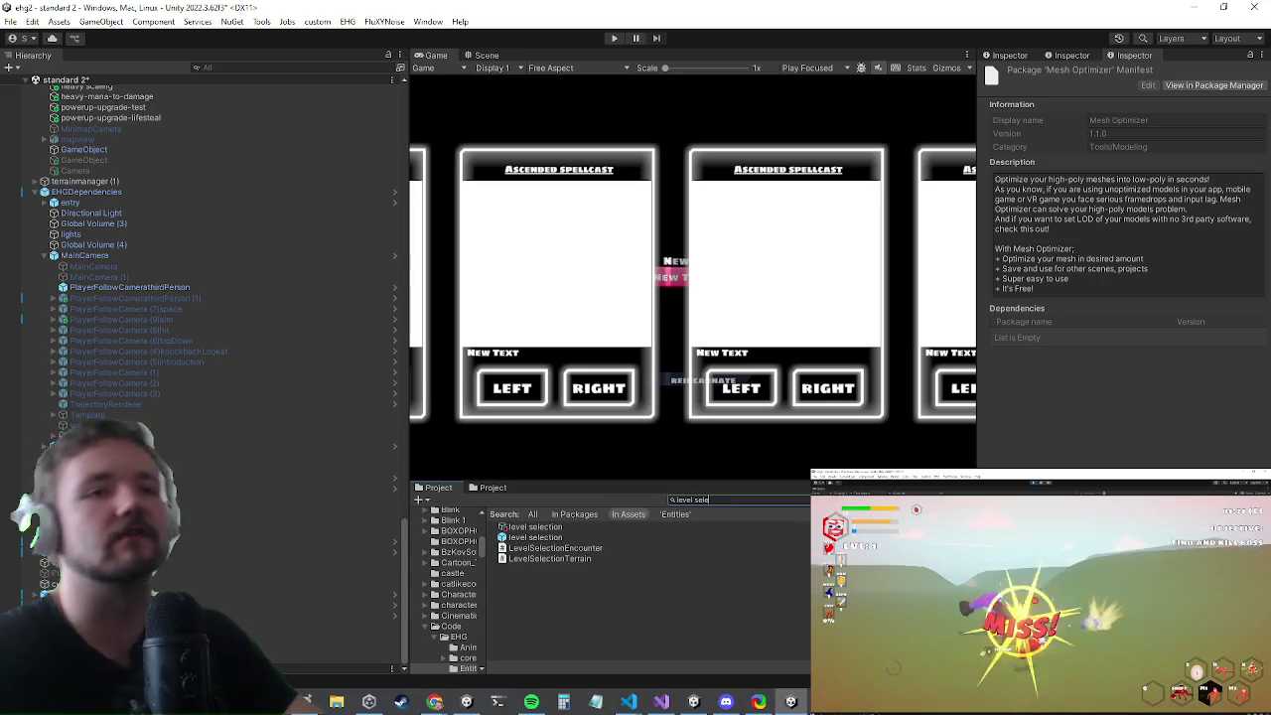
pyautogui.click(536, 537)
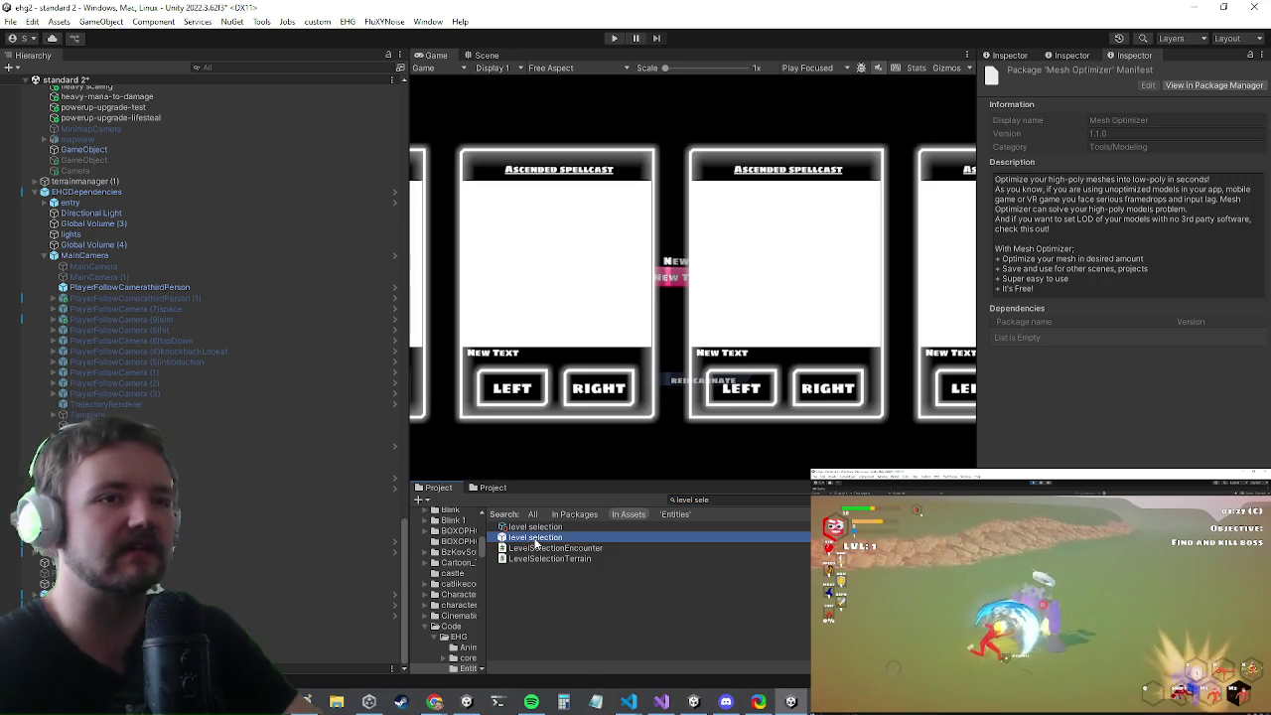
pyautogui.click(654, 703)
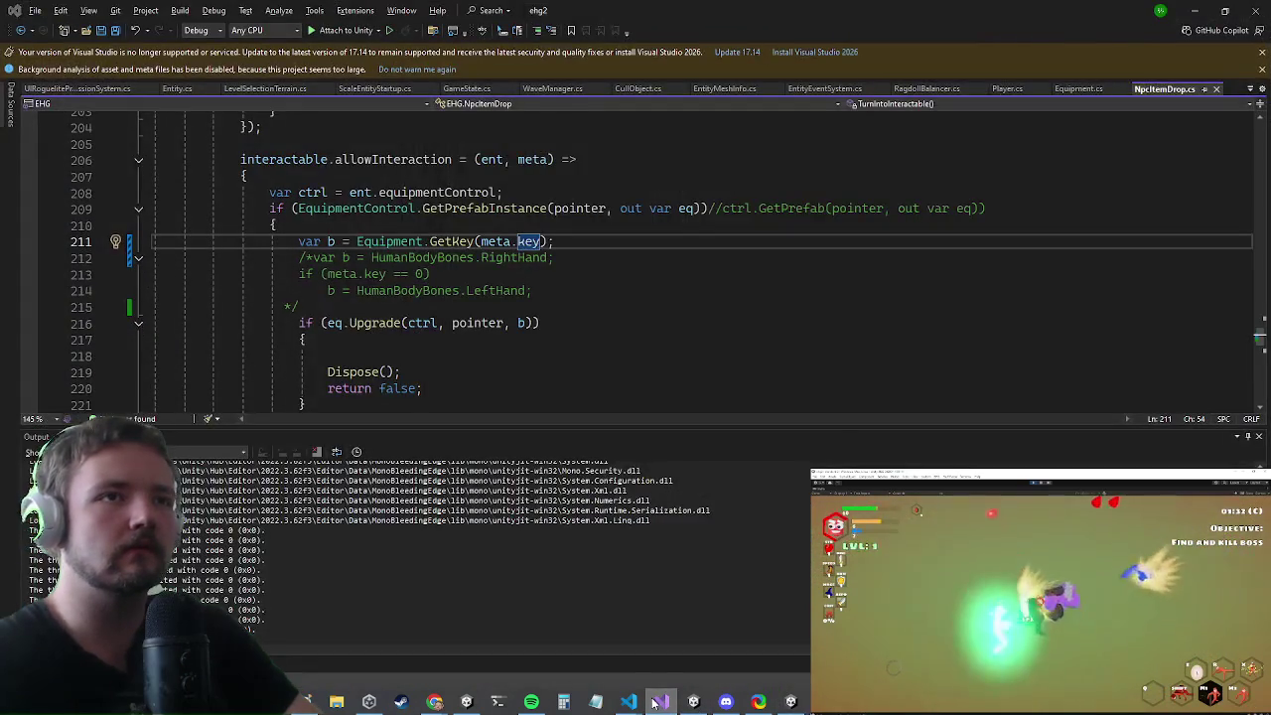
pyautogui.click(655, 703)
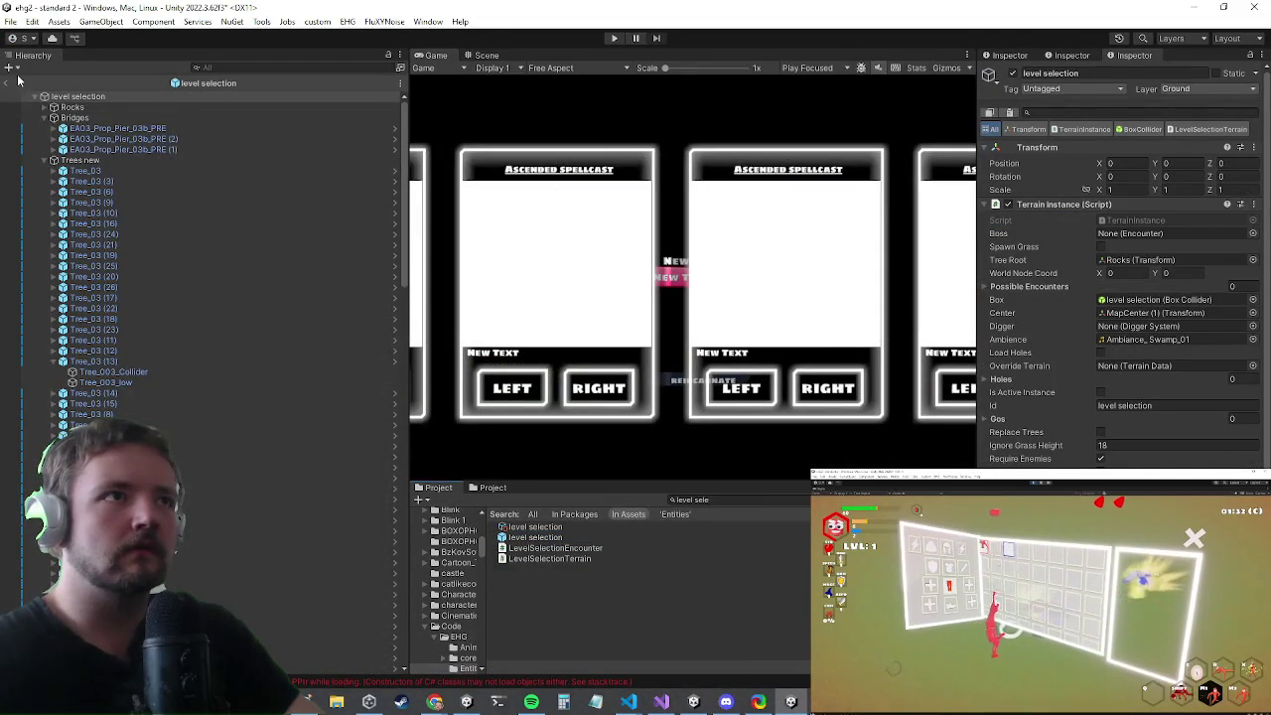
pyautogui.click(23, 83)
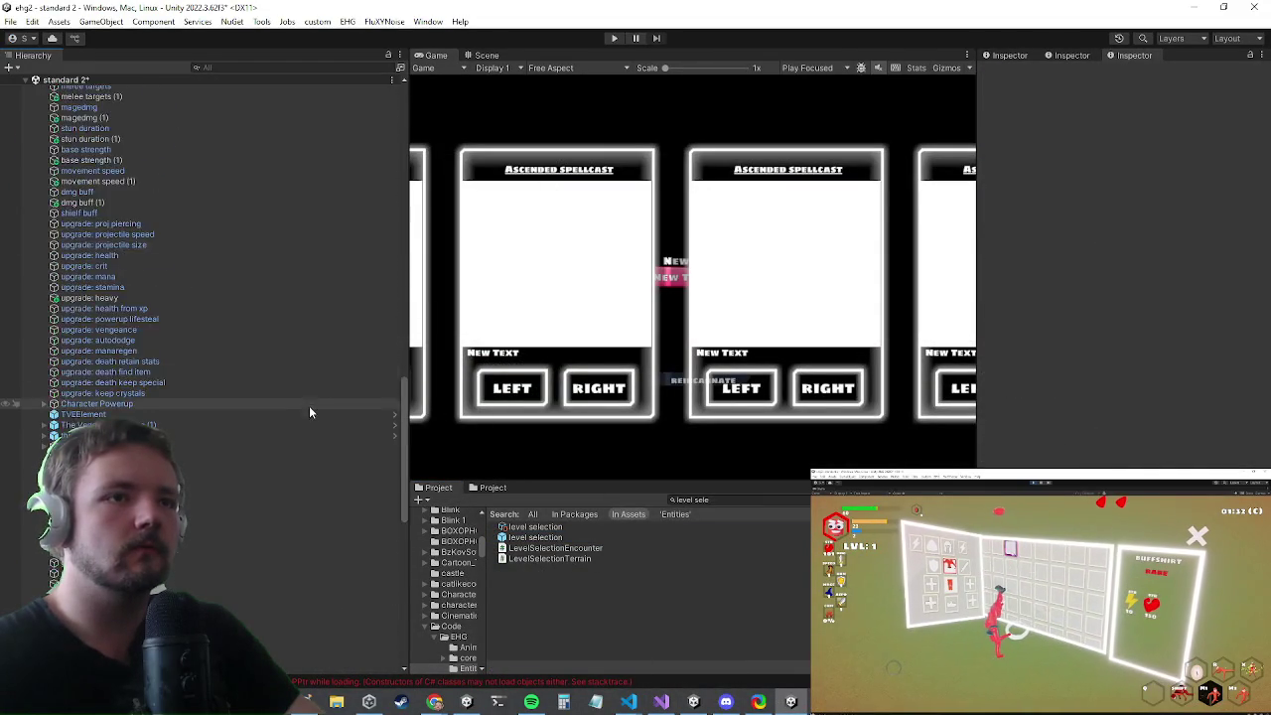
# - In the Scene view, frame the bow and inspect its LaserChargeUp Variant particle effect
pyautogui.scroll(2, 264, 405)
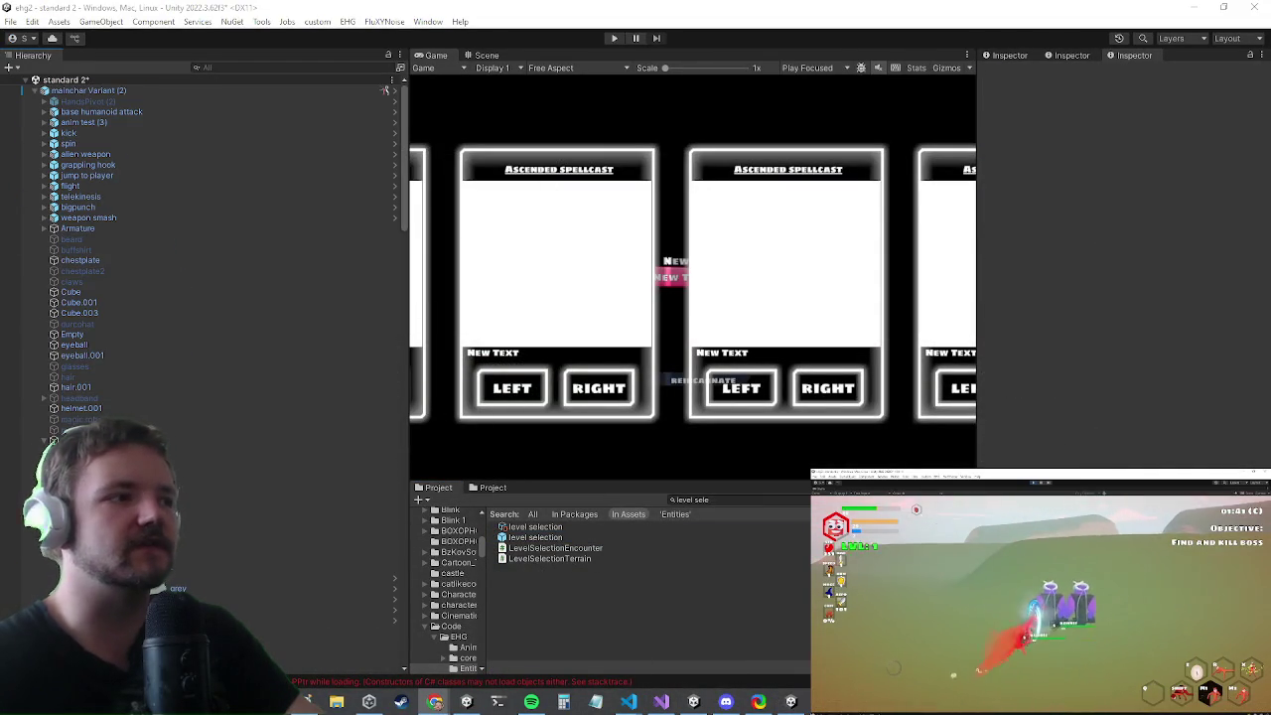
pyautogui.click(481, 55)
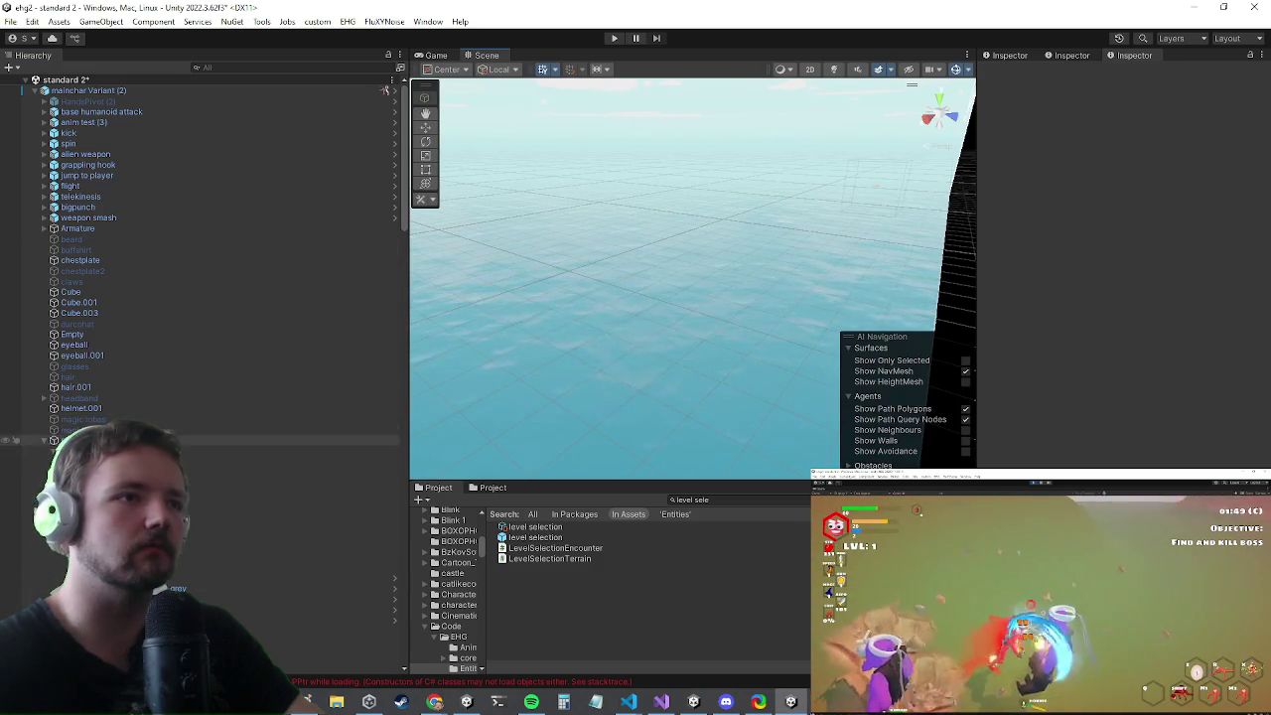
pyautogui.doubleClick(317, 620)
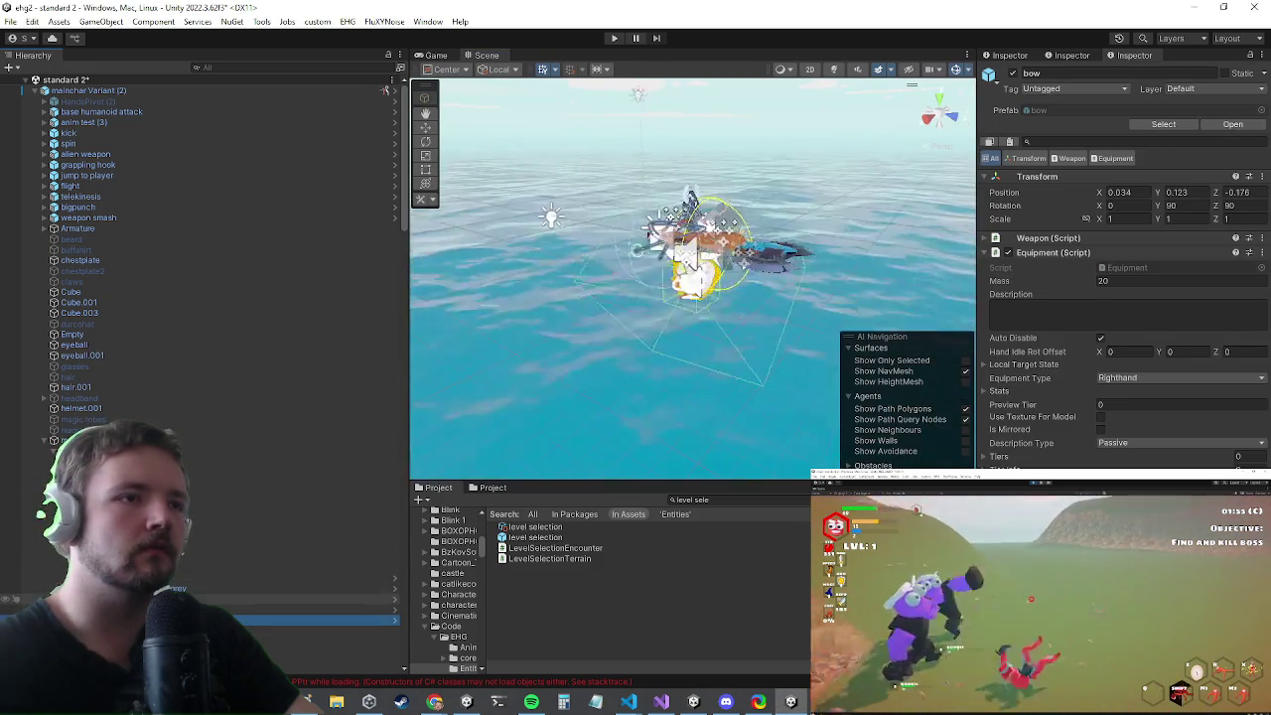
pyautogui.scroll(5, 617, 186)
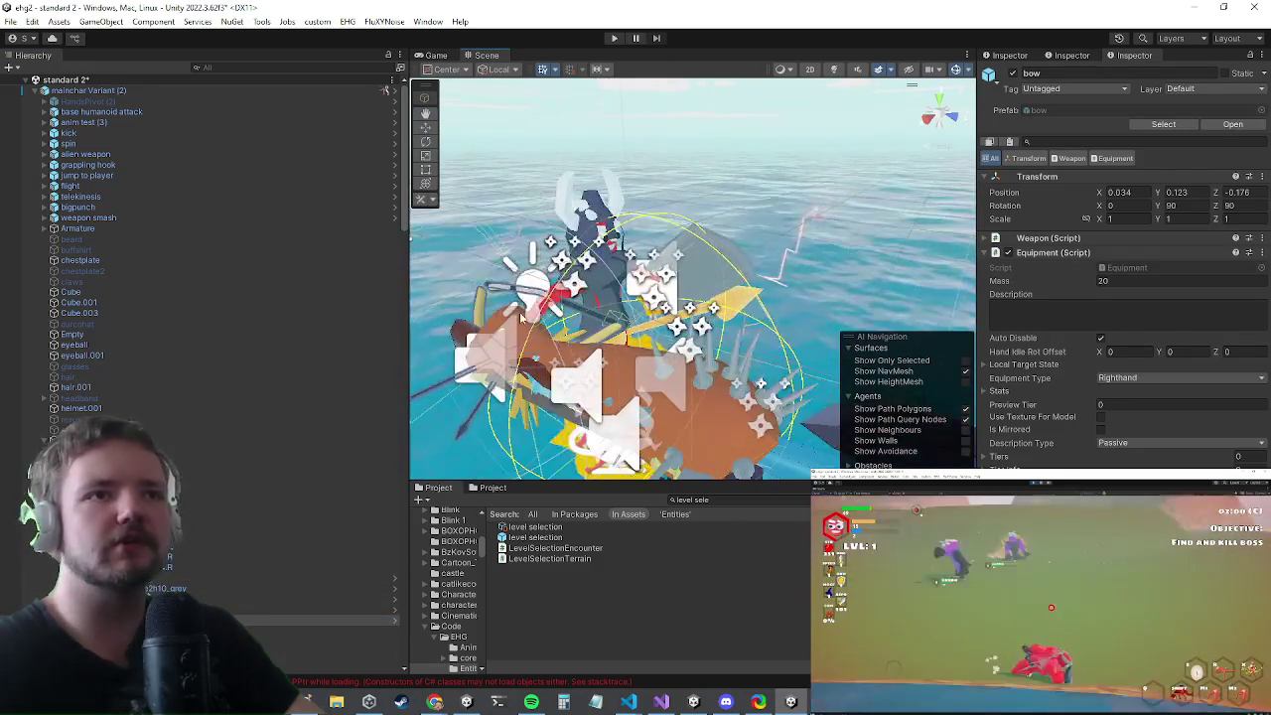
pyautogui.moveTo(617, 185)
pyautogui.mouseDown()
pyautogui.moveTo(556, 270)
pyautogui.moveTo(520, 453)
pyautogui.moveTo(668, 259)
pyautogui.mouseUp()
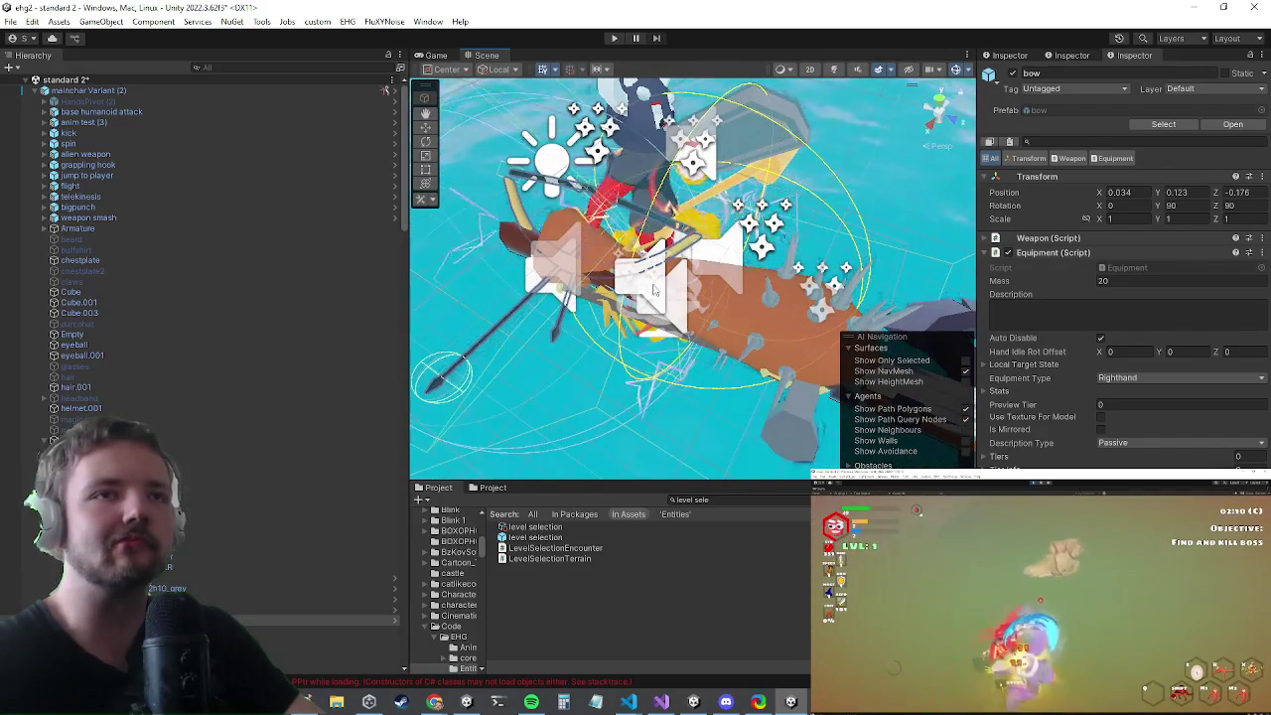
pyautogui.click(669, 258)
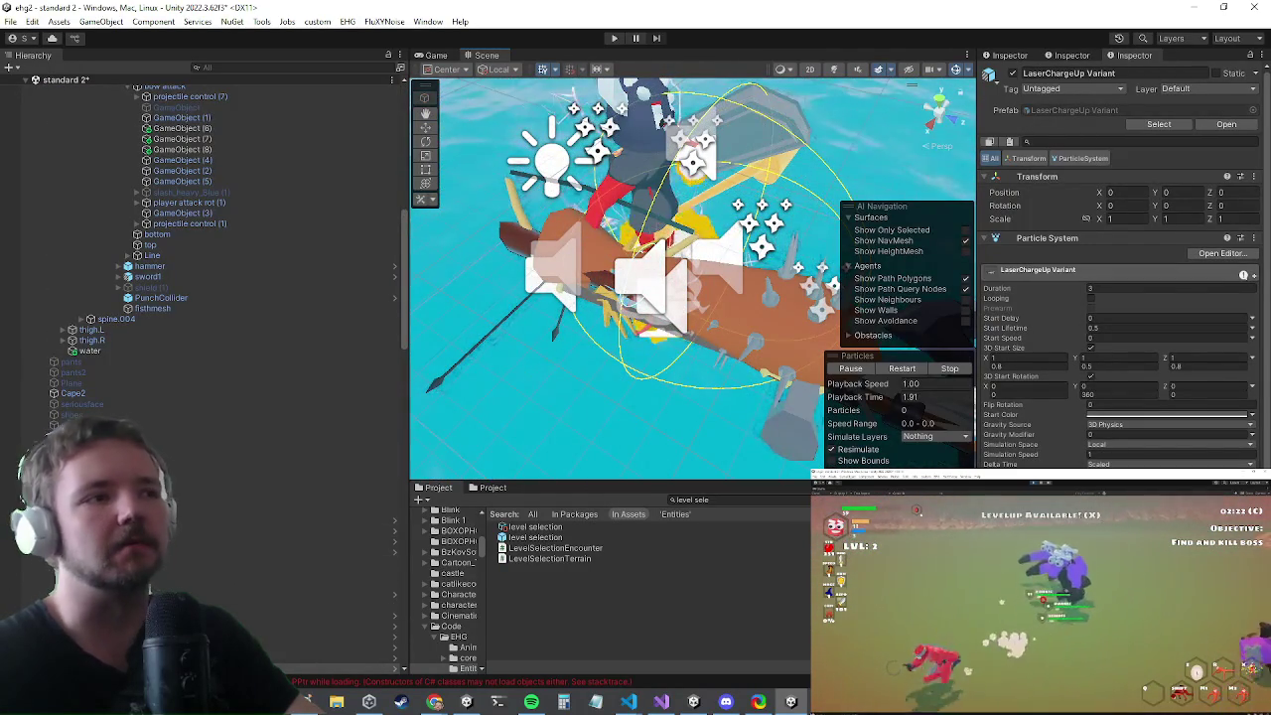
# - Collapse the bow, expand the club's children and select the club weapon
pyautogui.scroll(5, 263, 351)
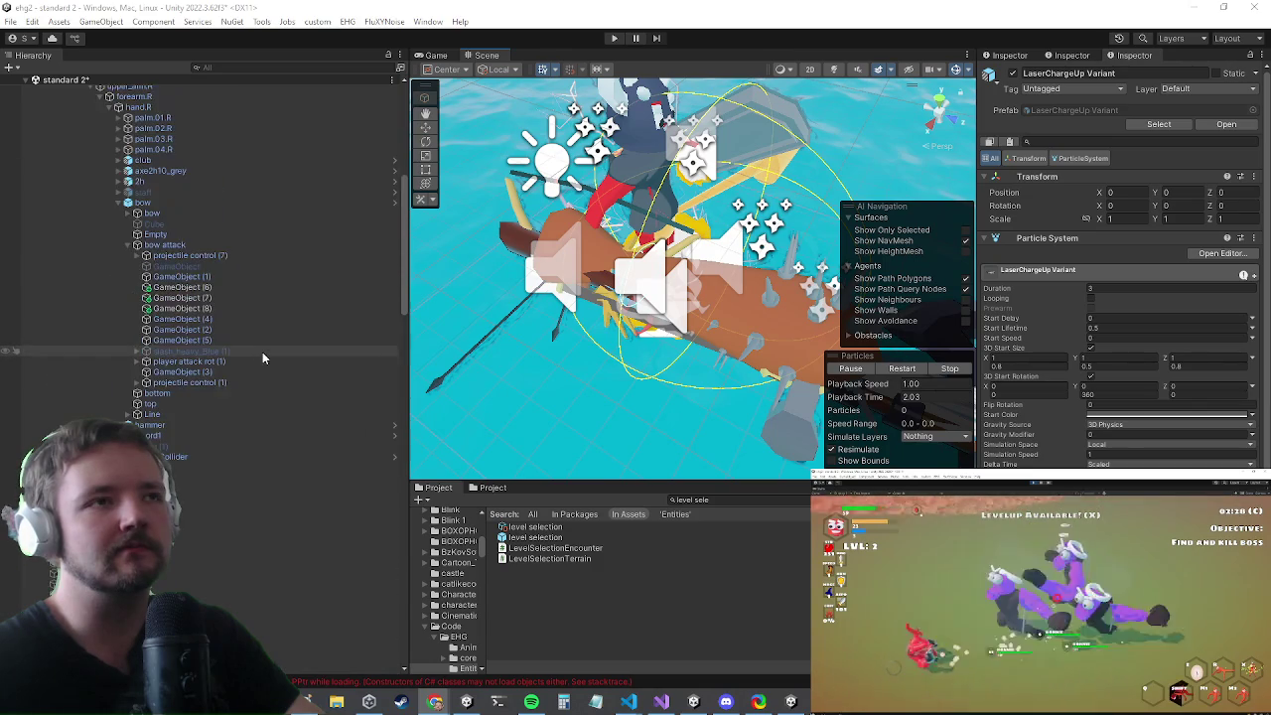
pyautogui.scroll(4, 258, 351)
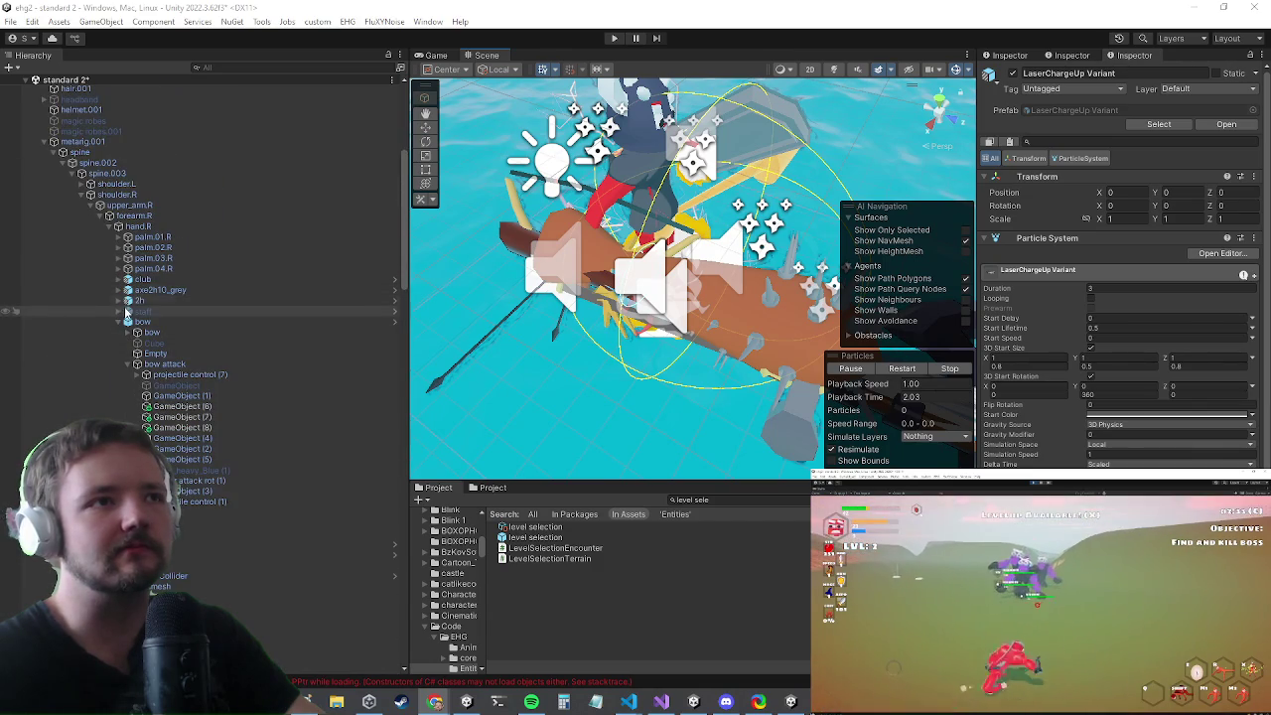
pyautogui.click(120, 322)
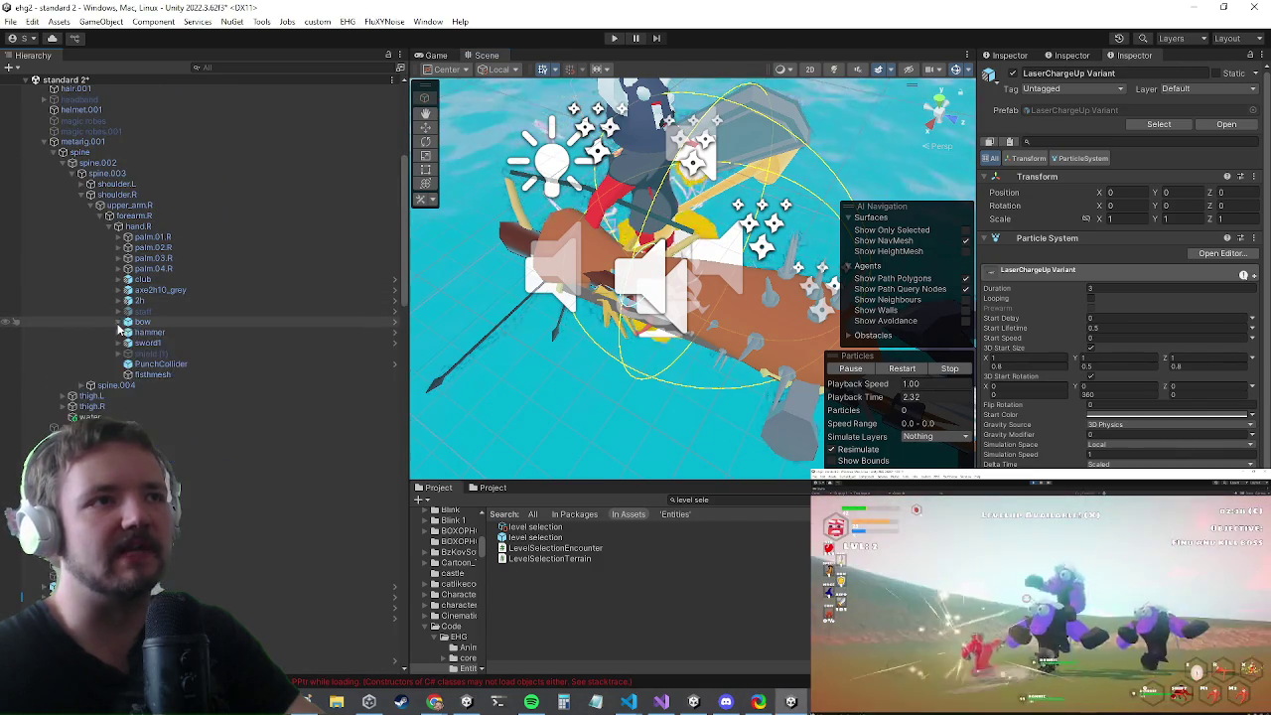
pyautogui.click(119, 279)
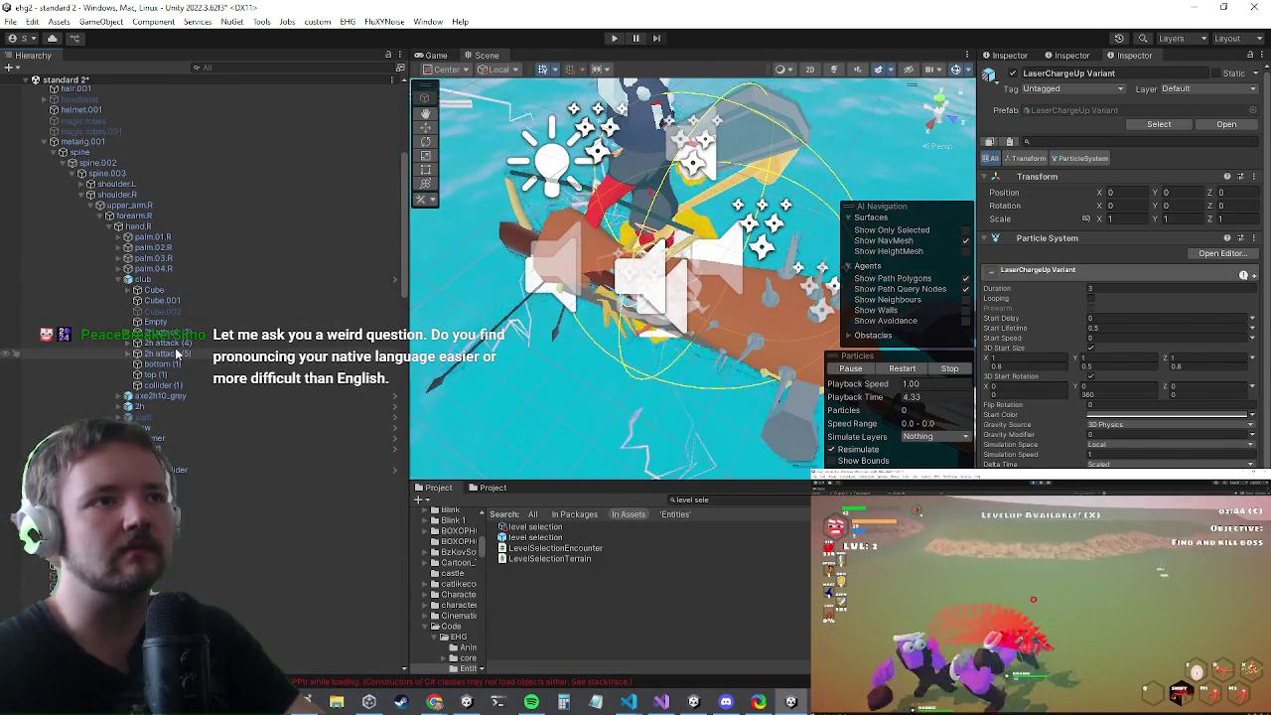
pyautogui.click(167, 355)
pyautogui.click(214, 279)
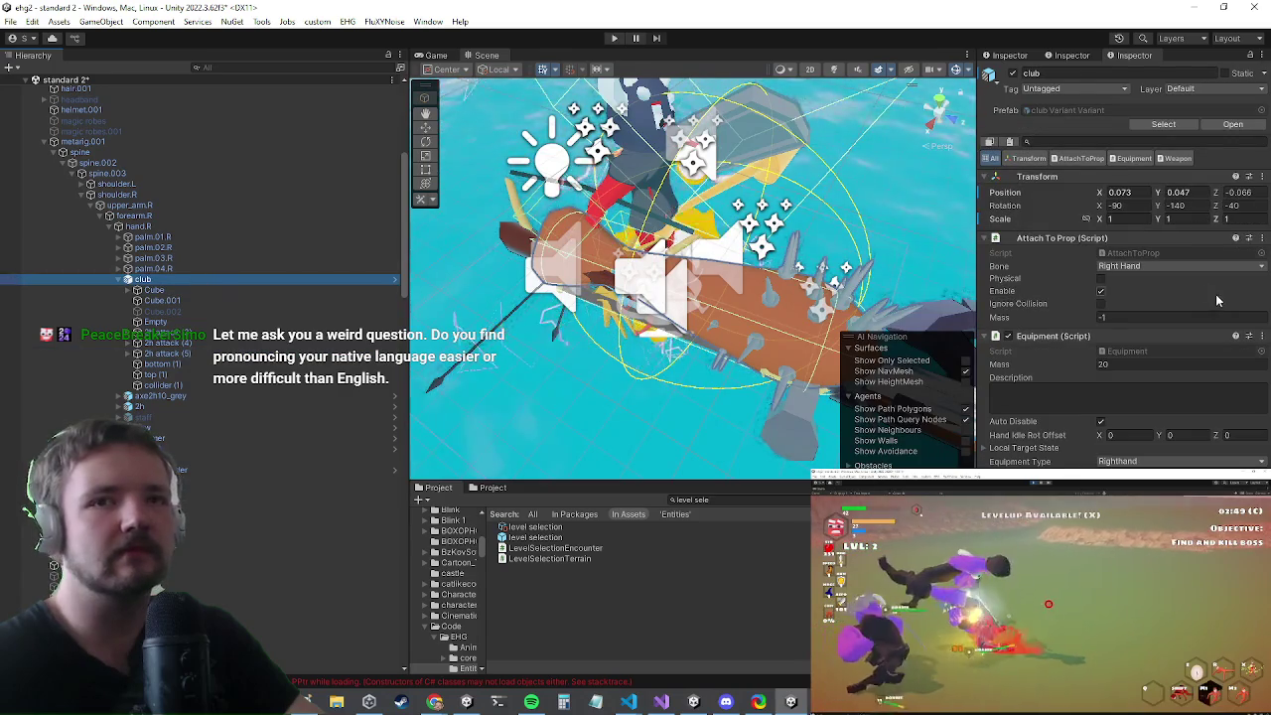
# - Duplicate GameObject (1) under the club's 2h attack (3) into GameObject (2)
pyautogui.click(177, 336)
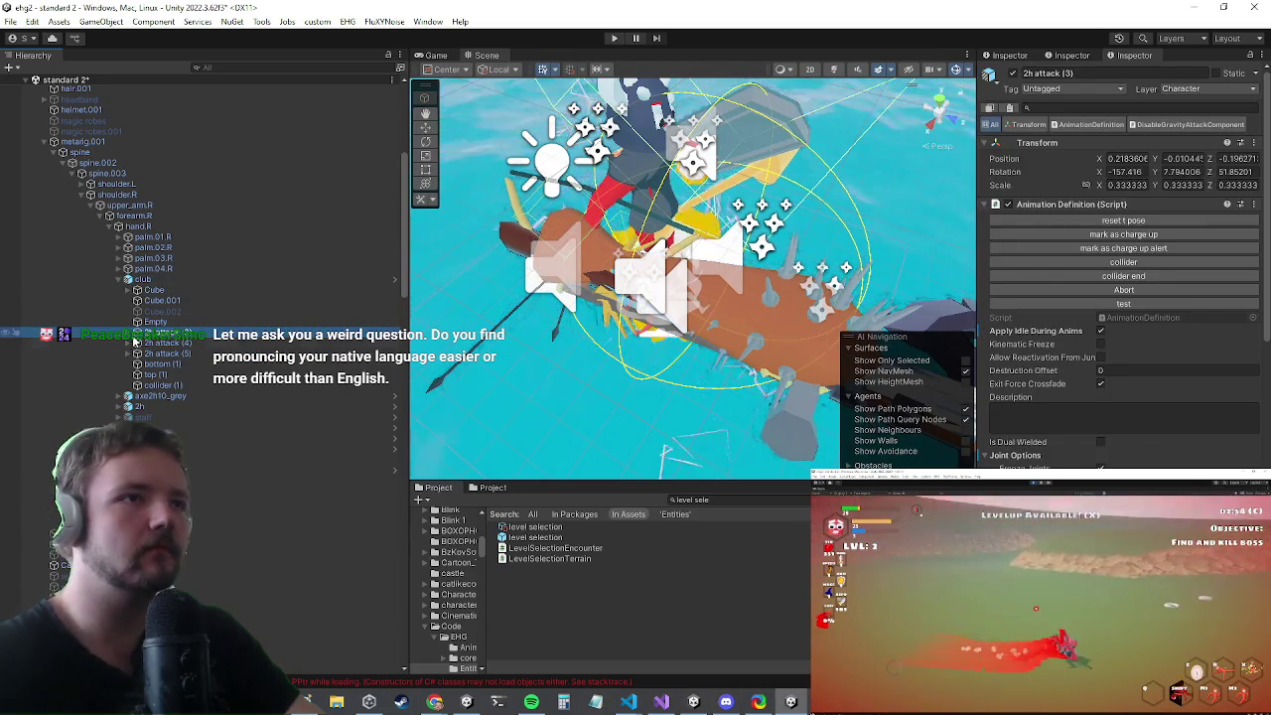
pyautogui.press('Right')
pyautogui.click(183, 342)
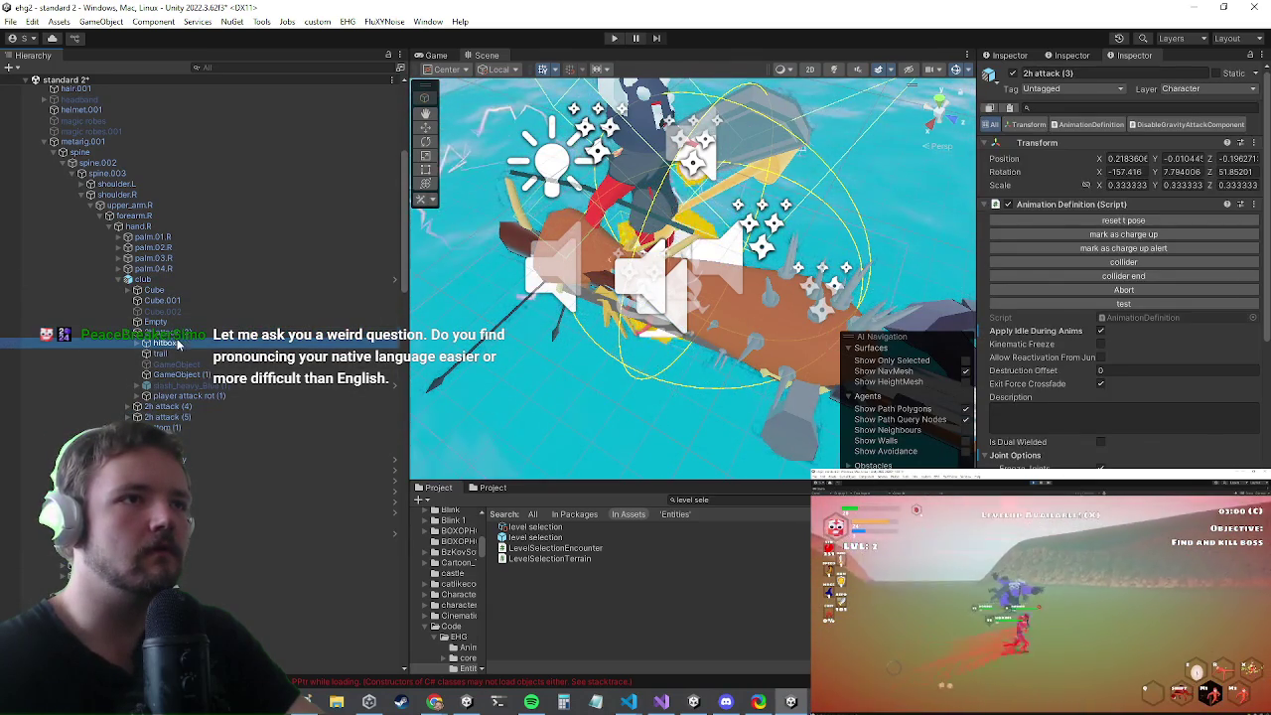
pyautogui.scroll(-10, 1122, 442)
pyautogui.scroll(-15, 1068, 357)
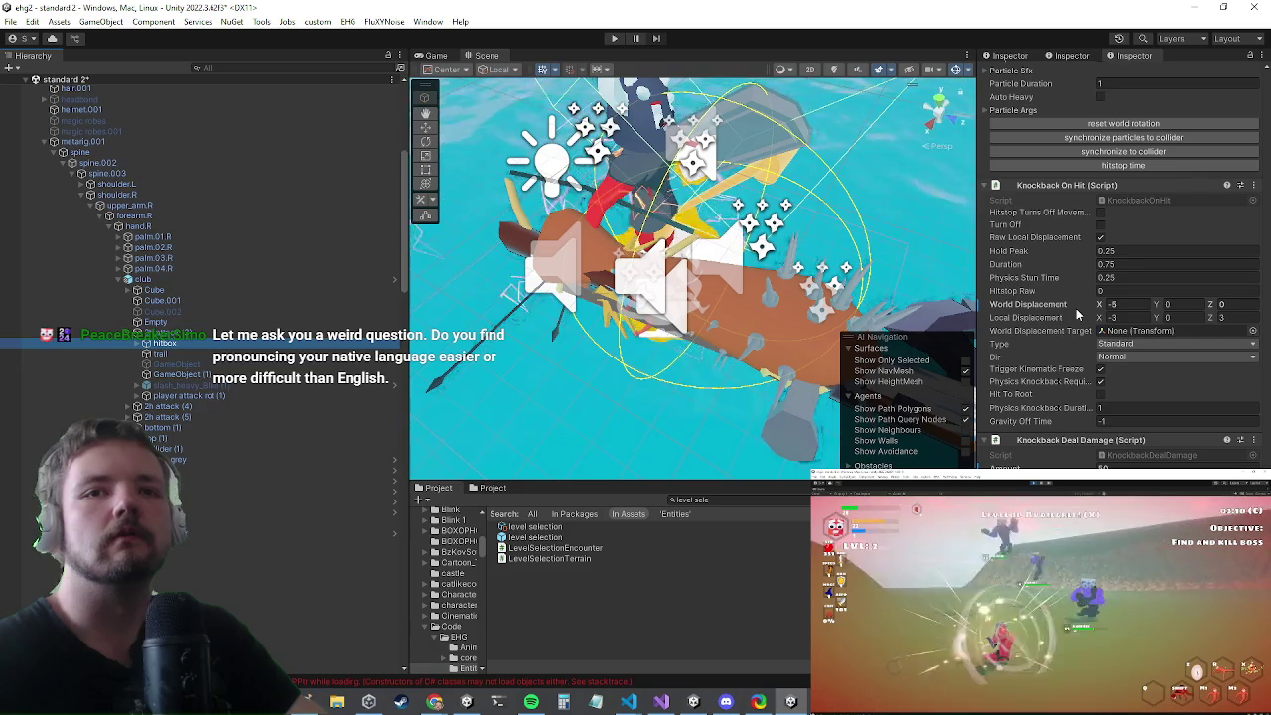
pyautogui.click(174, 375)
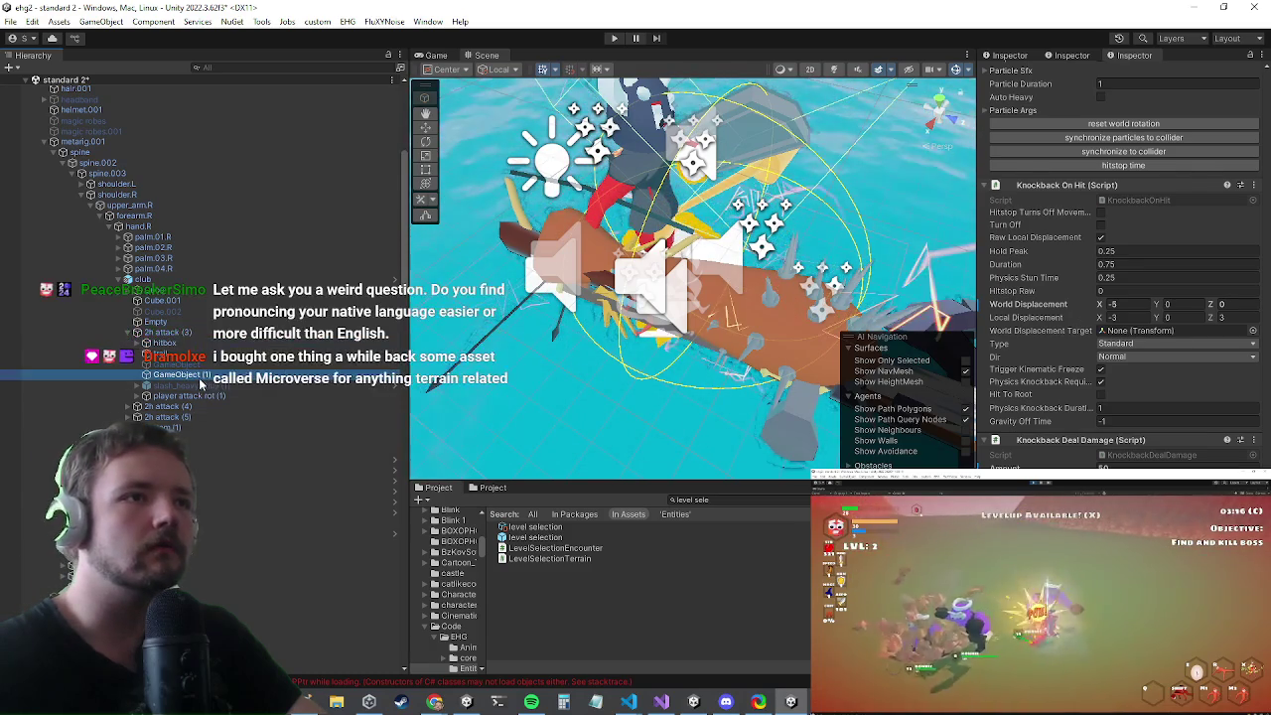
pyautogui.hotkey('ctrl', 'd')
# - Replace Turn Off Physics with an Inject Anim Context component and enable Global
pyautogui.rightClick(1072, 442)
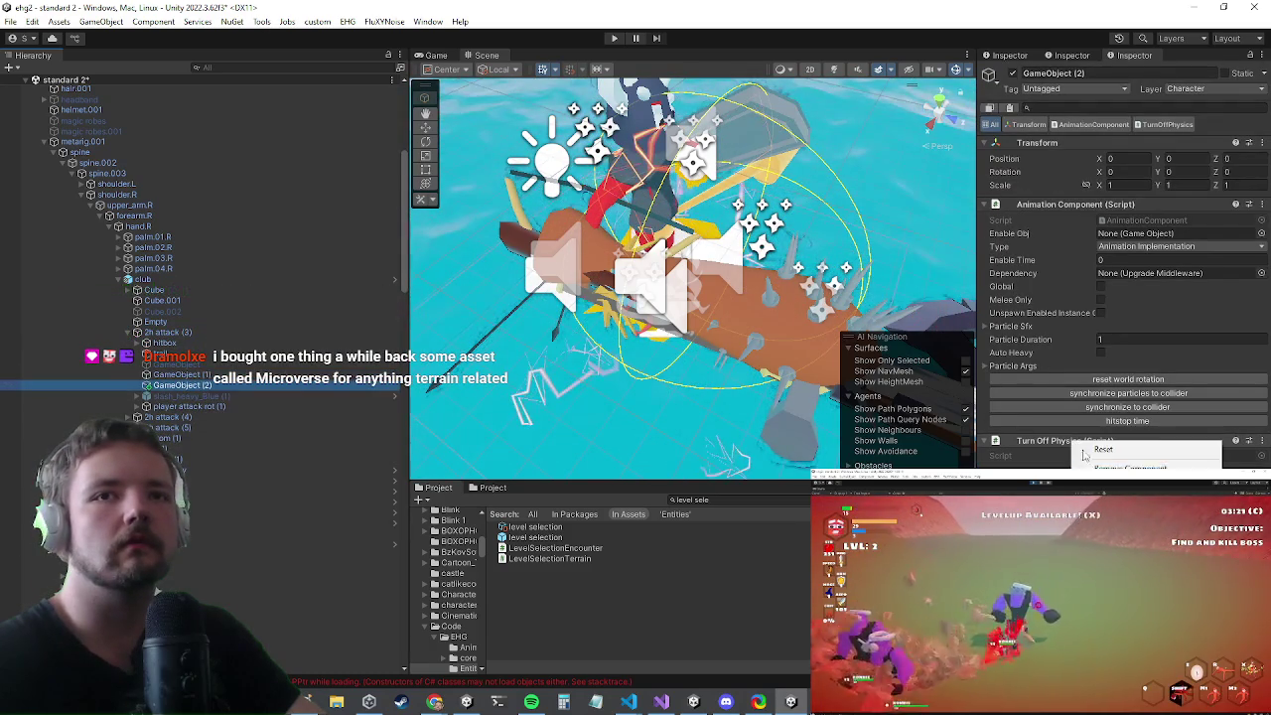
pyautogui.click(1092, 452)
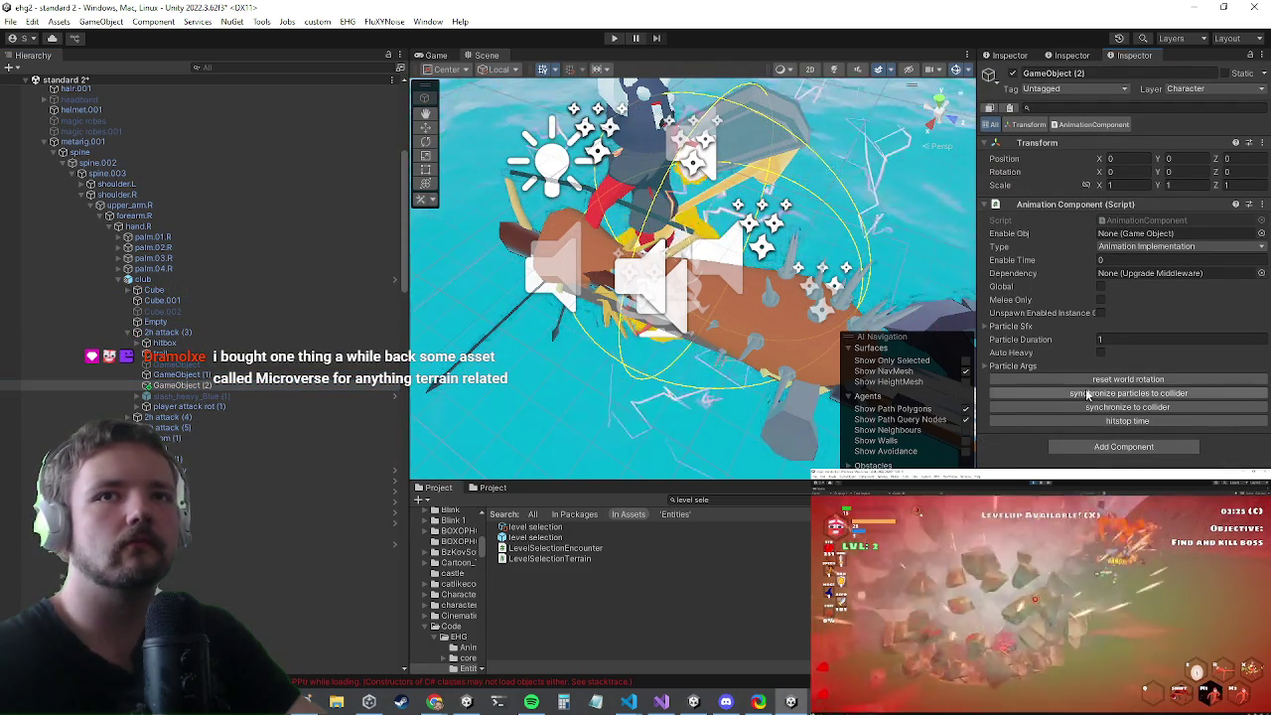
pyautogui.click(1096, 446)
pyautogui.write('appl')
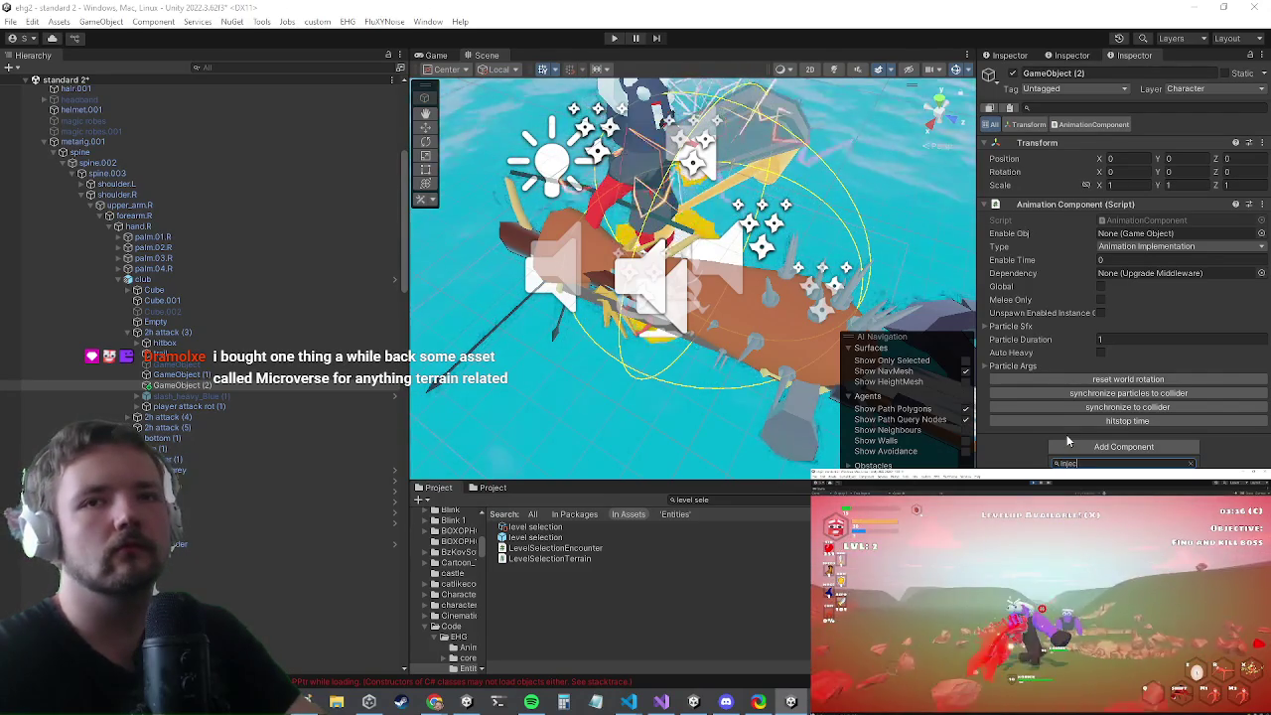
pyautogui.press('Return')
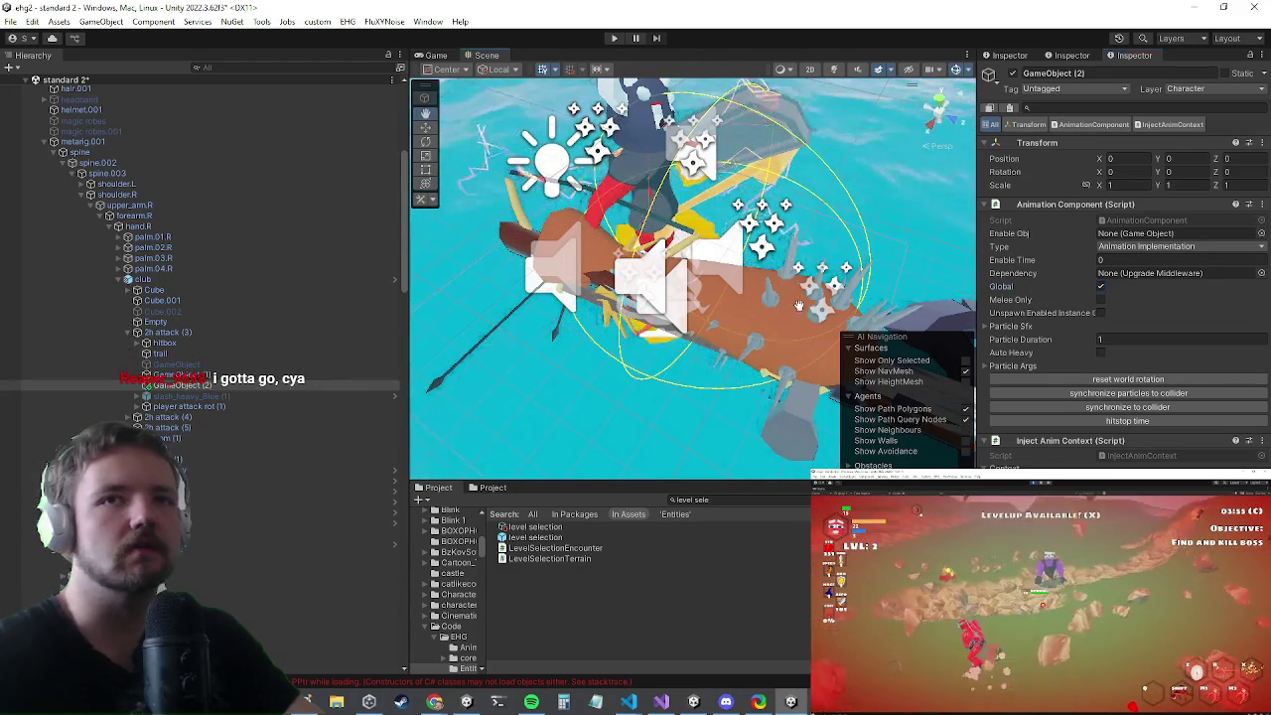
pyautogui.click(1100, 286)
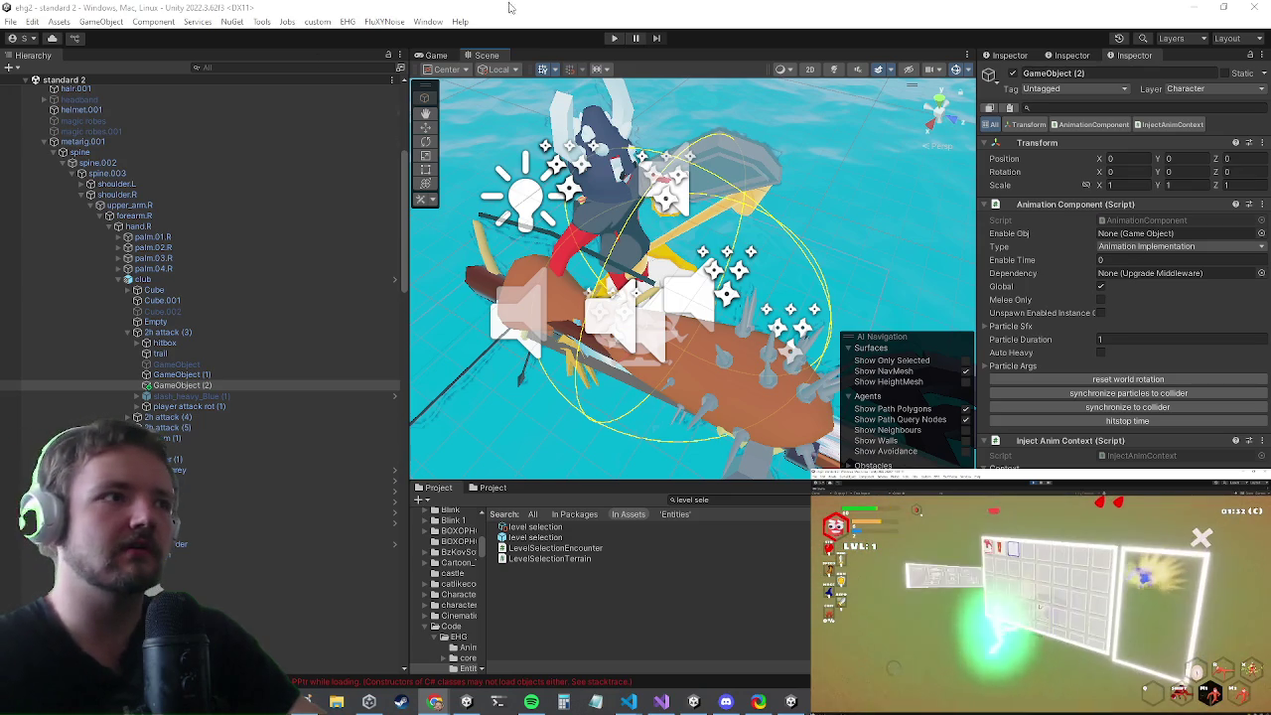
# - Enter play mode again to playtest the modified club
pyautogui.click(613, 38)
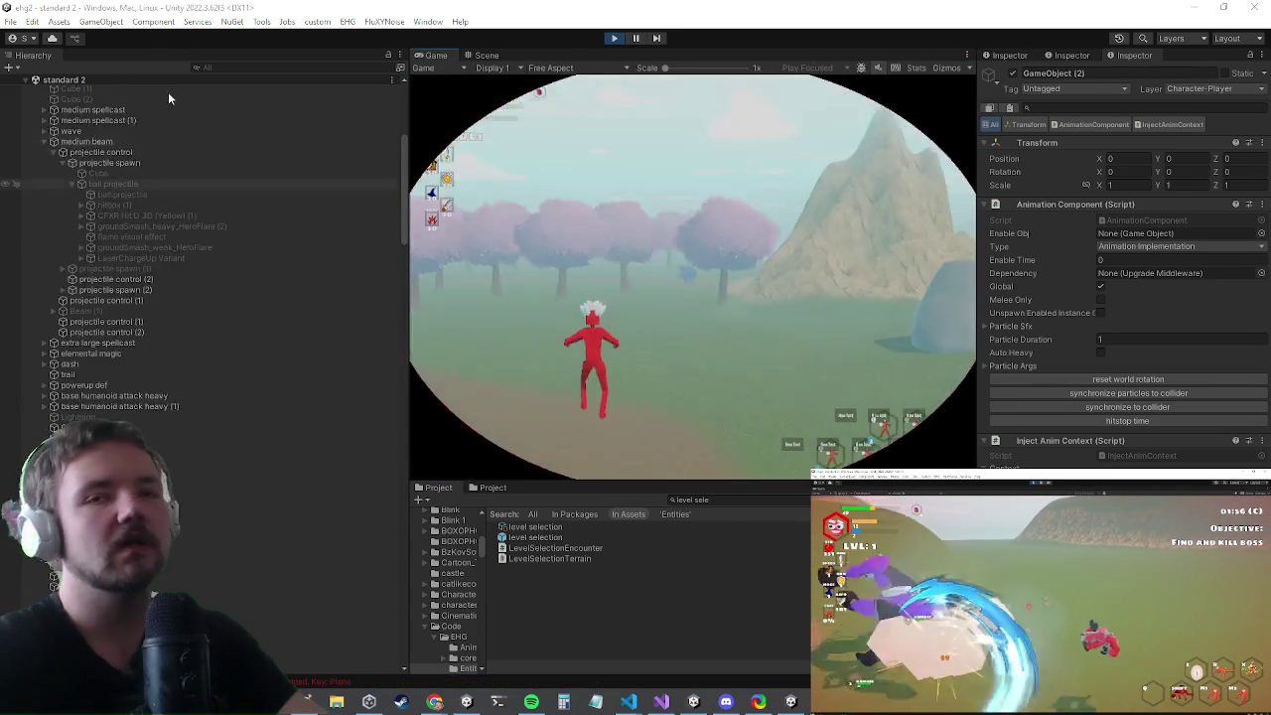
# - Maximize the Game view and try the 'dmg' console command
pyautogui.hotkey('shift', 'space')
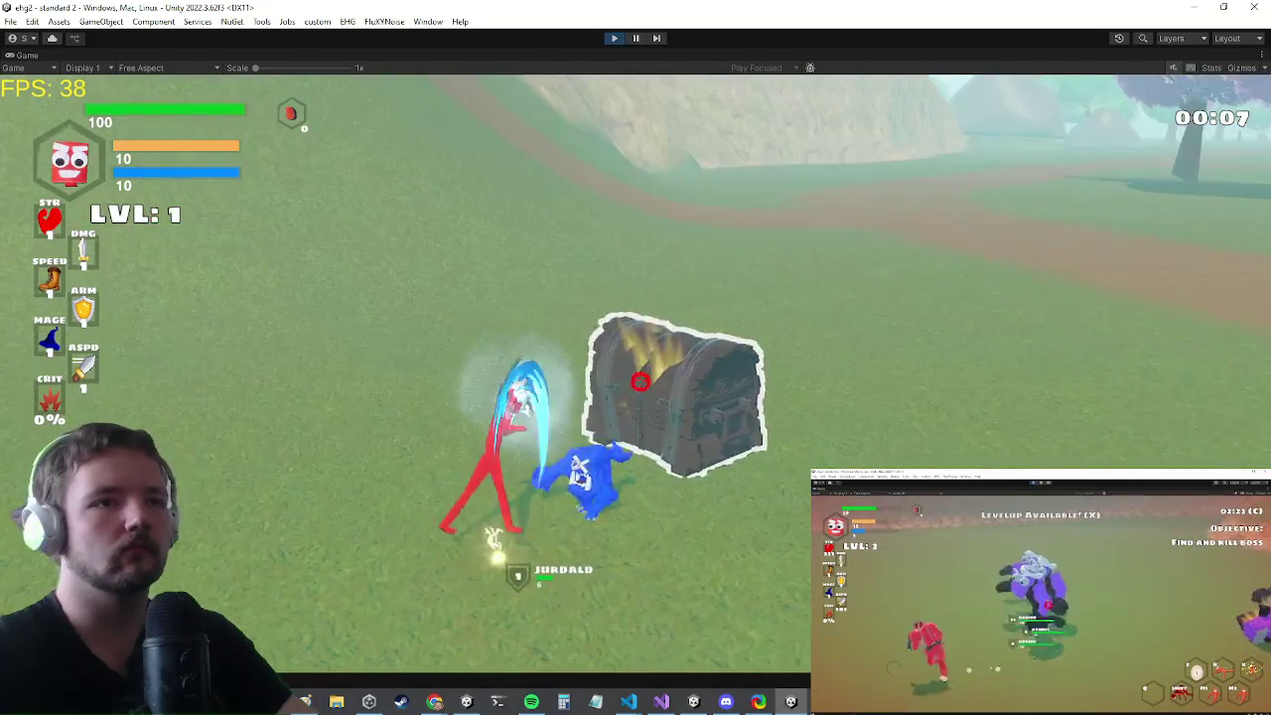
pyautogui.press('`')
pyautogui.write('dmg')
pyautogui.press('Return')
pyautogui.press('`')
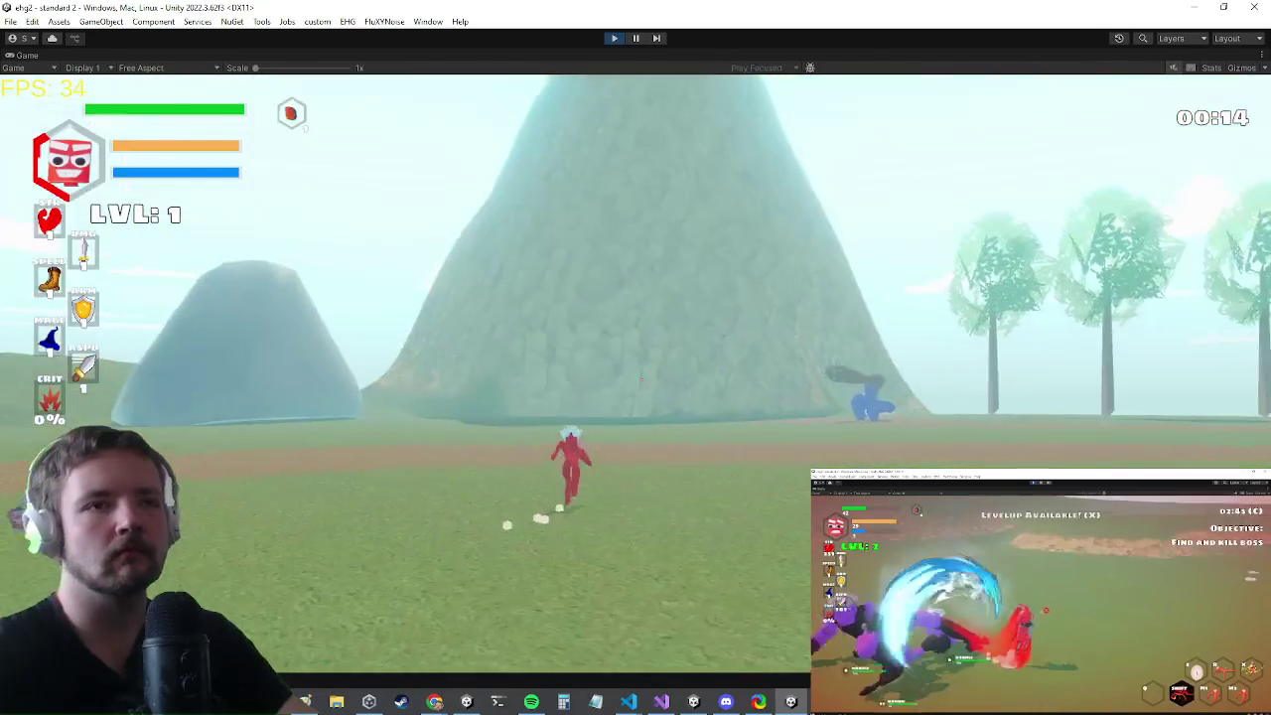
# - Enter 'setstat damage 1000' in the console and resume running forward
pyautogui.press('`')
pyautogui.write('etdama')
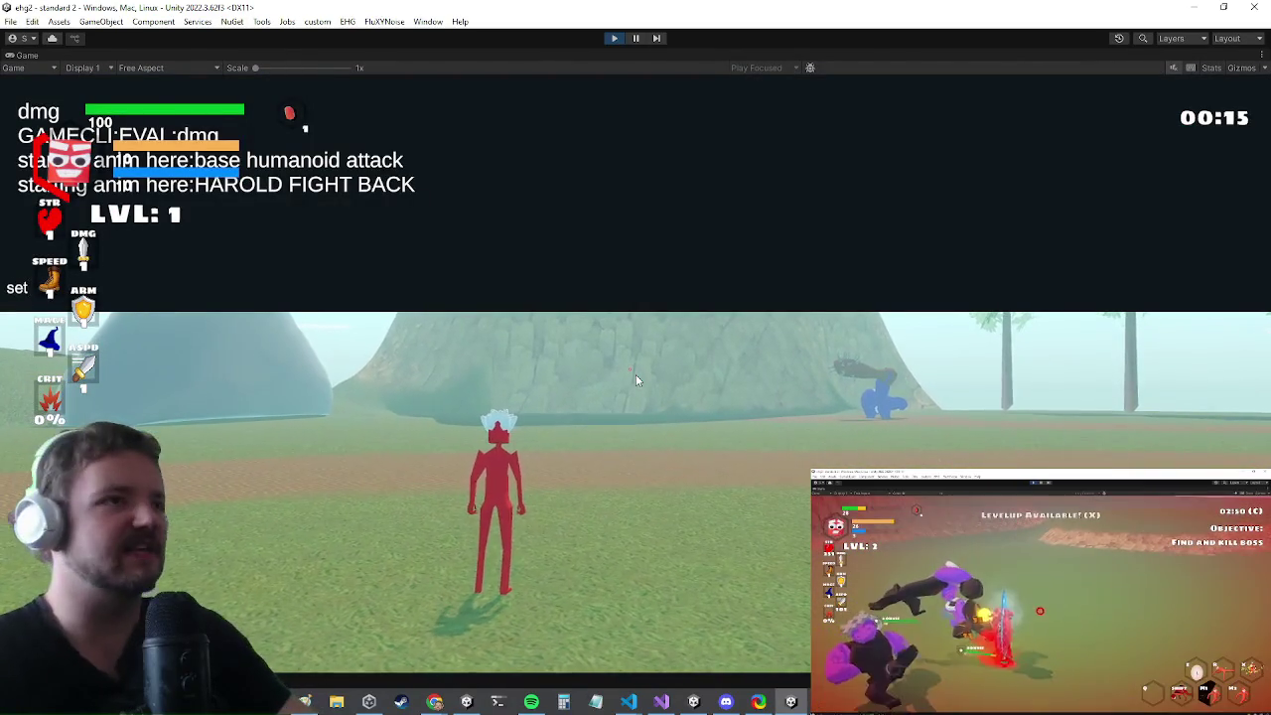
pyautogui.press('BackSpace')
pyautogui.press('BackSpace')
pyautogui.press('BackSpace')
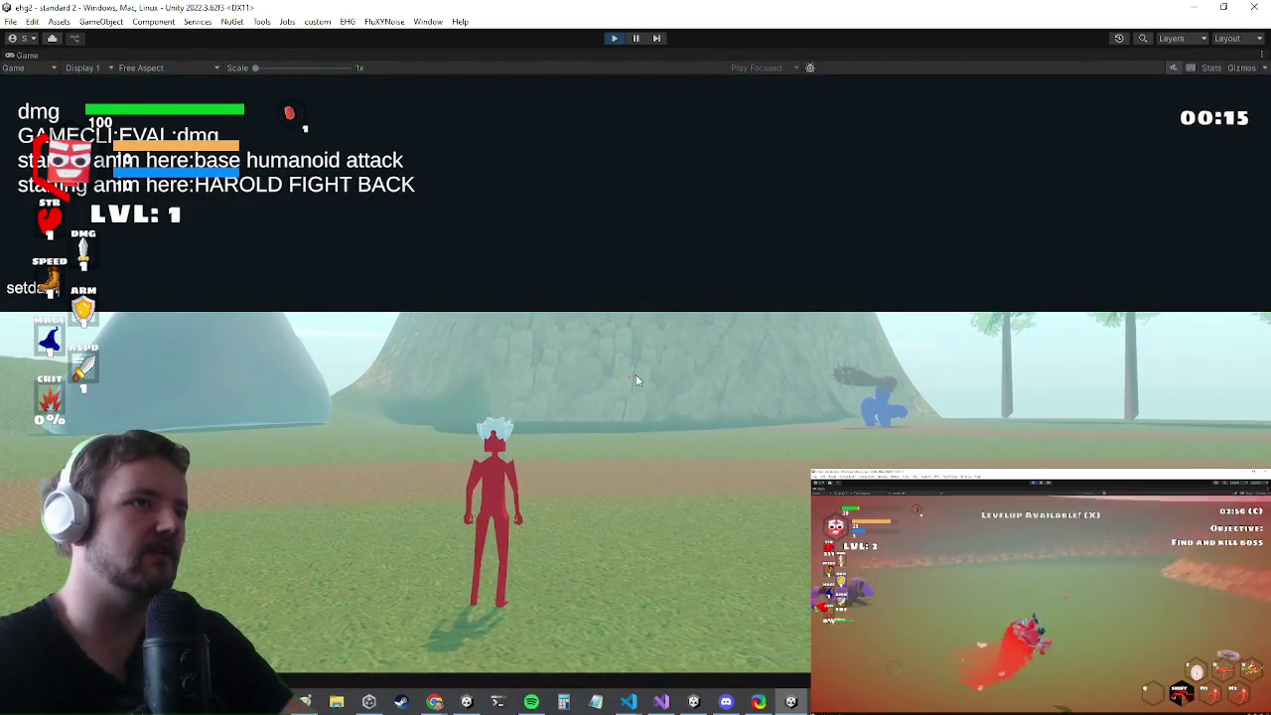
pyautogui.write('st')
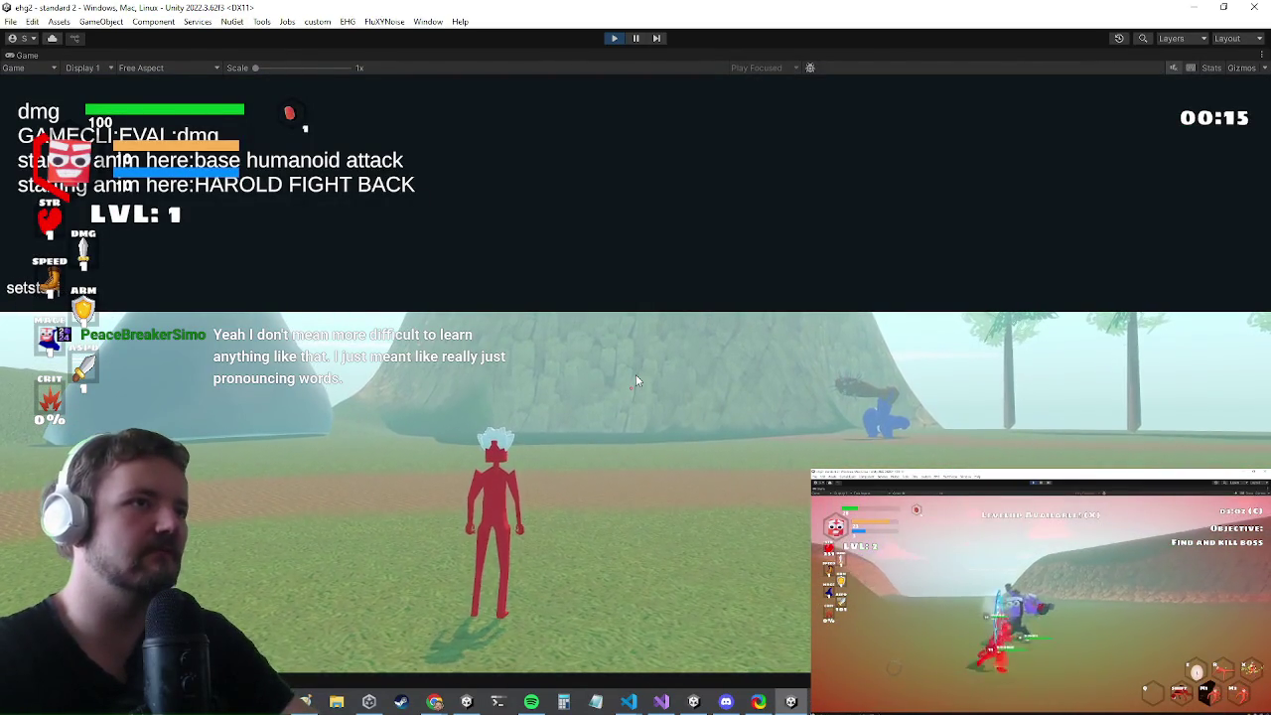
pyautogui.write('atdamage ')
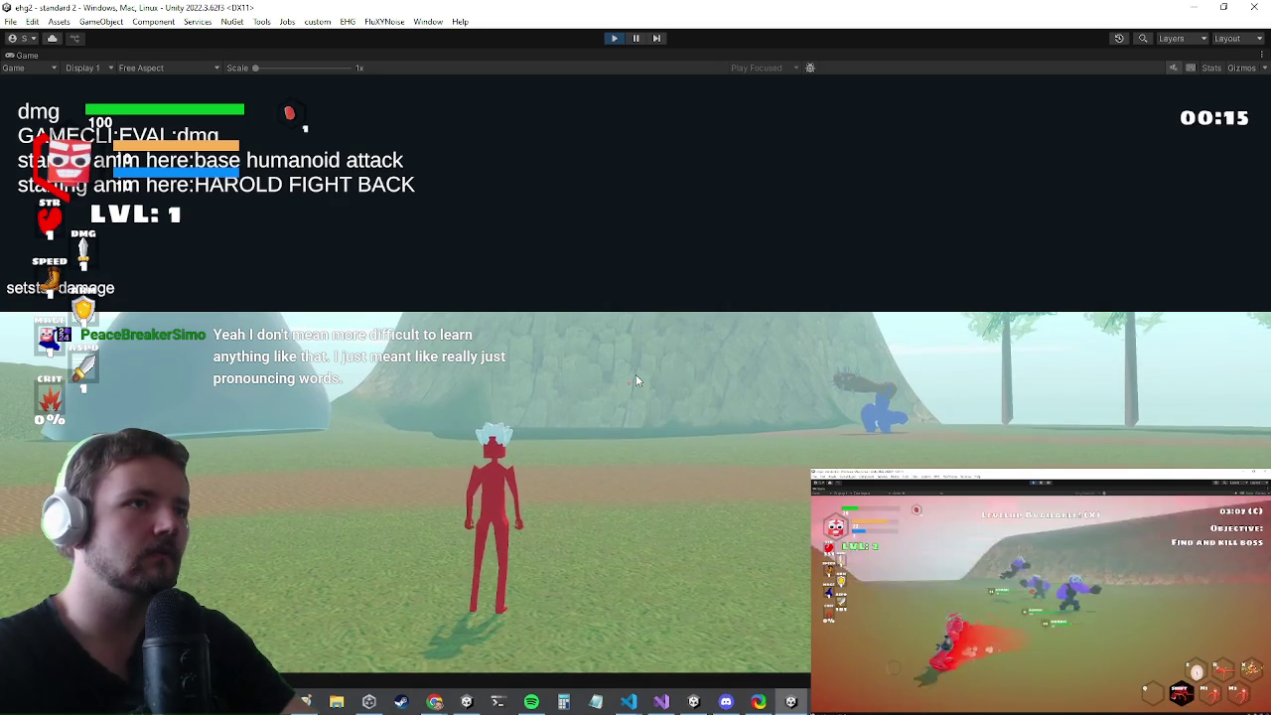
pyautogui.write('1000')
pyautogui.press('Return')
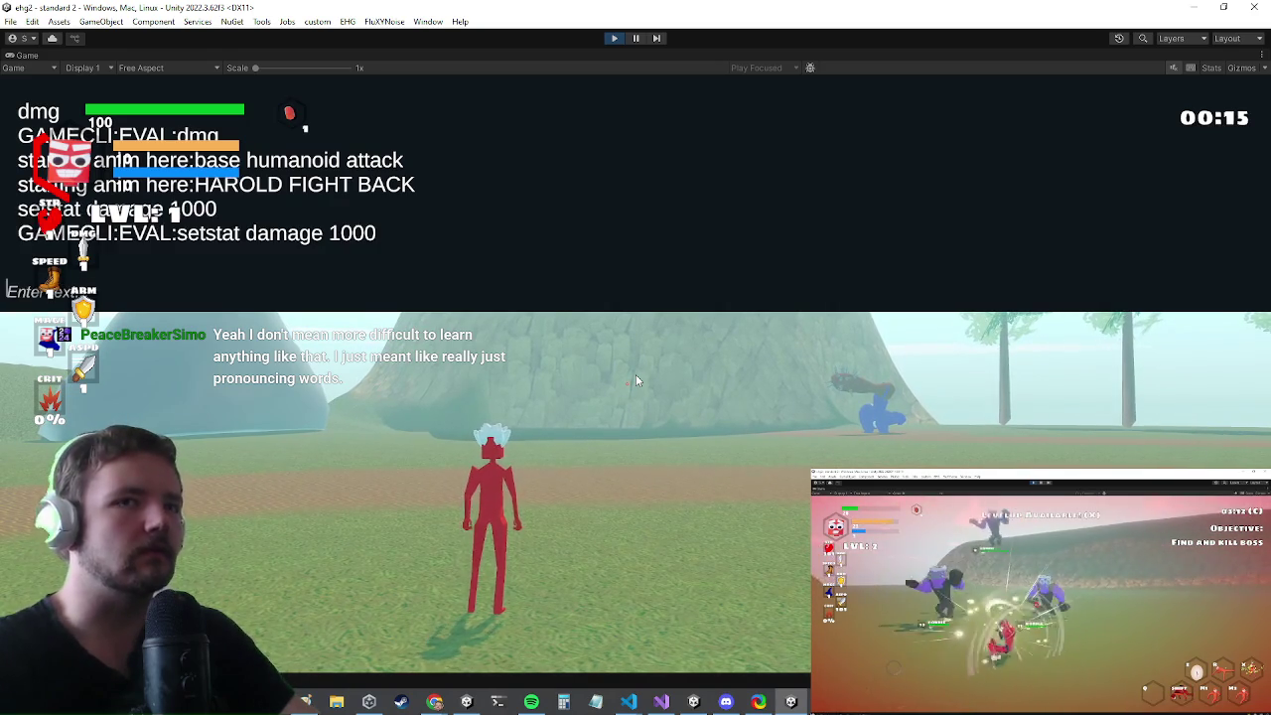
pyautogui.press('d')
pyautogui.press('w')
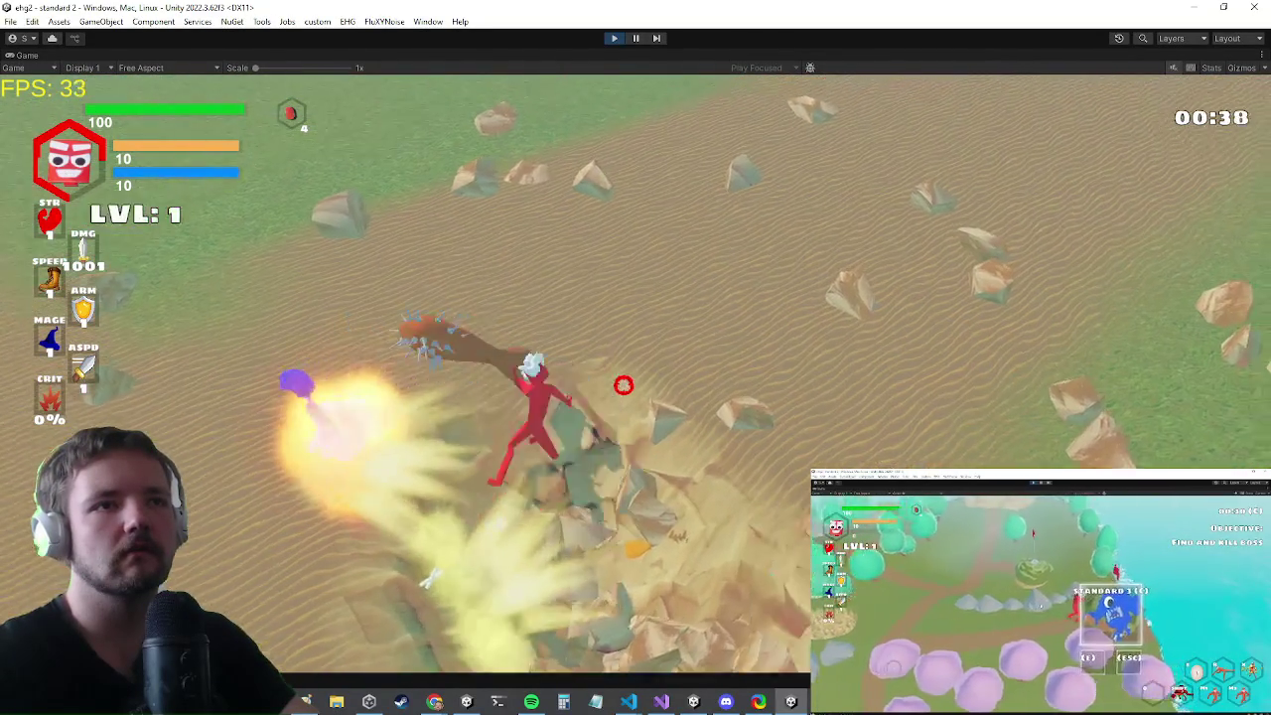
# - Swing the spiked club at a blue enemy in the running game
pyautogui.hotkey('alt', 'Tab')
pyautogui.hotkey('alt', 'Tab')
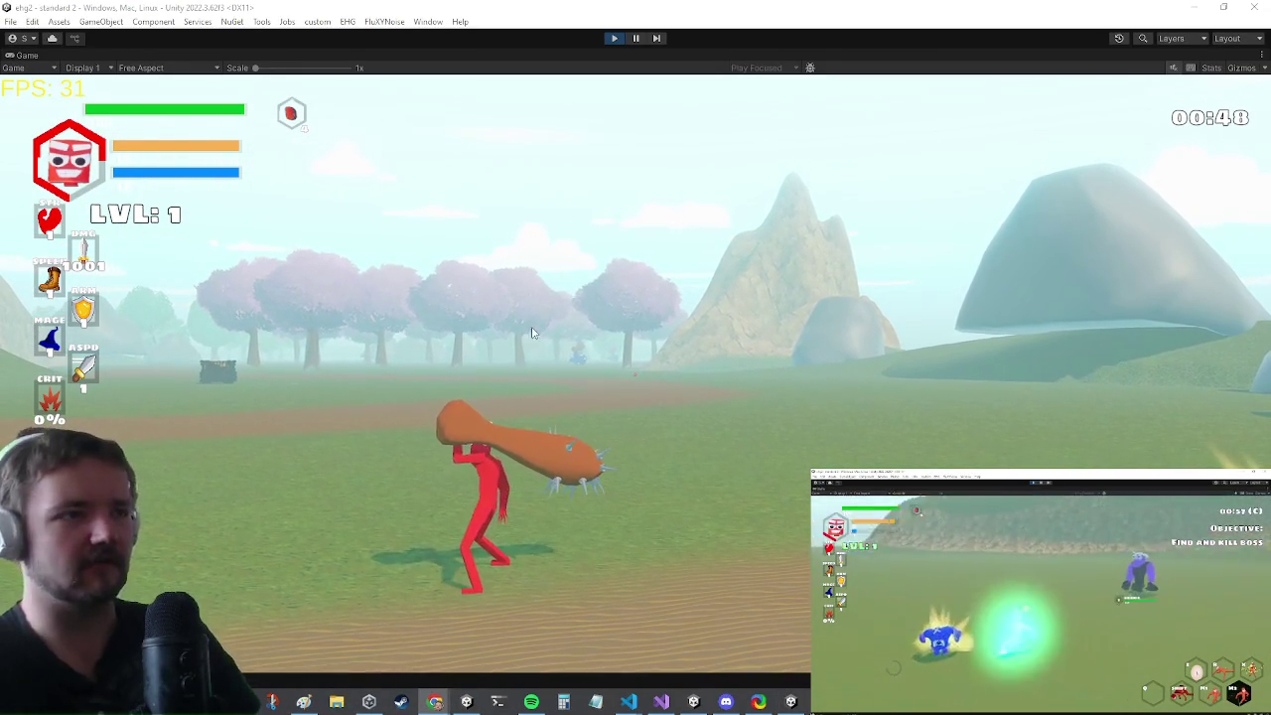
pyautogui.click(544, 428)
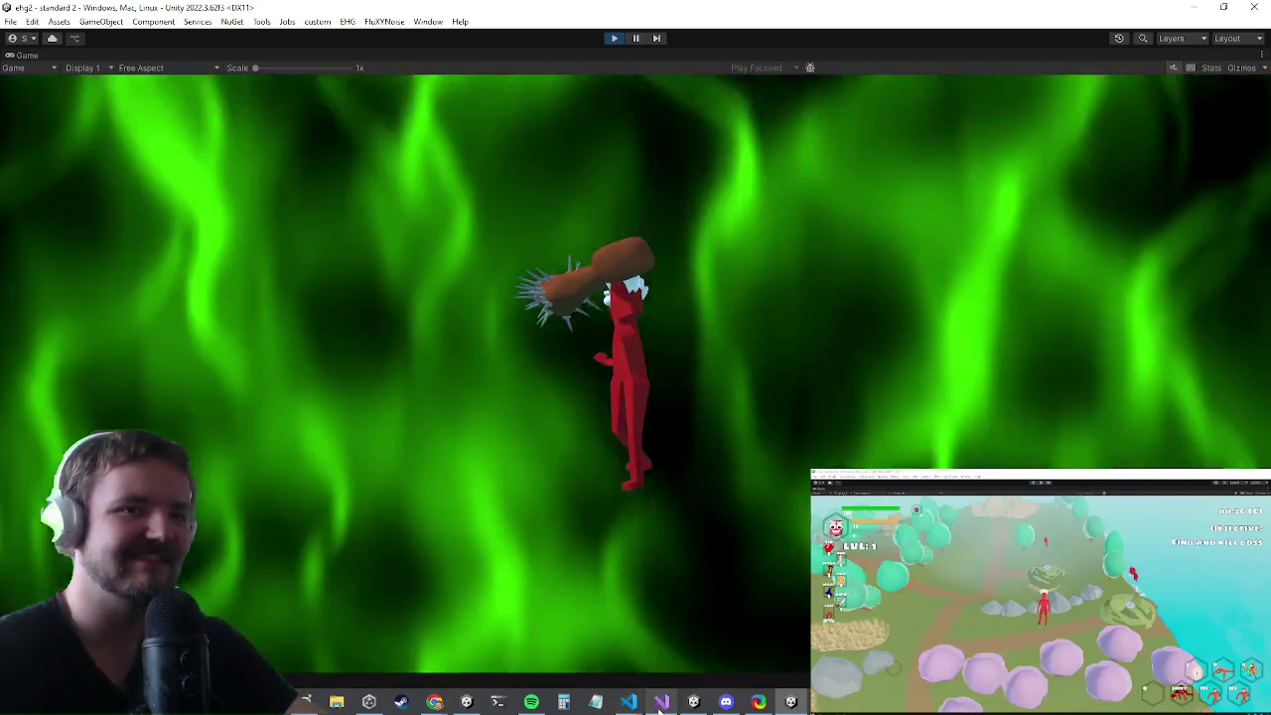
# - Switch to Visual Studio to view NpcItemDrop.cs
pyautogui.click(661, 701)
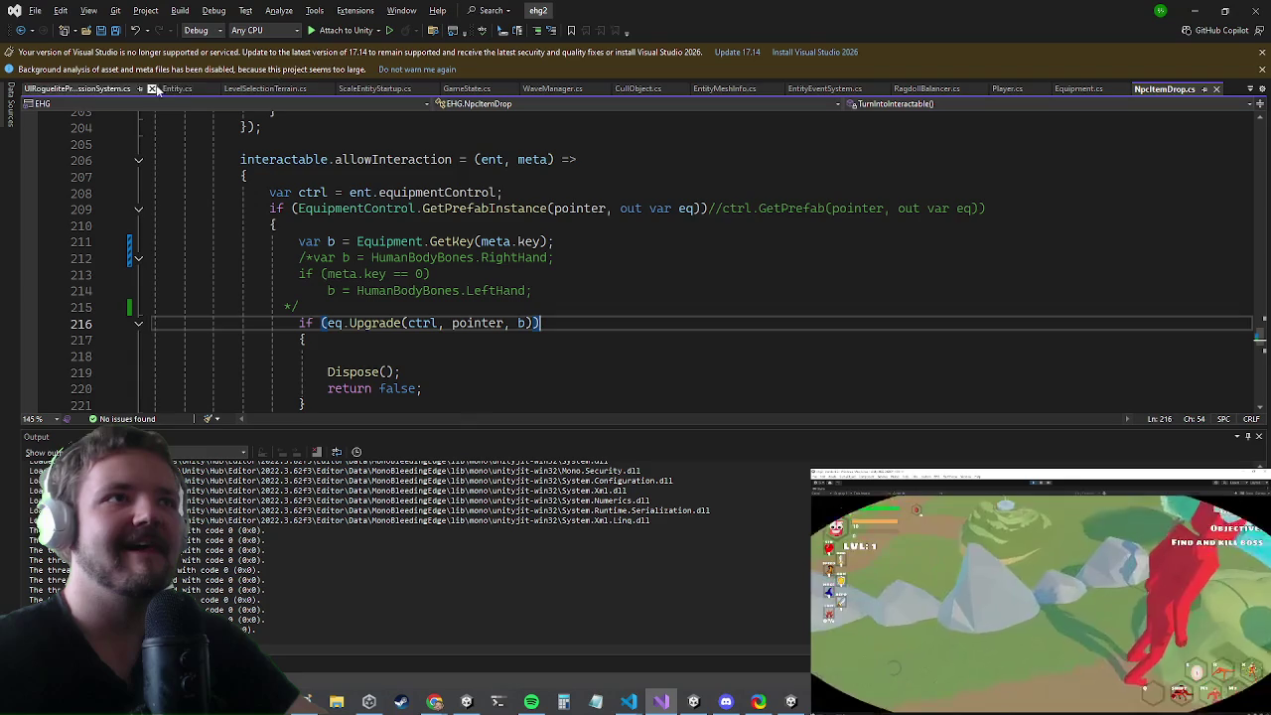
# - Bring up UIRogueliteProgressionSystem.cs, glancing at LevelSelectionTerrain, and scroll up through it
pyautogui.click(84, 89)
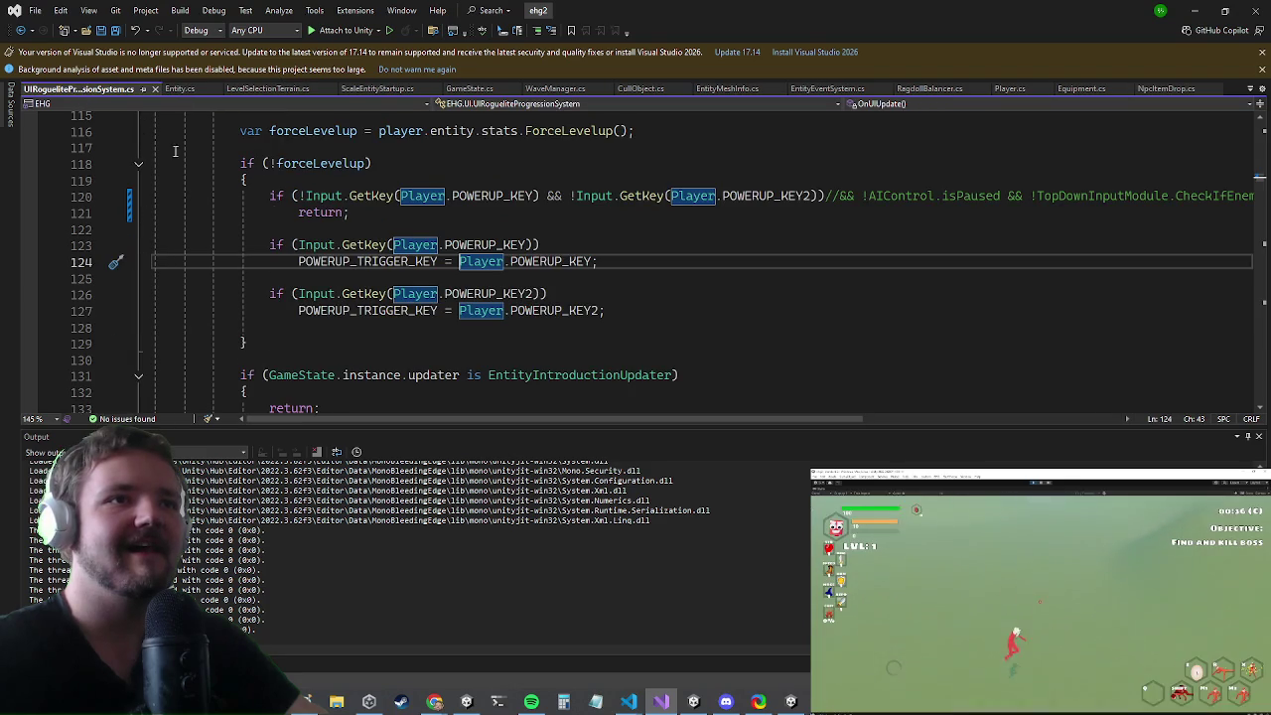
pyautogui.scroll(-4, 300, 171)
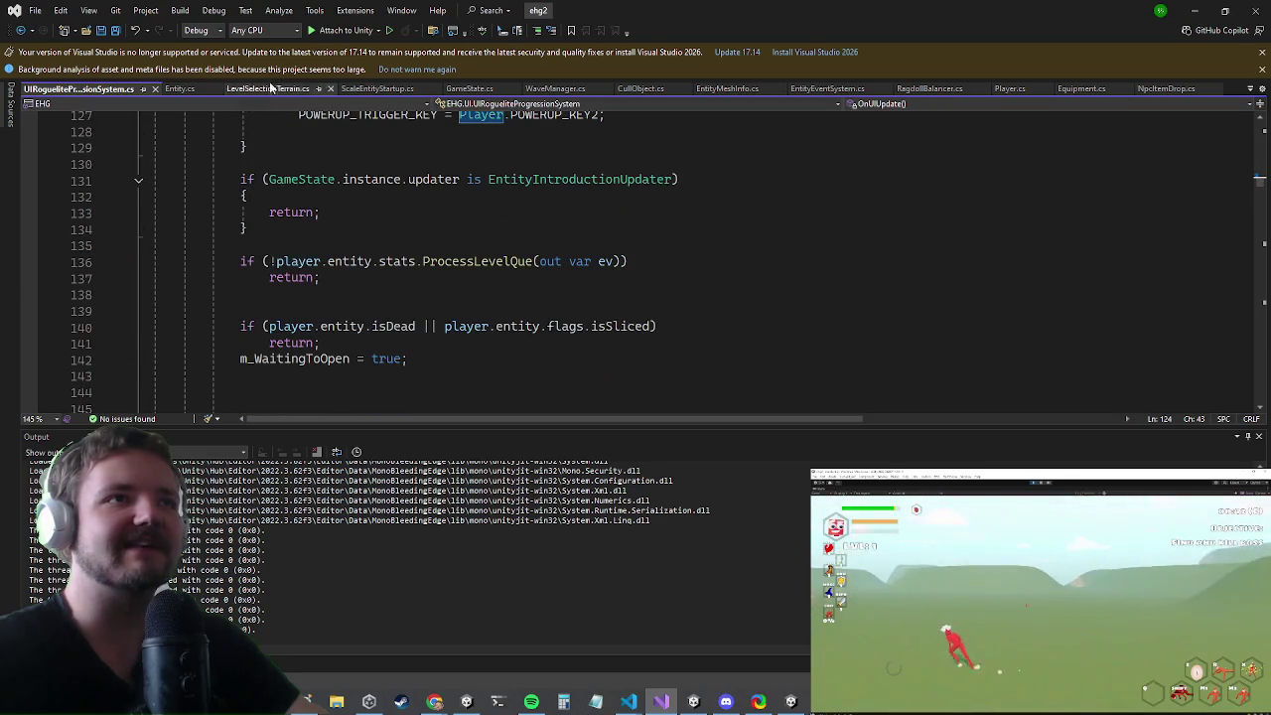
pyautogui.click(270, 89)
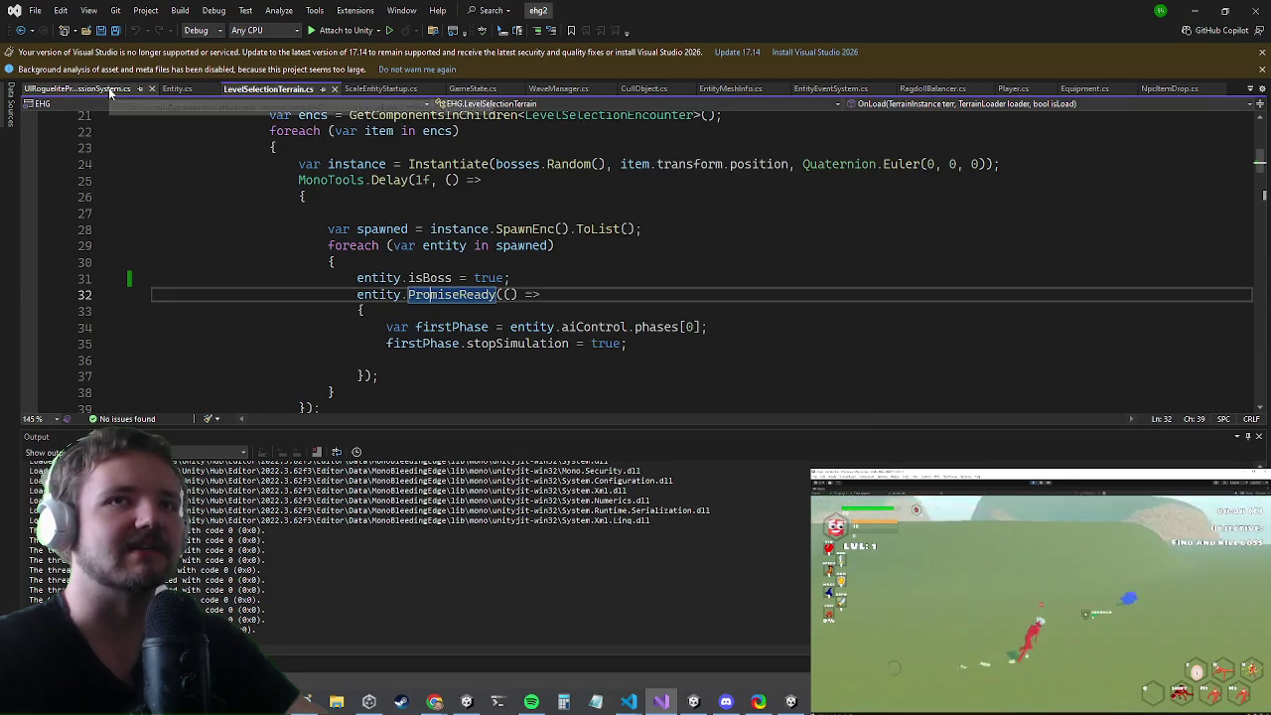
pyautogui.click(79, 89)
pyautogui.scroll(4, 839, 254)
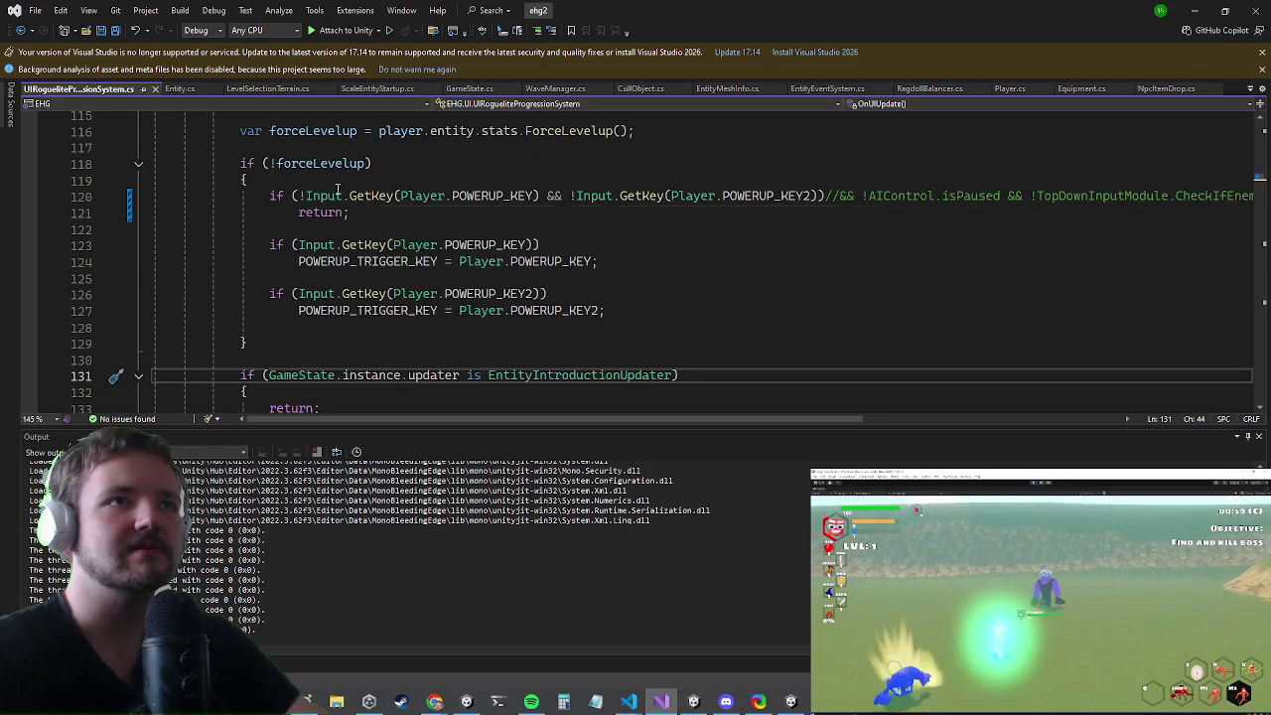
pyautogui.scroll(1, 222, 198)
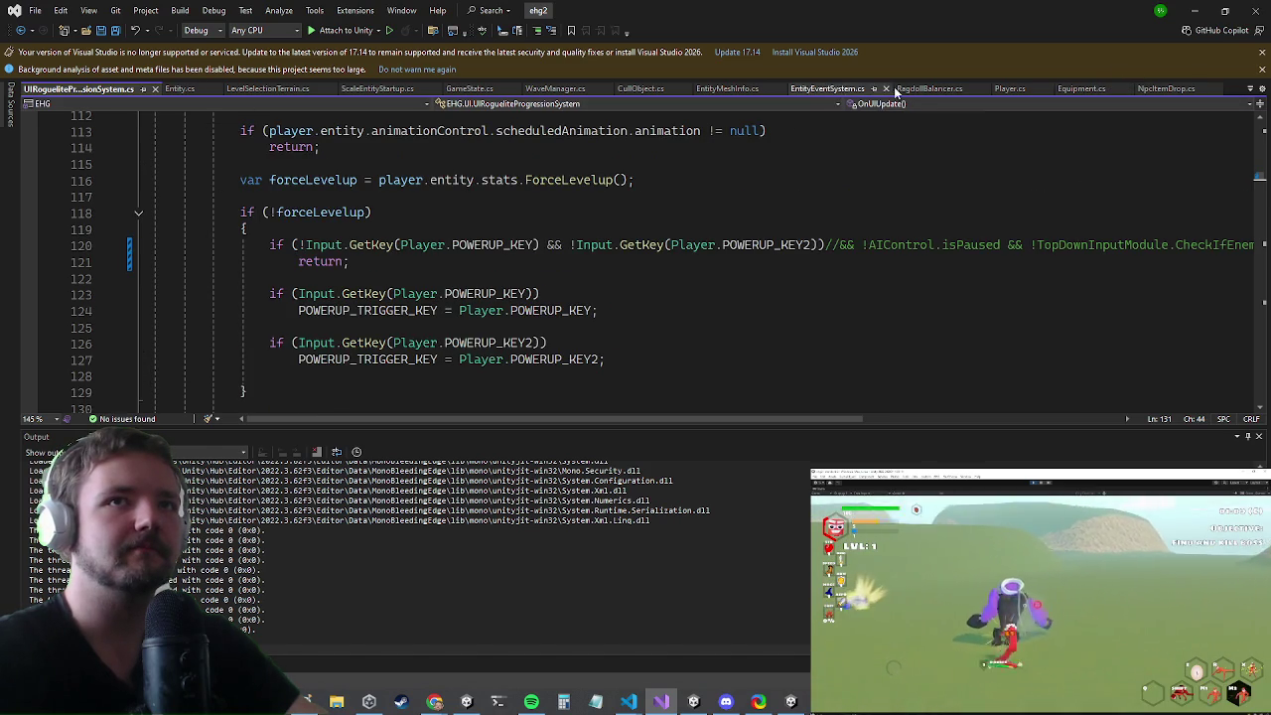
pyautogui.scroll(10, 165, 119)
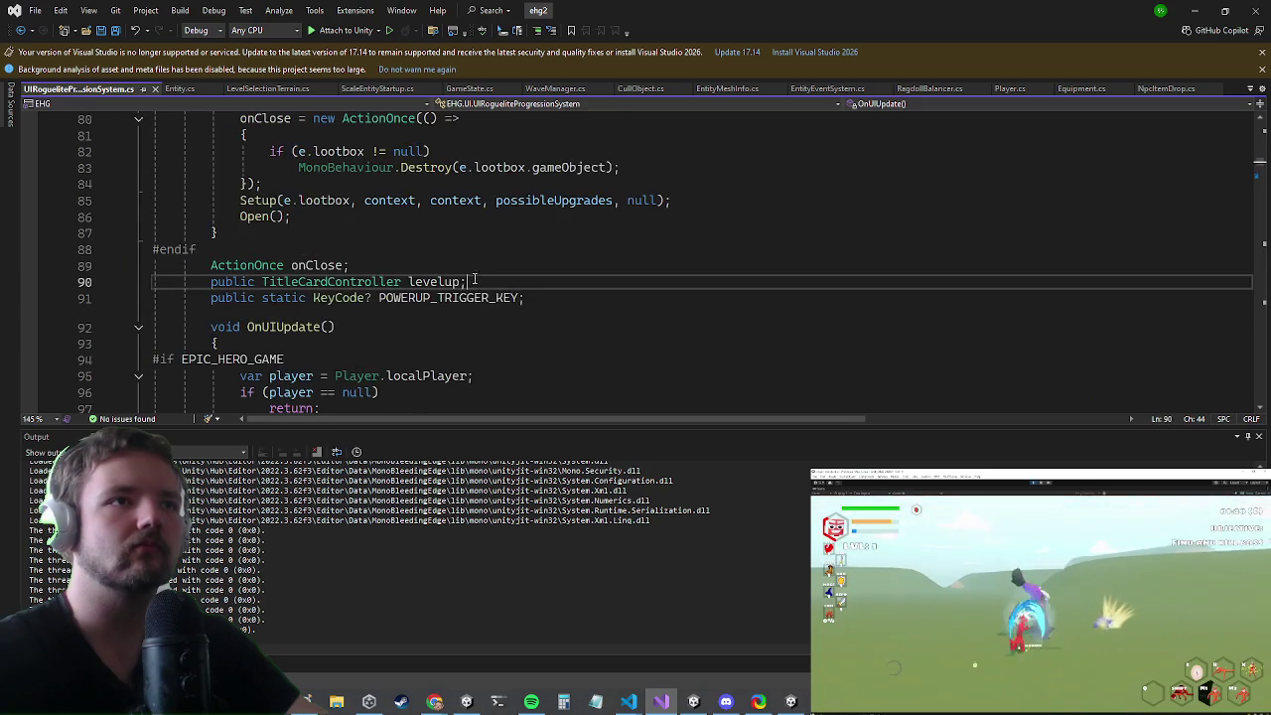
pyautogui.scroll(20, 473, 281)
# - Search the file for 'gamestate' to reach the GameState.instance.updater check on line 131
pyautogui.hotkey('ctrl', 'f')
pyautogui.write('gamestate.instance.g')
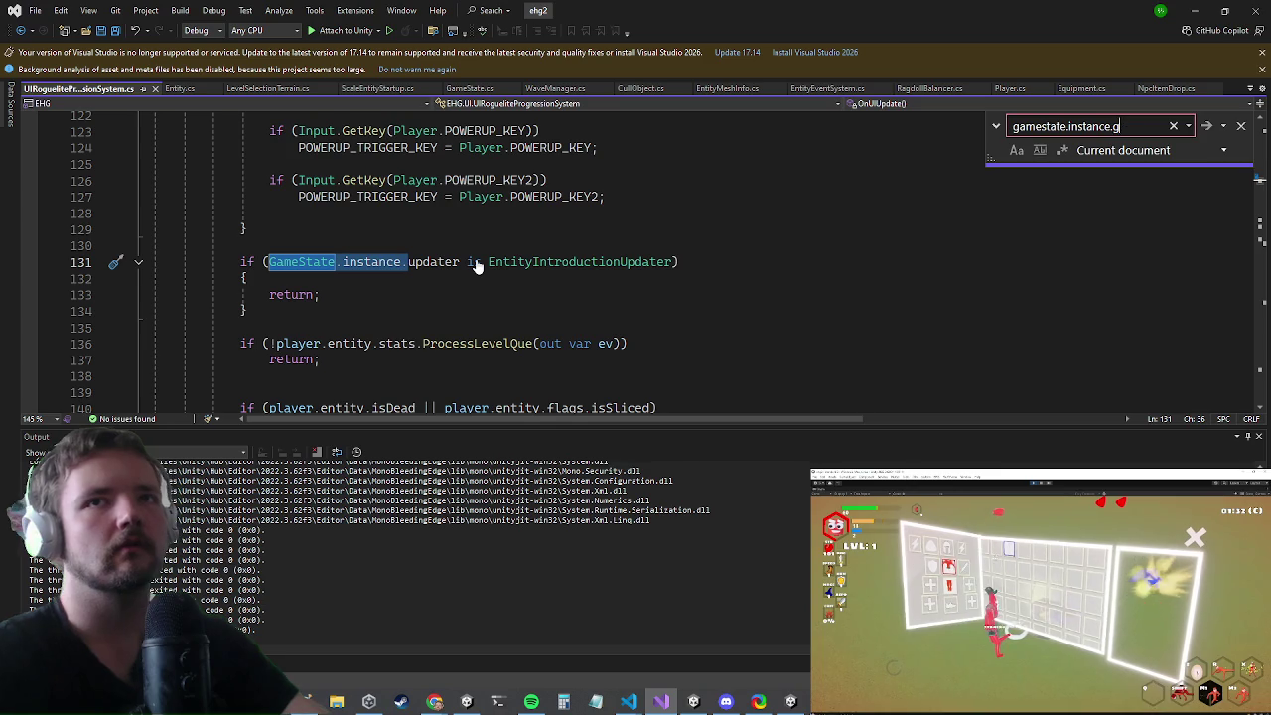
pyautogui.press('Escape')
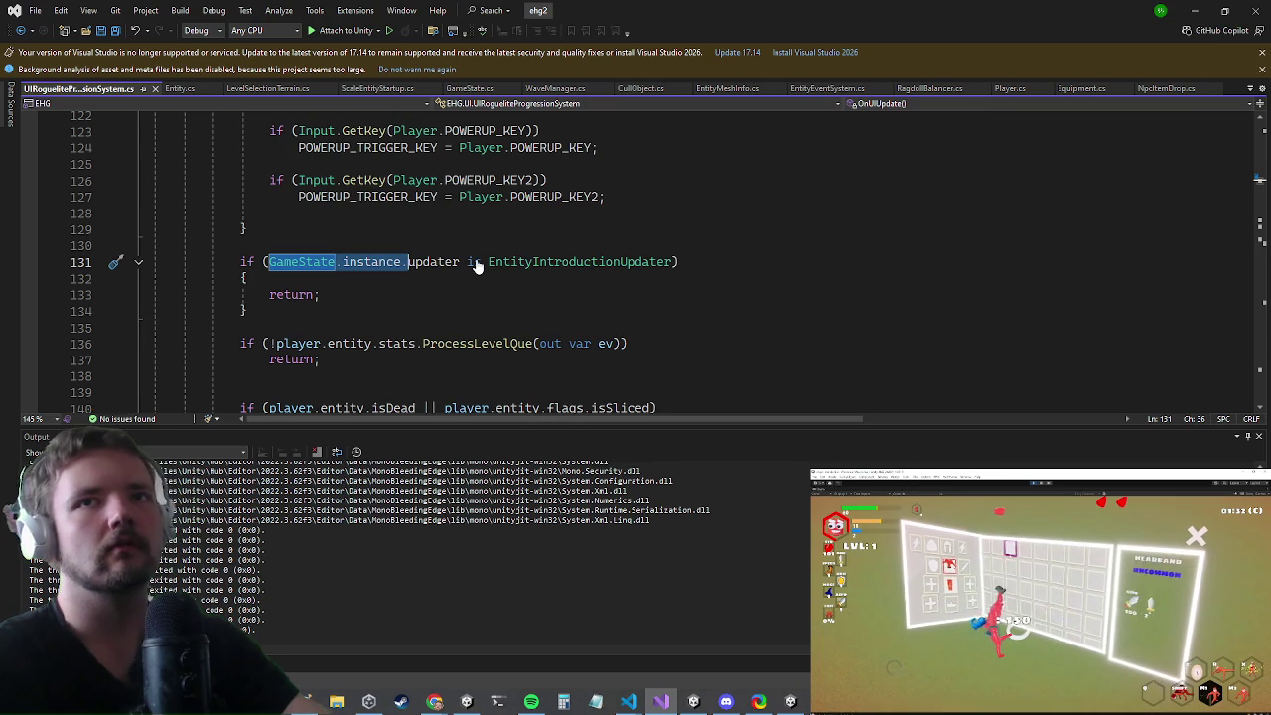
pyautogui.hotkey('ctrl', 't')
pyautogui.write('triggerpowerup')
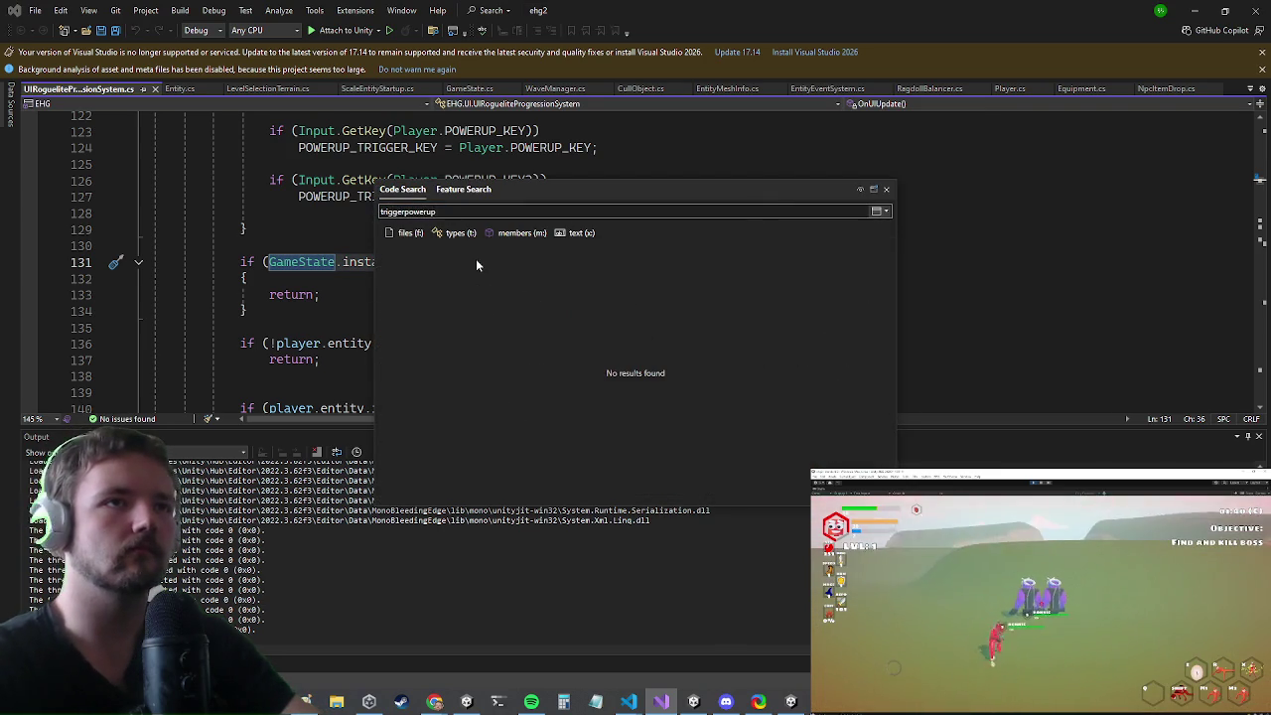
pyautogui.press('BackSpace')
pyautogui.press('BackSpace')
pyautogui.press('BackSpace')
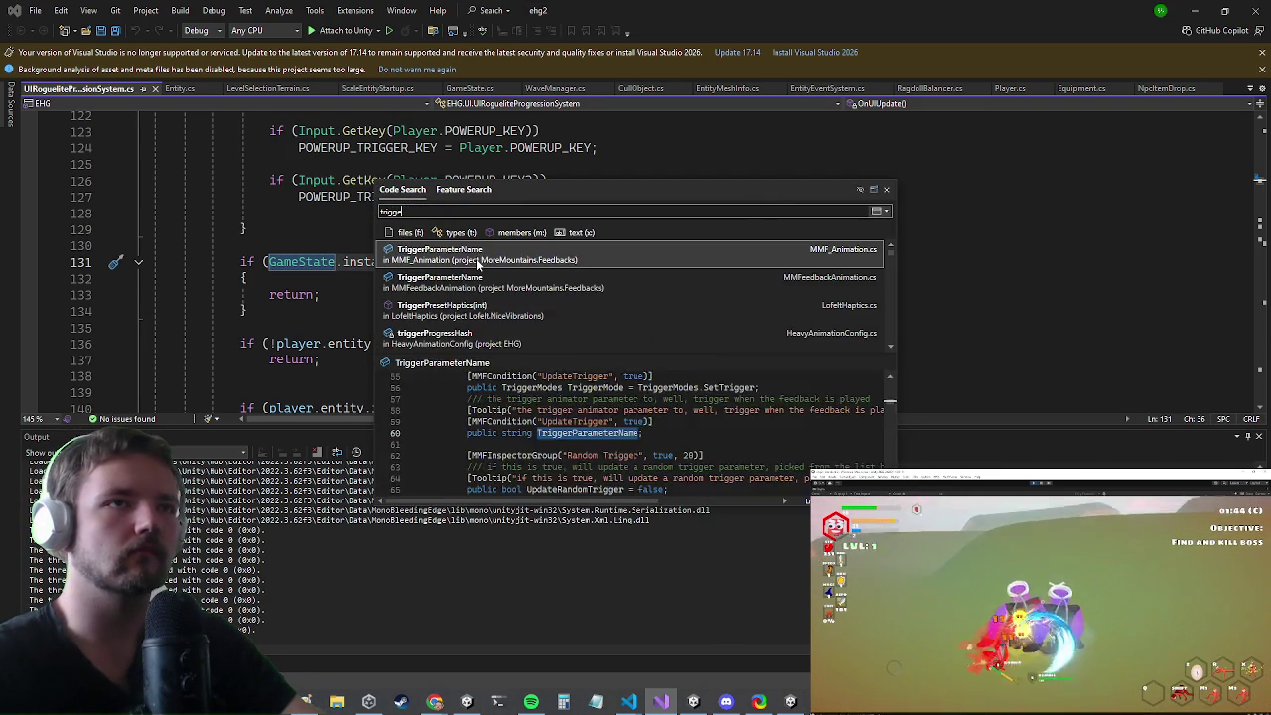
pyautogui.write('rpro')
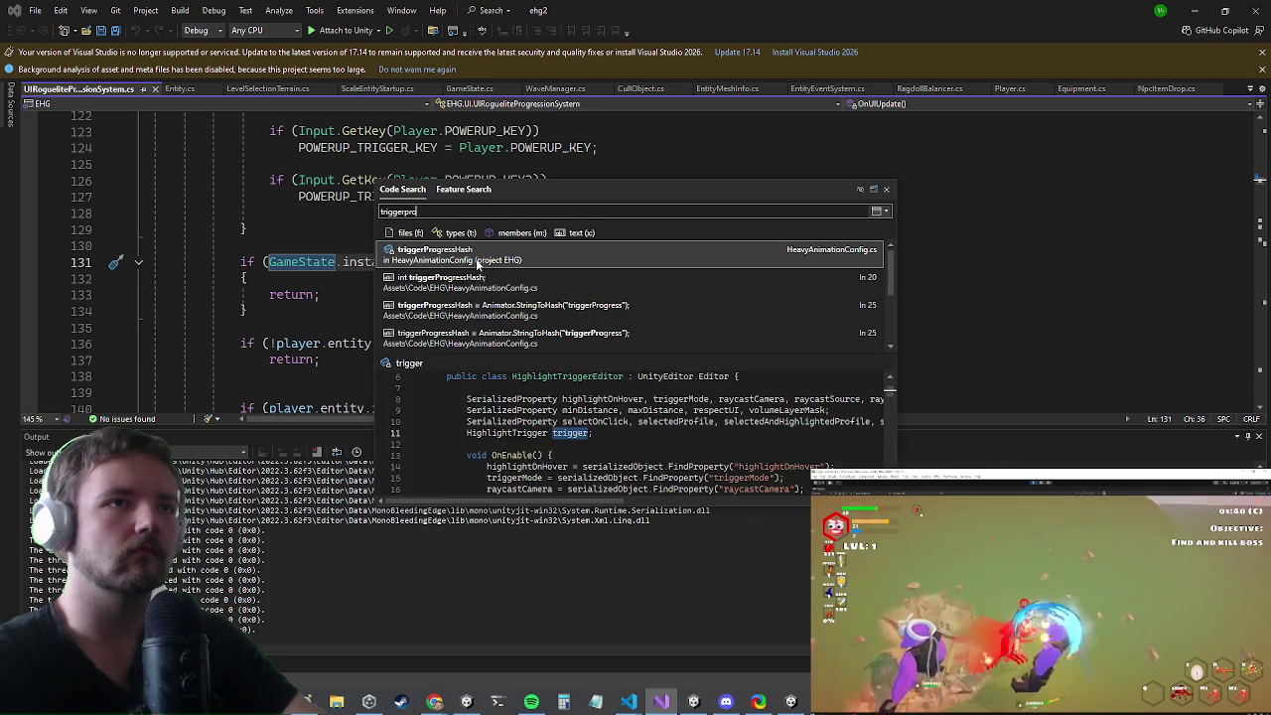
pyautogui.press('BackSpace')
pyautogui.press('BackSpace')
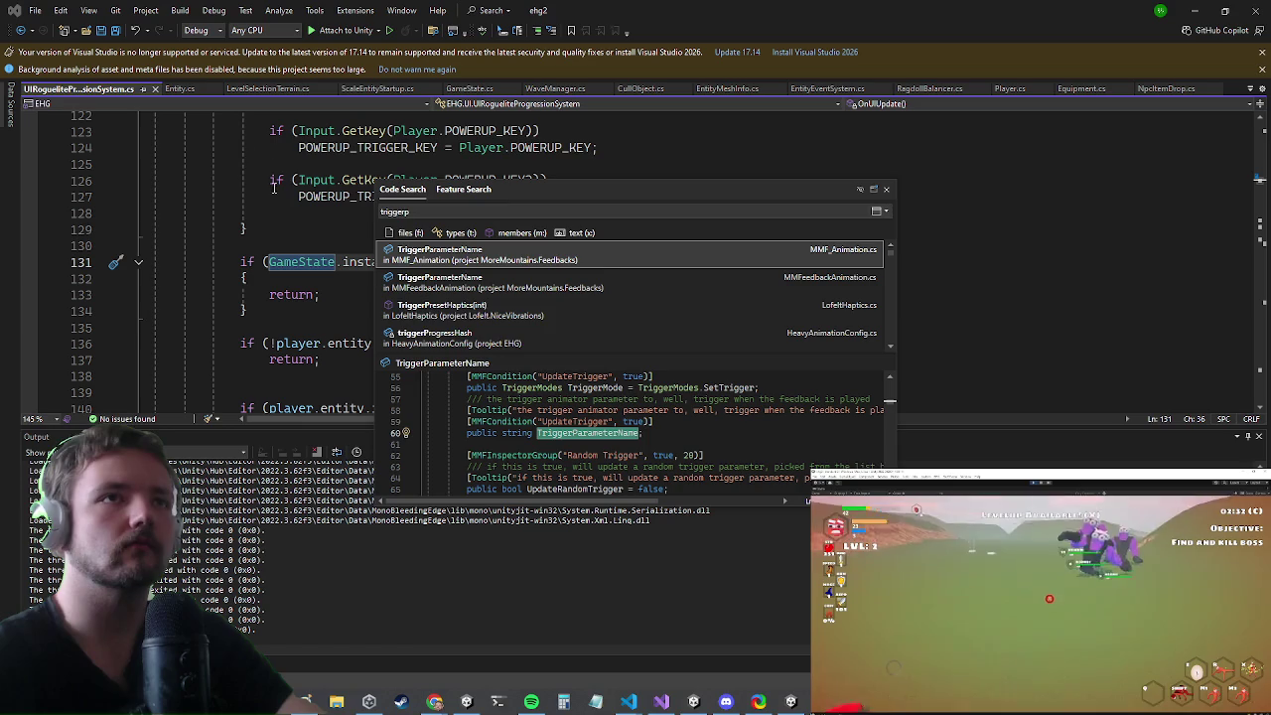
pyautogui.click(1096, 217)
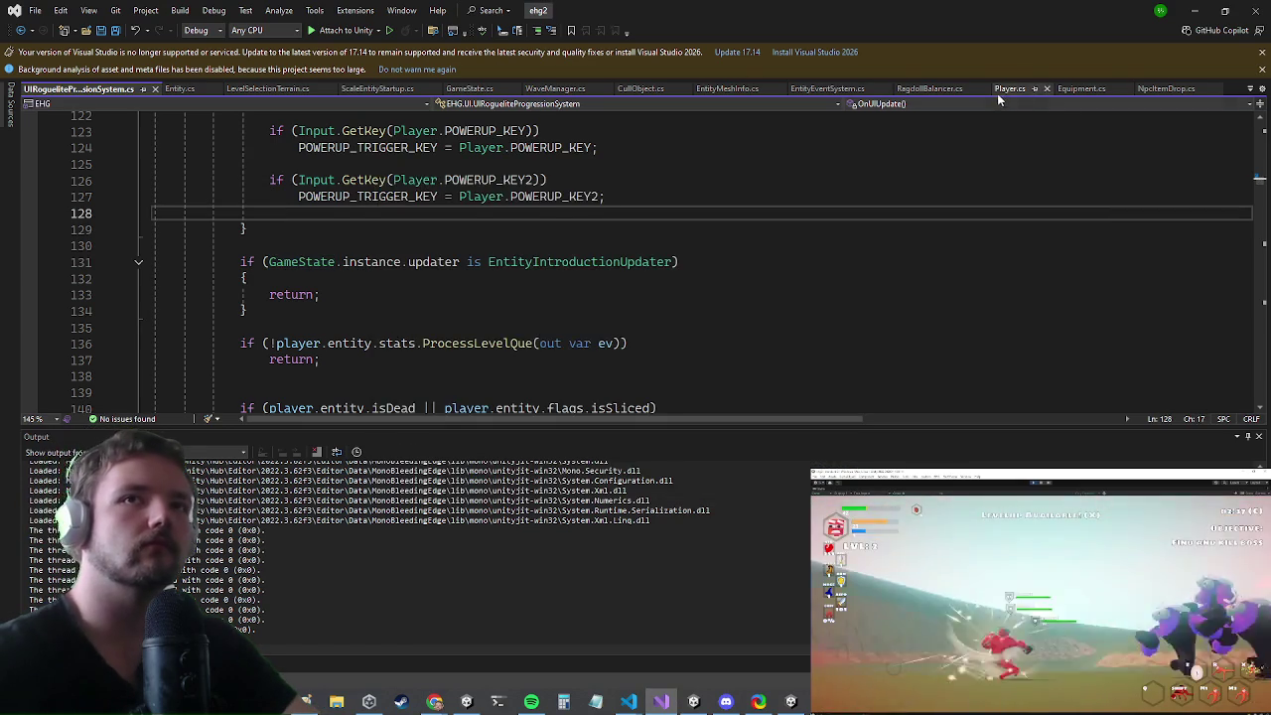
# - In Player.cs, find all references to PowerupInput and go to its call on line 801
pyautogui.click(1005, 88)
pyautogui.click(599, 289)
pyautogui.click(382, 176)
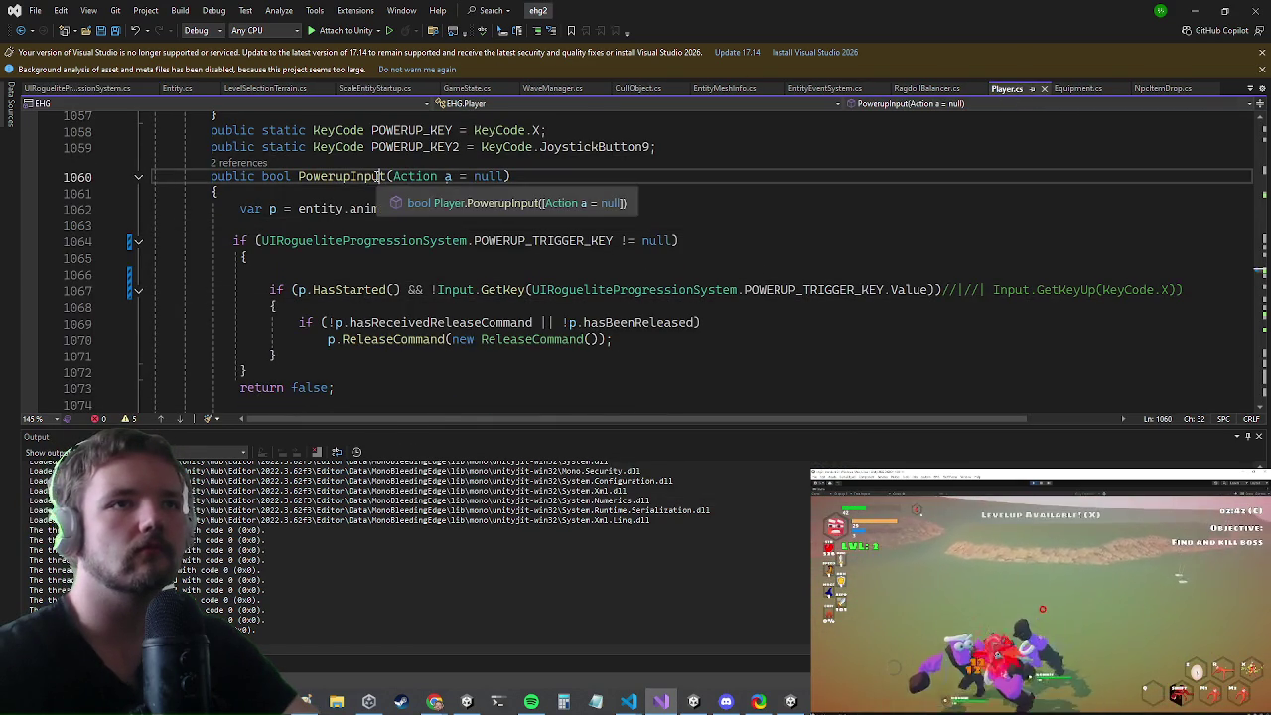
pyautogui.rightClick(378, 180)
pyautogui.click(401, 310)
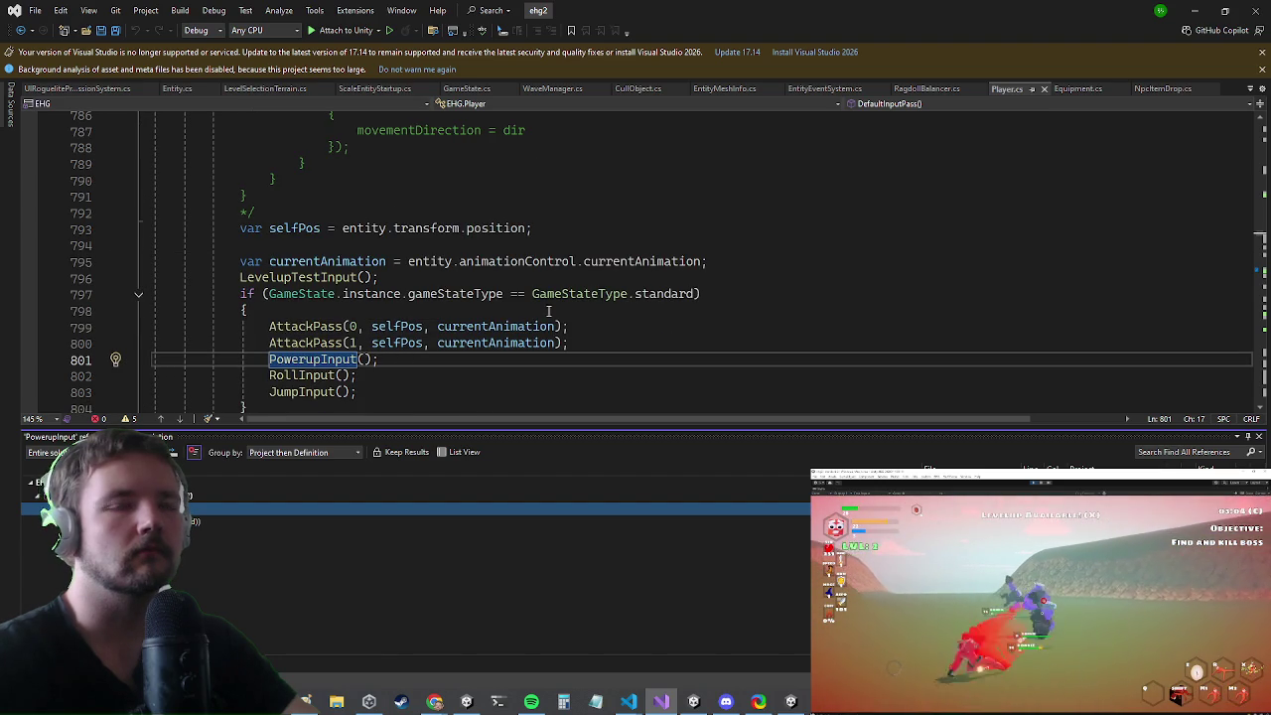
pyautogui.click(449, 279)
pyautogui.rightClick(454, 283)
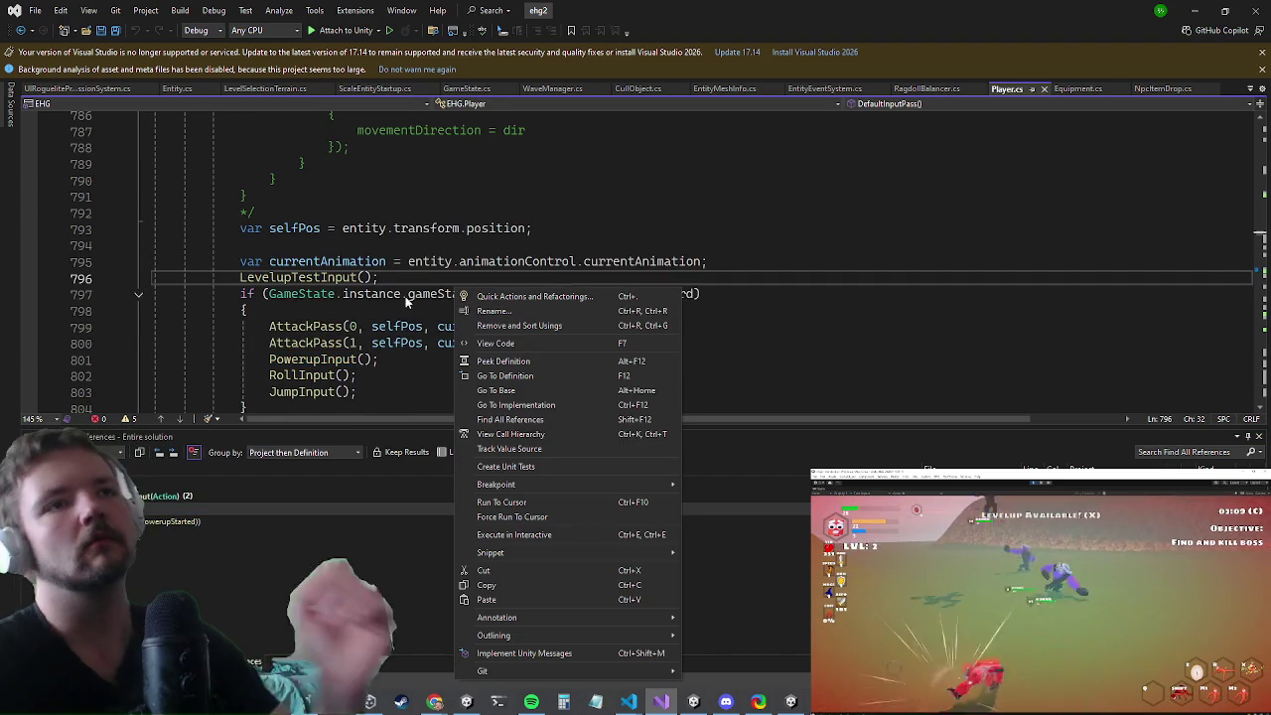
# - List all references to gameStateType and scroll through the 52 results
pyautogui.click(427, 295)
pyautogui.rightClick(429, 295)
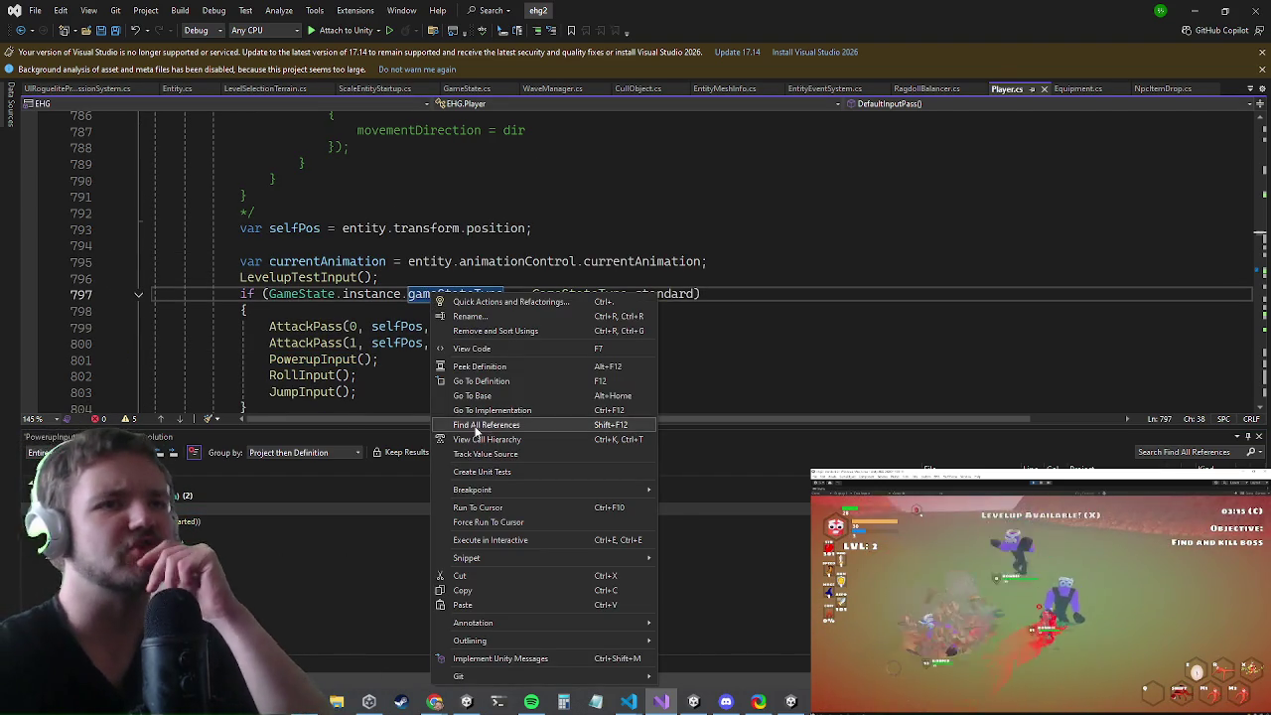
pyautogui.click(458, 425)
pyautogui.scroll(-5, 441, 561)
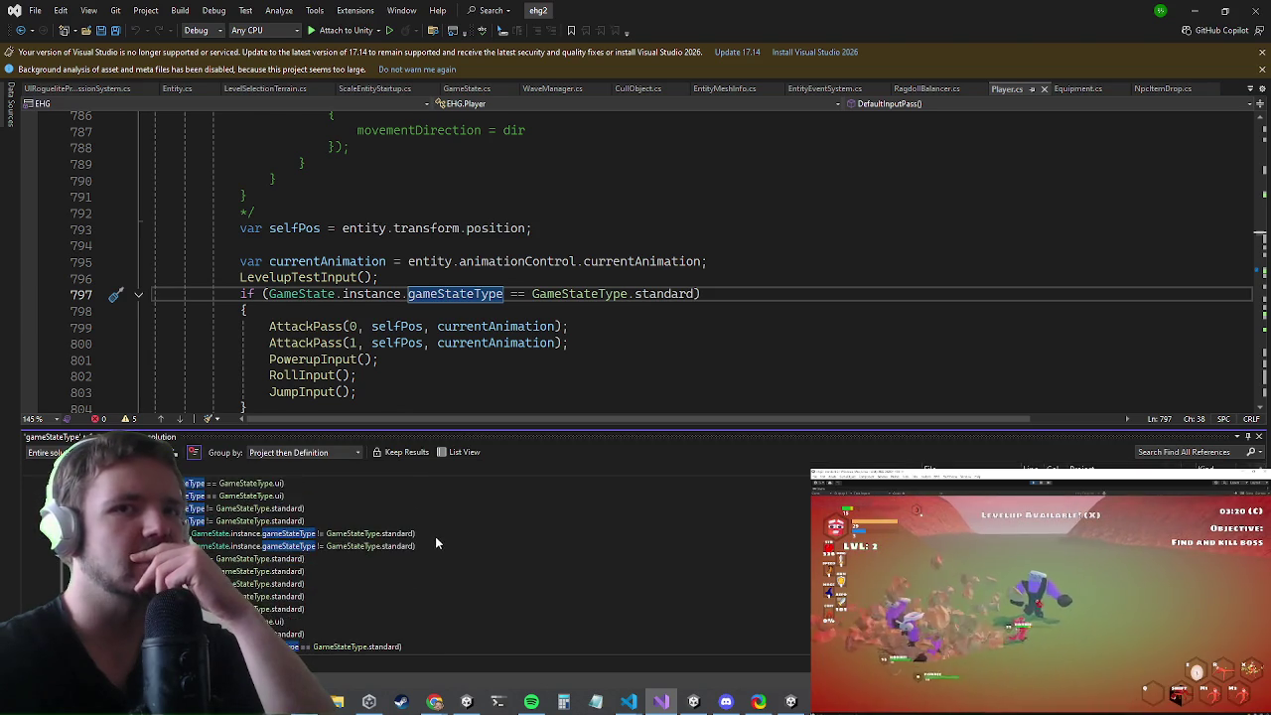
pyautogui.scroll(-5, 759, 516)
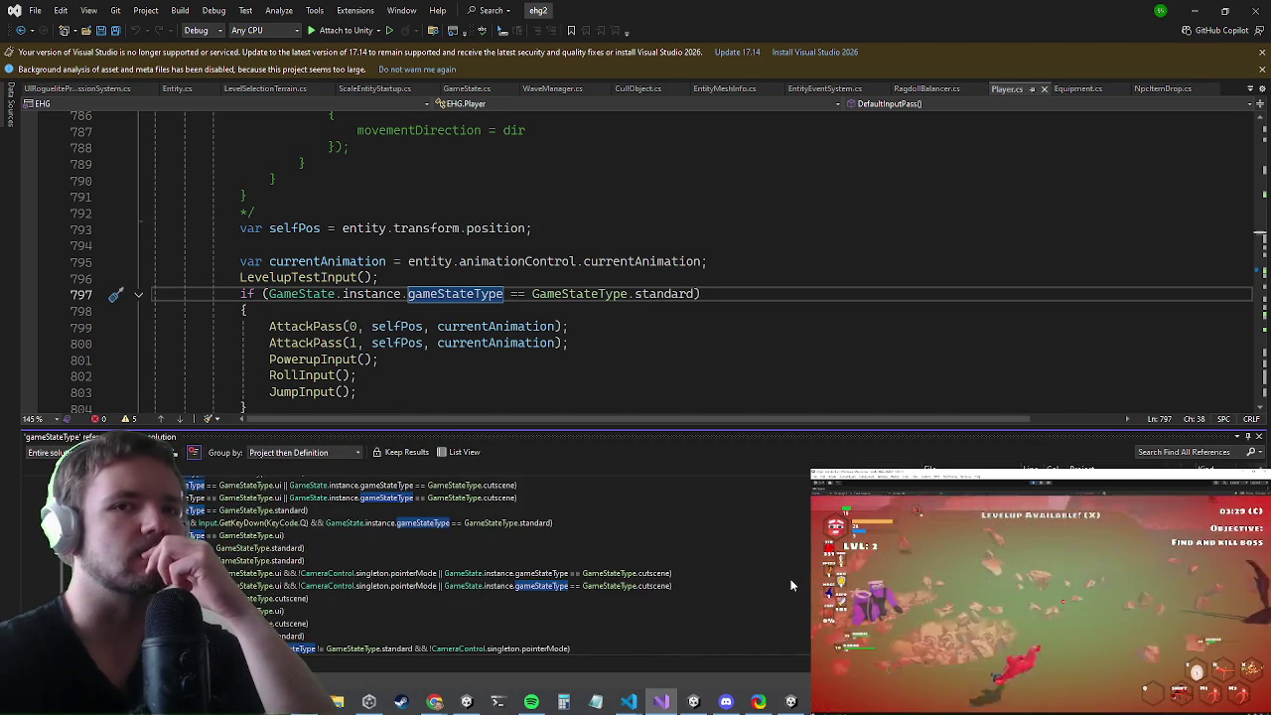
pyautogui.scroll(-5, 792, 586)
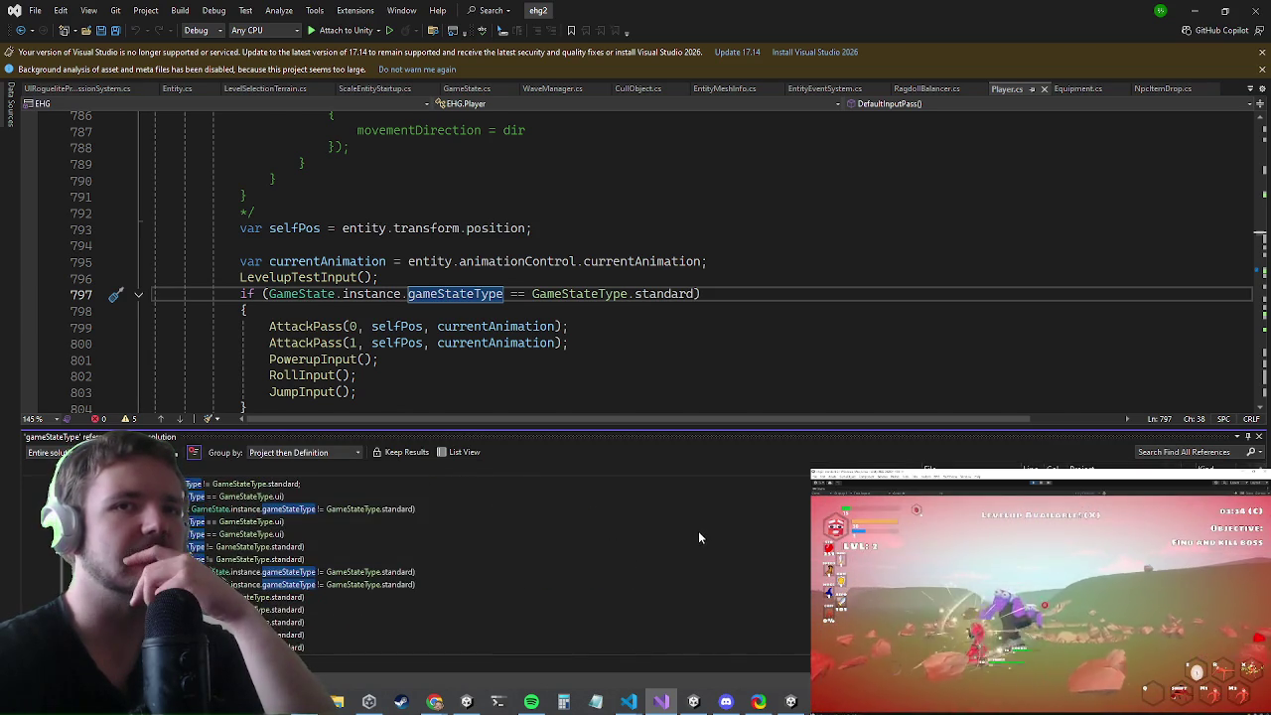
pyautogui.scroll(2, 497, 566)
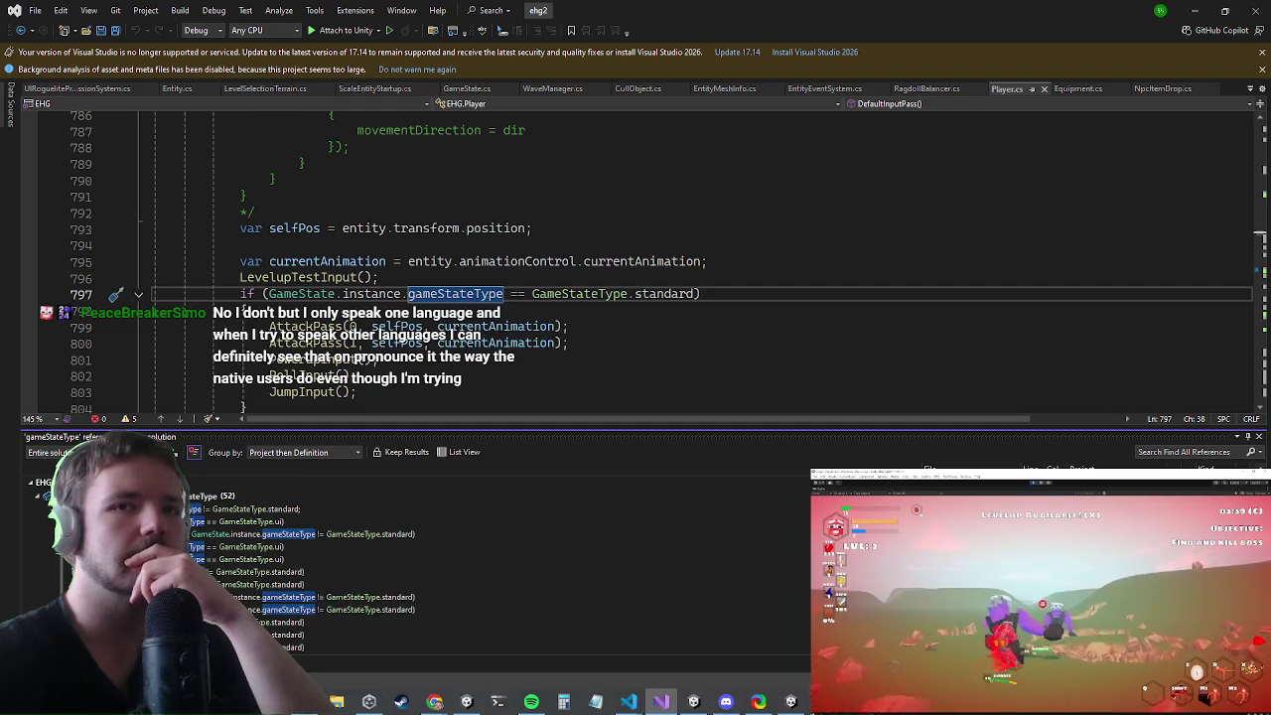
# - Step through the gameStateType references to the check in BattleSystem.cs ProcessLevelQue
pyautogui.press('F8')
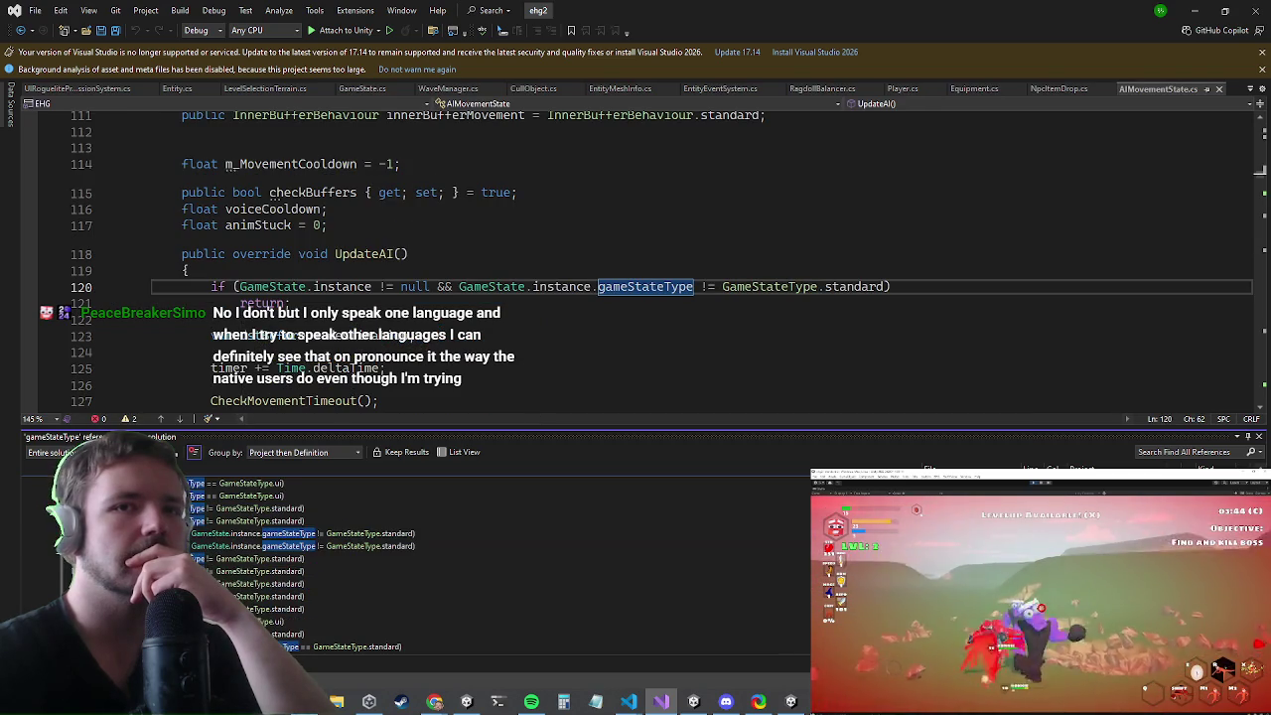
pyautogui.press('F8')
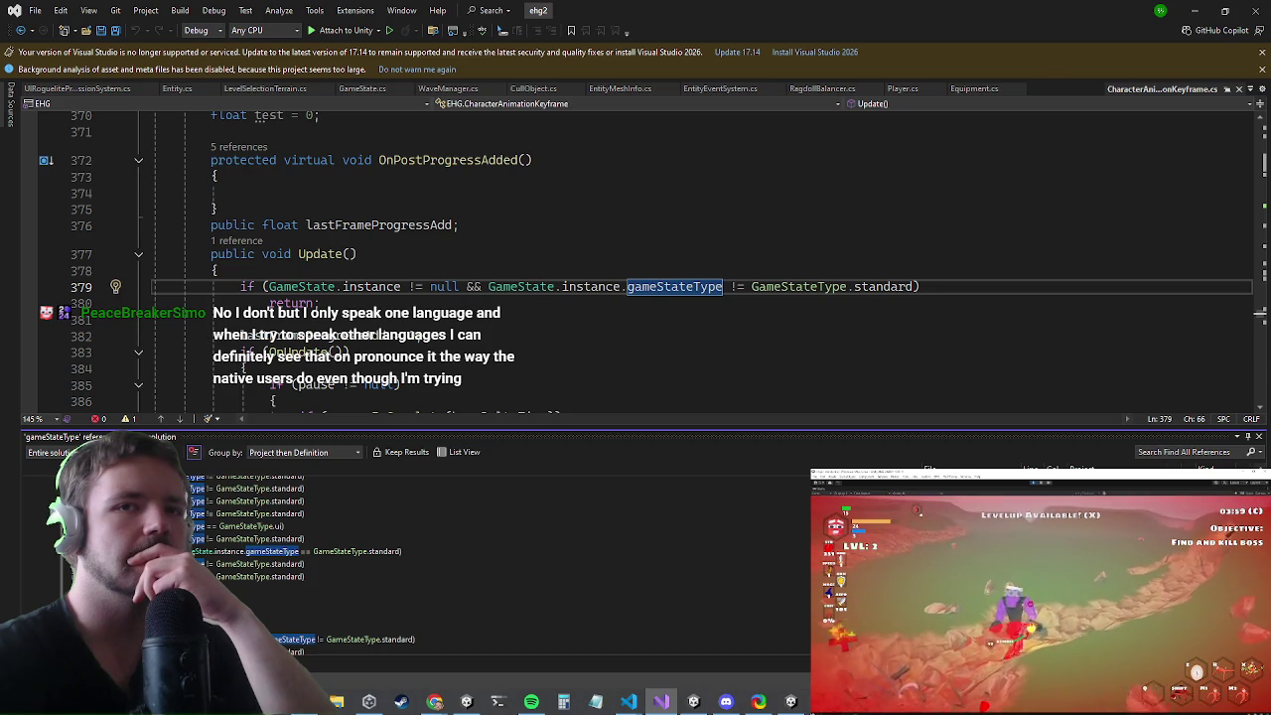
pyautogui.press('F8')
pyautogui.scroll(6, 800, 327)
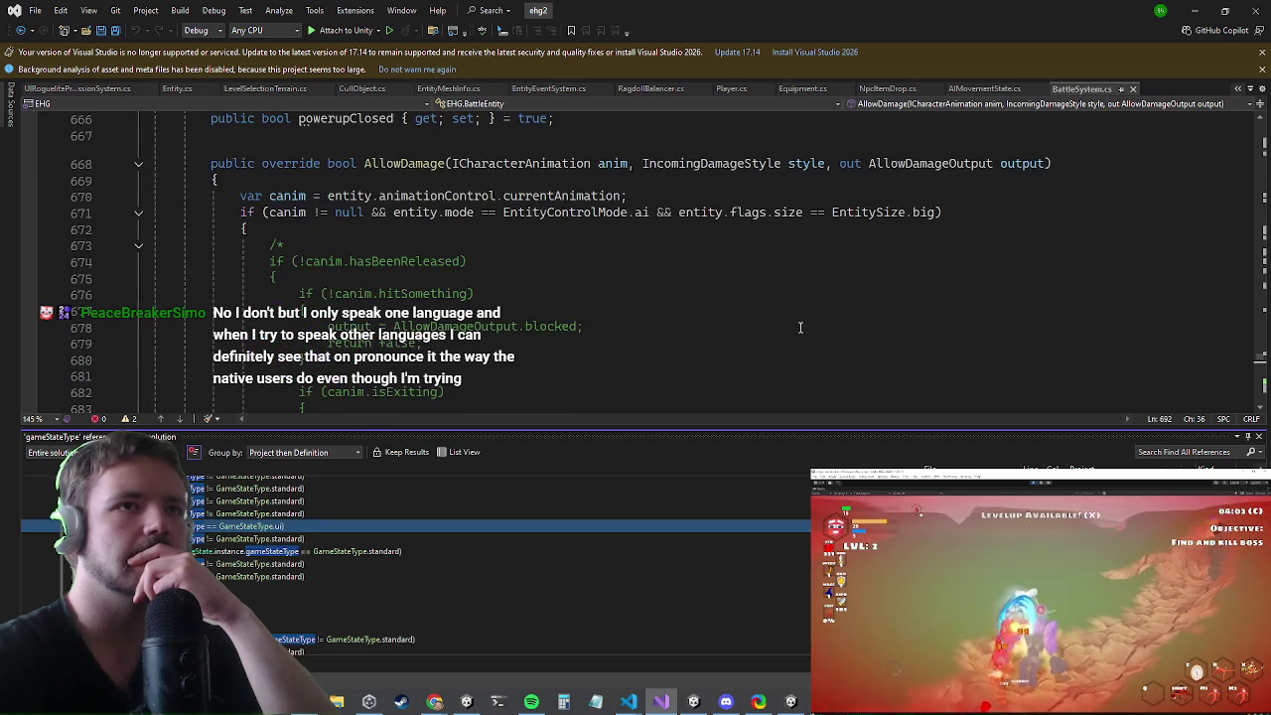
pyautogui.scroll(-3, 795, 326)
pyautogui.hotkey('shift', 'F8')
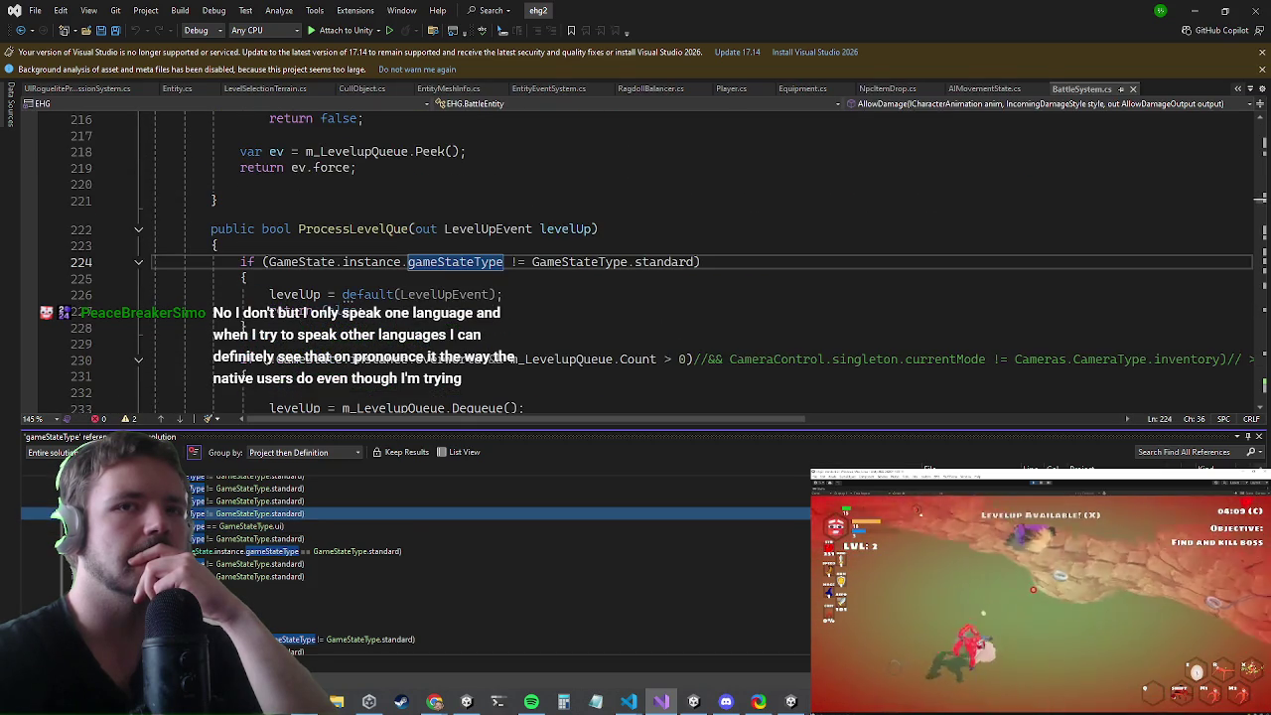
# - Start a /* block comment above the gameStateType early-return check in ProcessLevelQue, then minimize Visual Studio
pyautogui.click(335, 342)
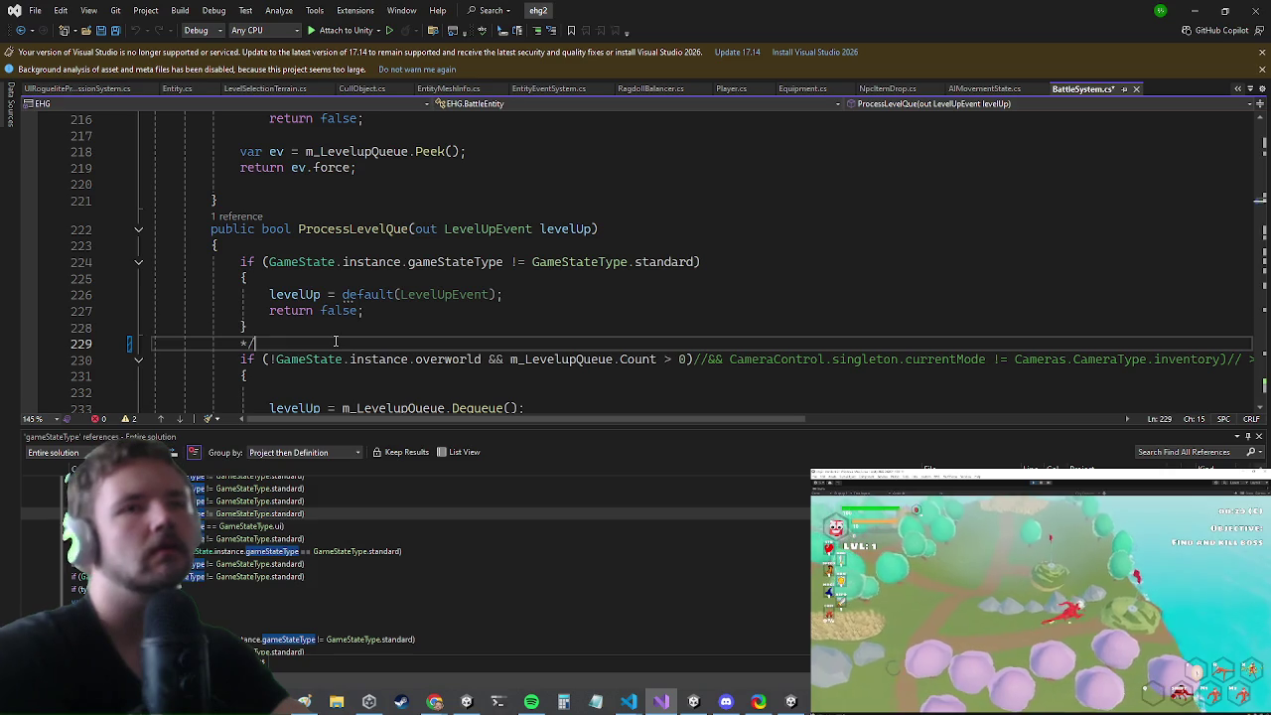
pyautogui.press('Up')
pyautogui.press('Up')
pyautogui.press('Up')
pyautogui.hotkey('ctrl', 'Return')
pyautogui.write('/*')
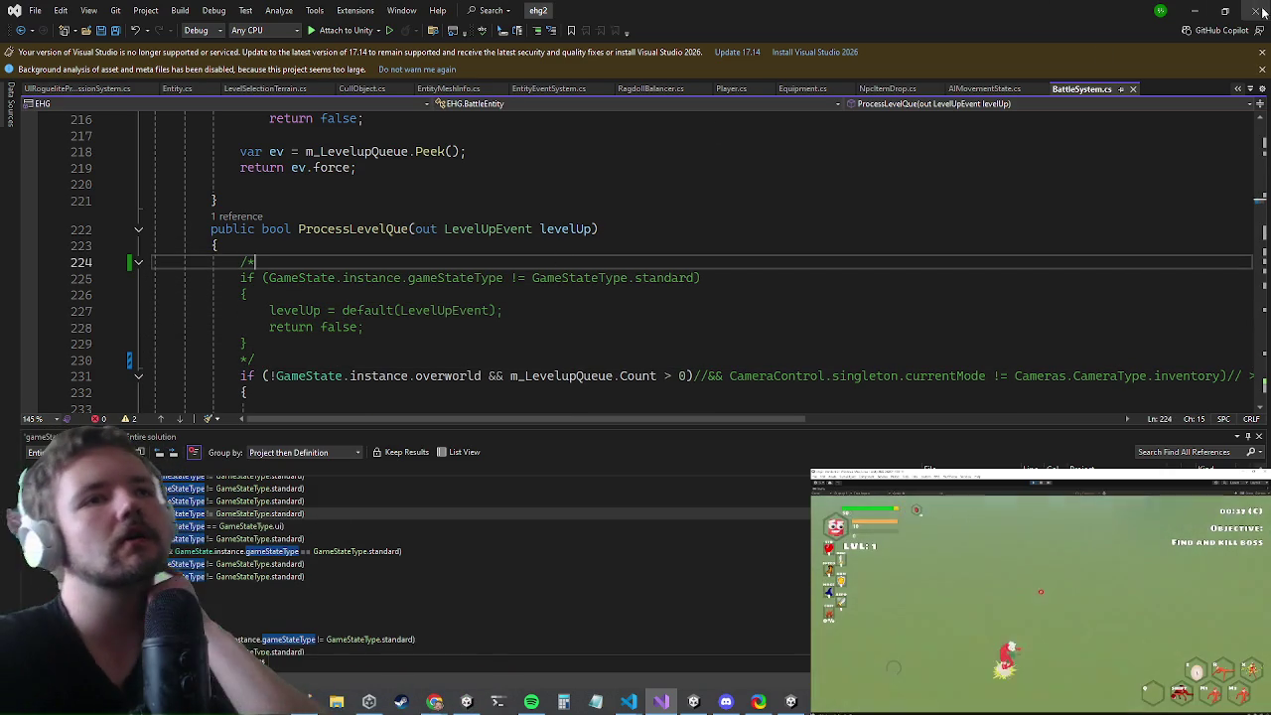
pyautogui.click(1198, 8)
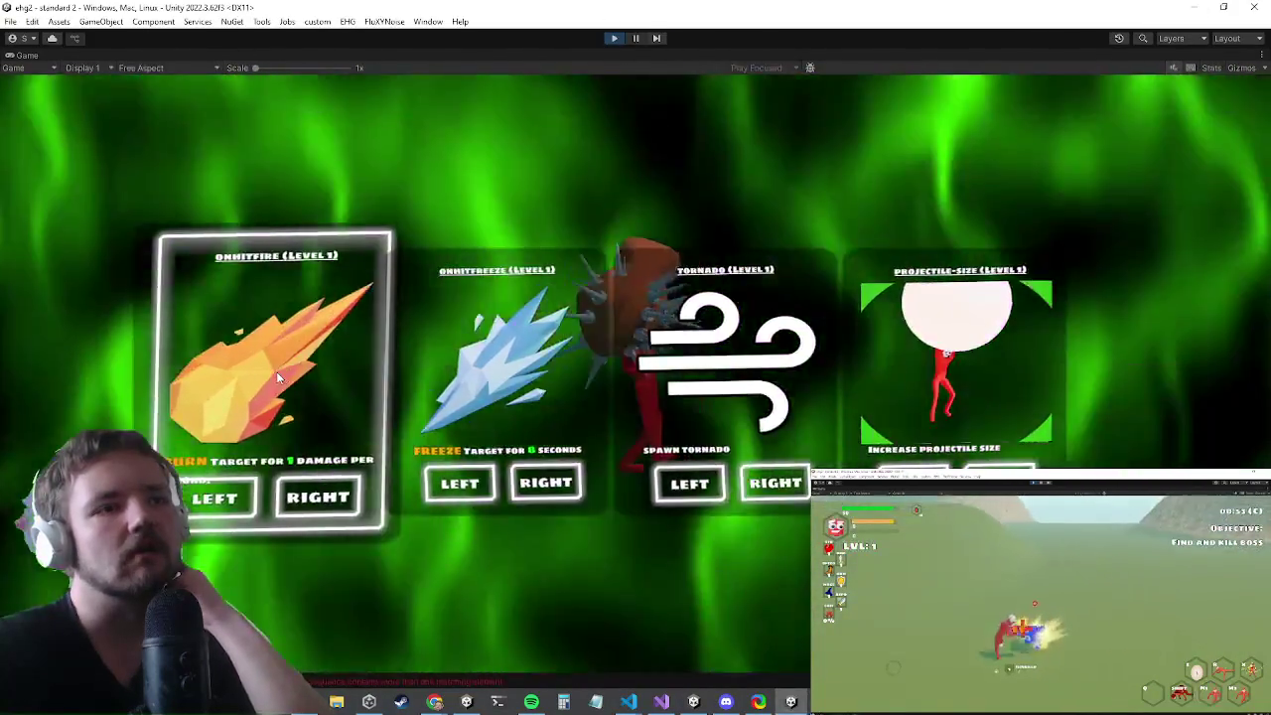
# - Pick the OnHitFire level-up upgrade, then leave the game window
pyautogui.click(276, 371)
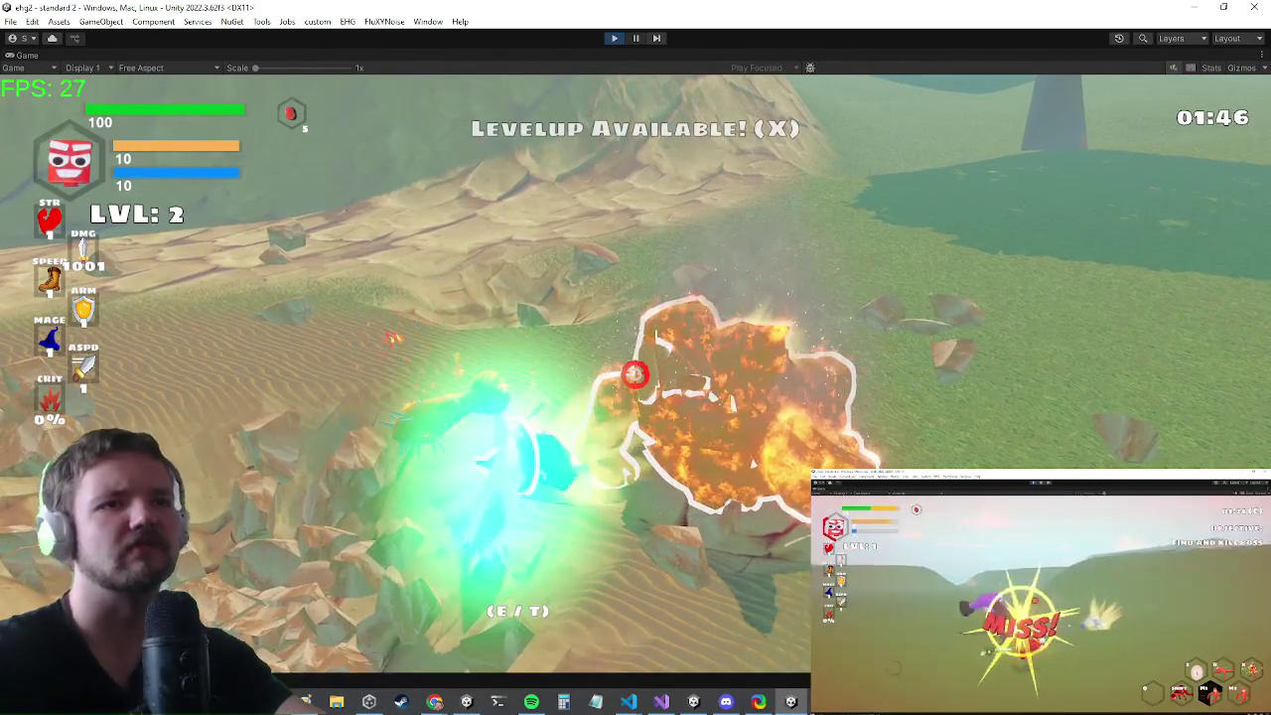
pyautogui.hotkey('alt', 'Tab')
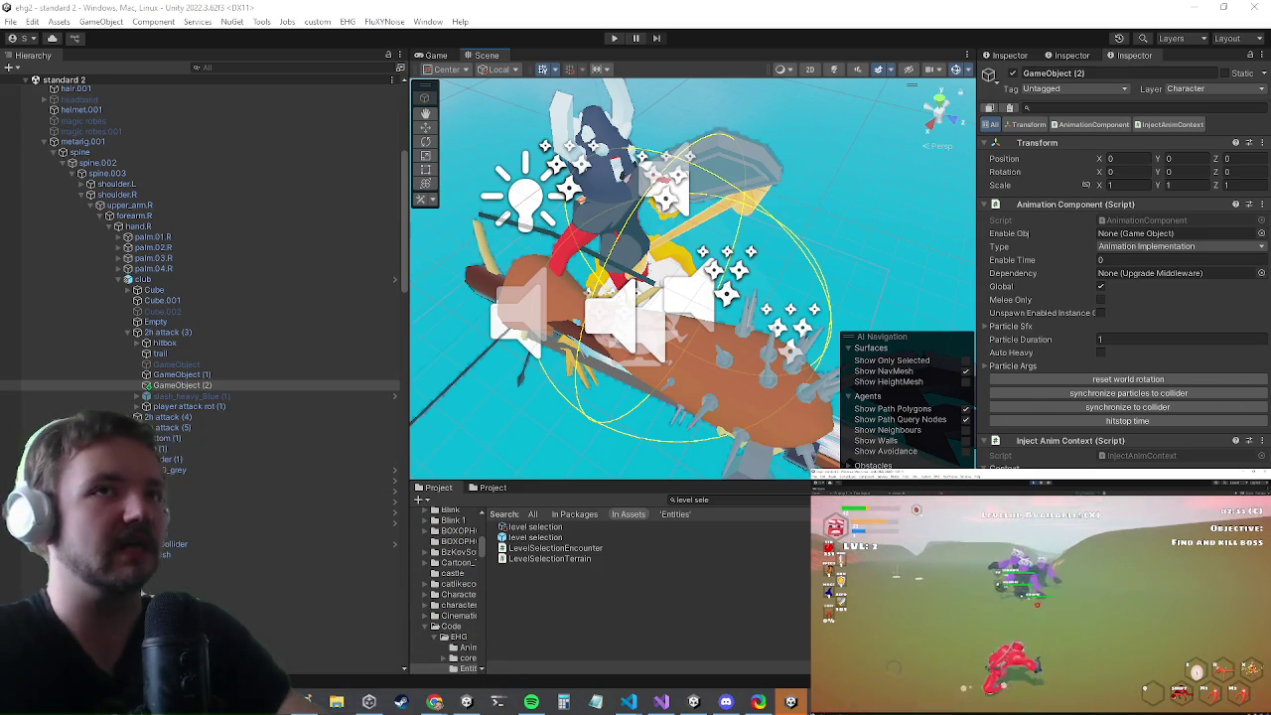
# - Enter Play mode so the edited scripts recompile and the game runs
pyautogui.click(614, 40)
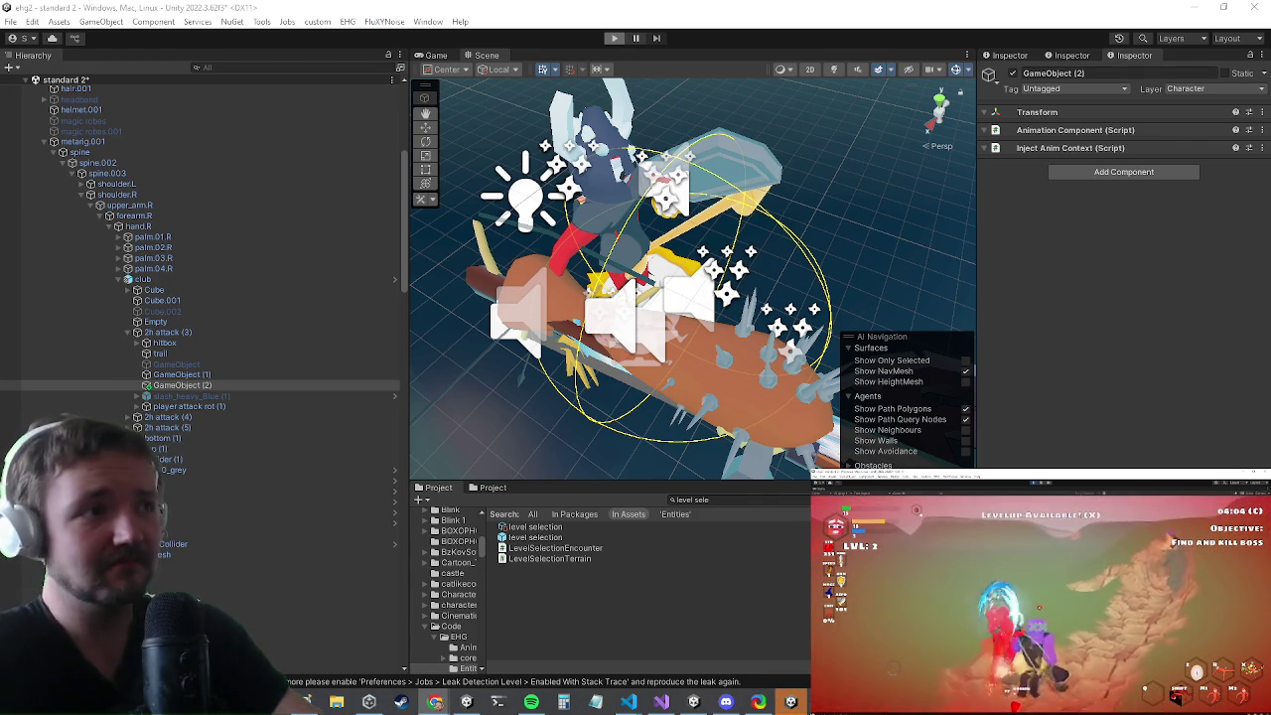
pyautogui.hotkey('ctrl', 'p')
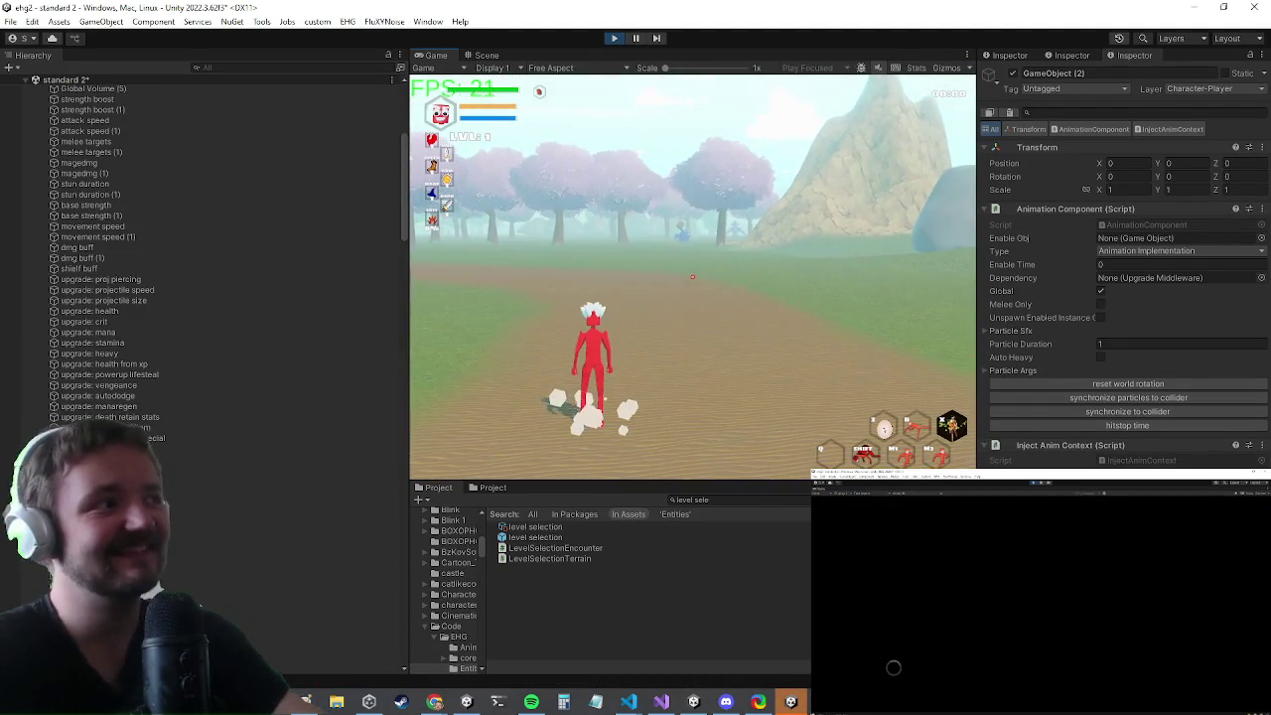
# - Maximize the Game view, run toward Jurdald, submit 'inv', and check the inventory
pyautogui.hotkey('shift', 'space')
pyautogui.press('w')
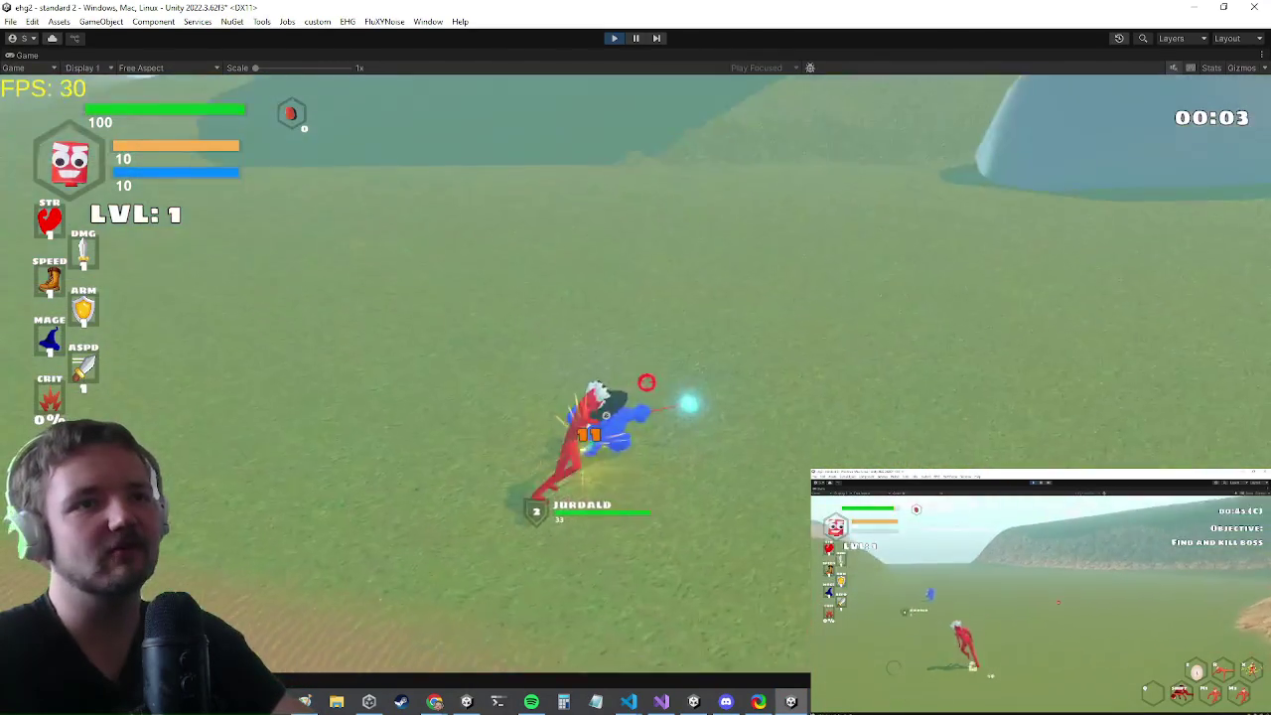
pyautogui.write('inv')
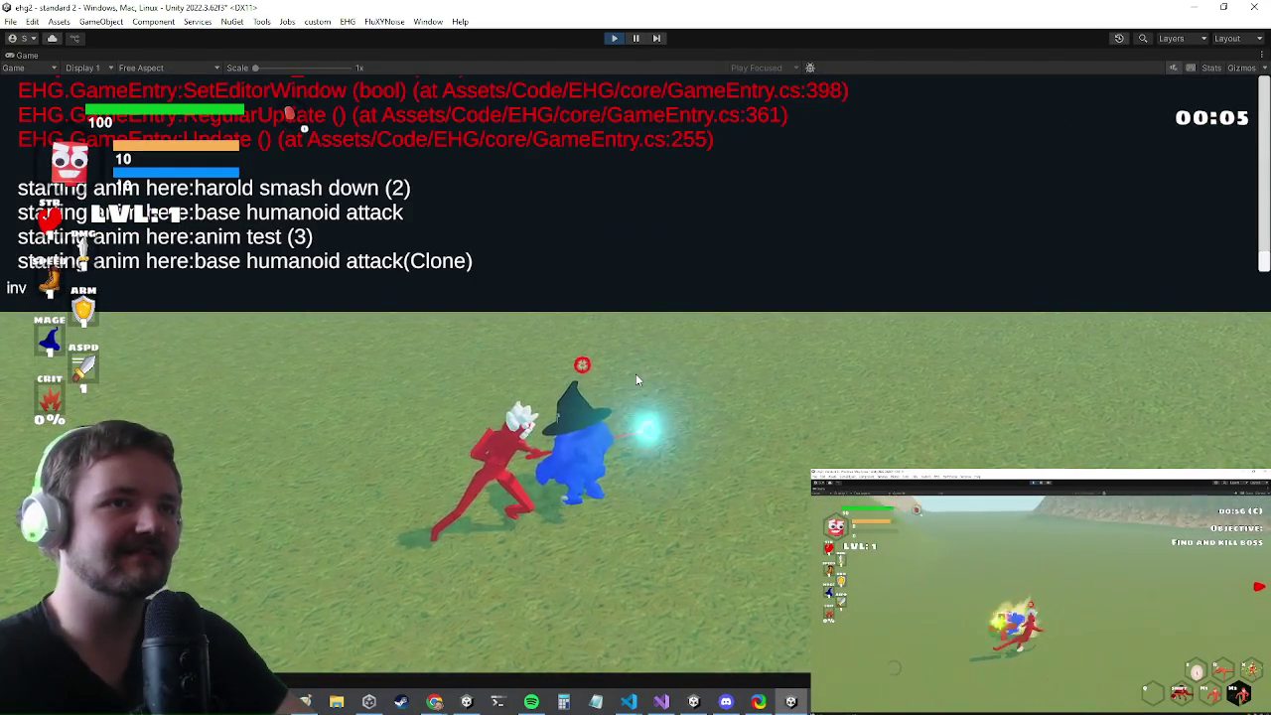
pyautogui.press('Return')
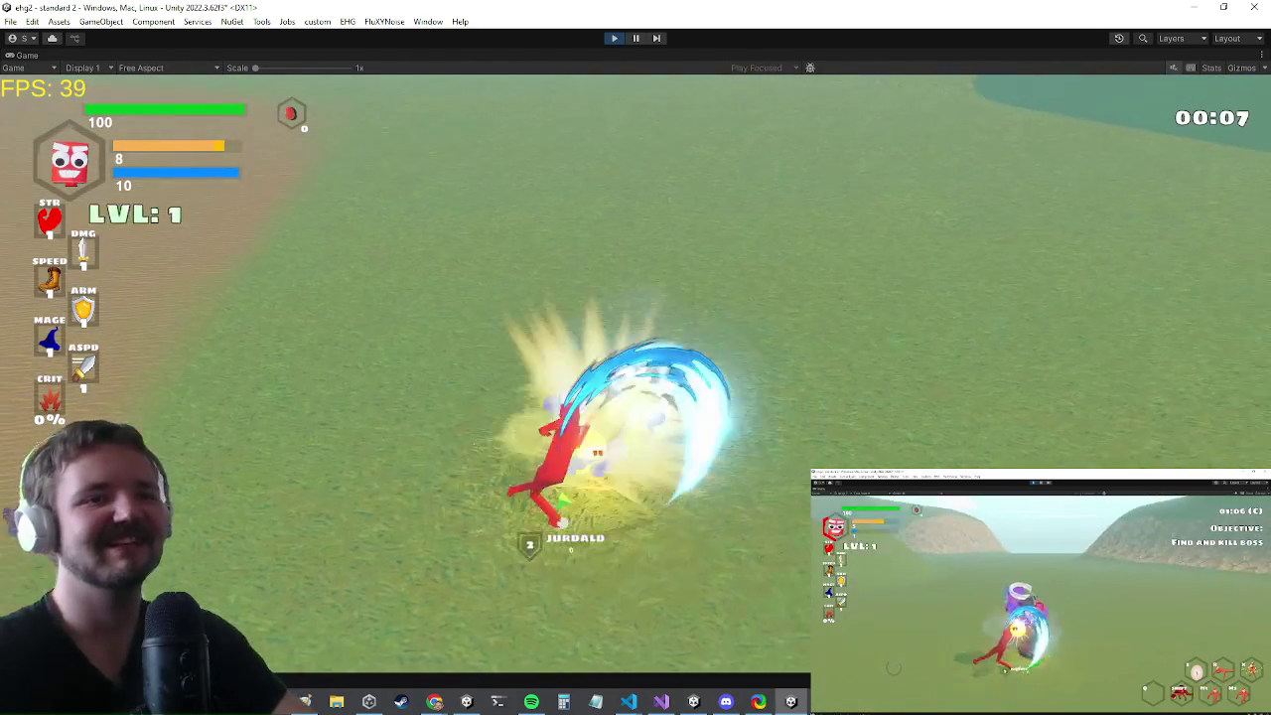
pyautogui.press('i')
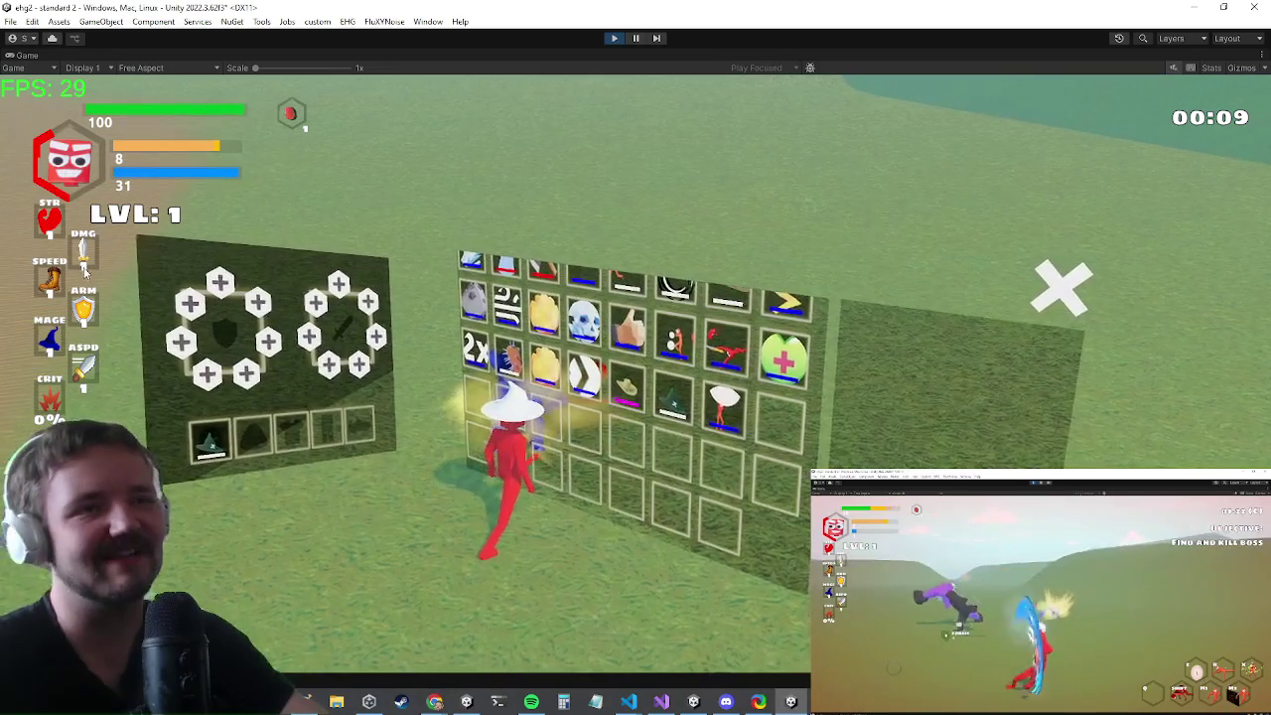
pyautogui.moveTo(723, 420)
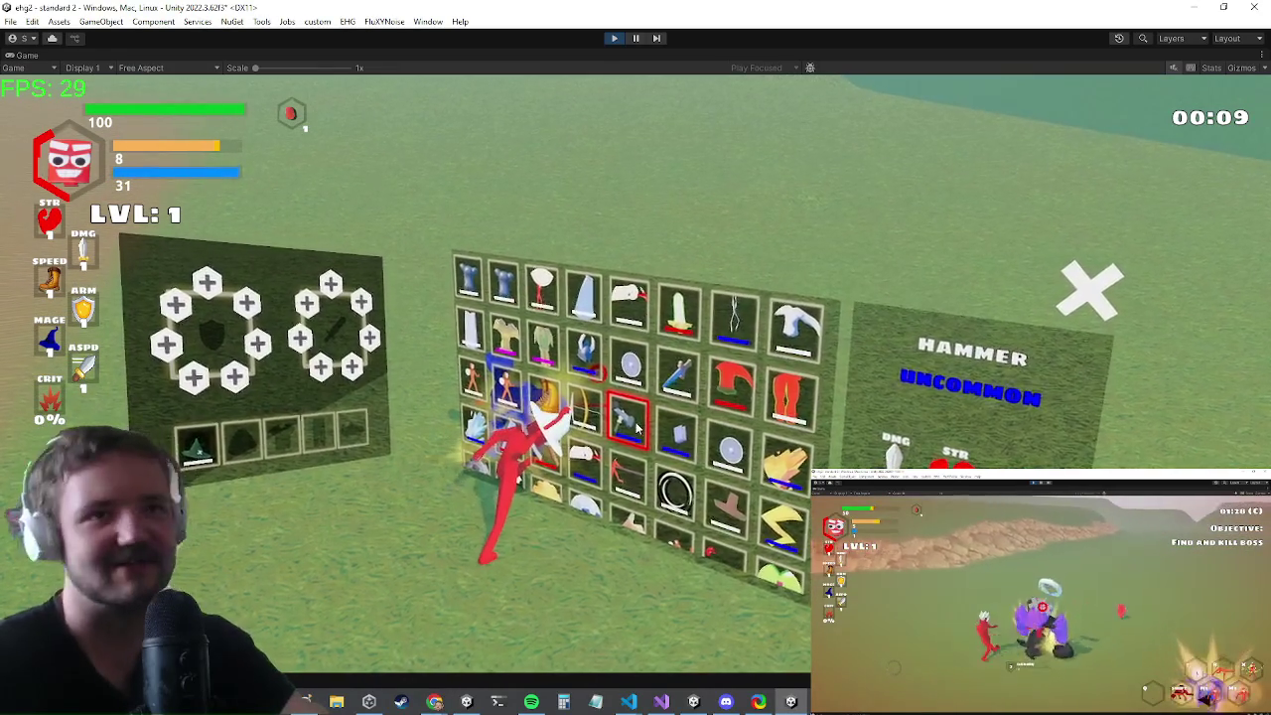
pyautogui.press('i')
# - Run 'inv' in the debug console, run to a new area, then enter 'sets'
pyautogui.press('`')
pyautogui.write('inv')
pyautogui.press('Return')
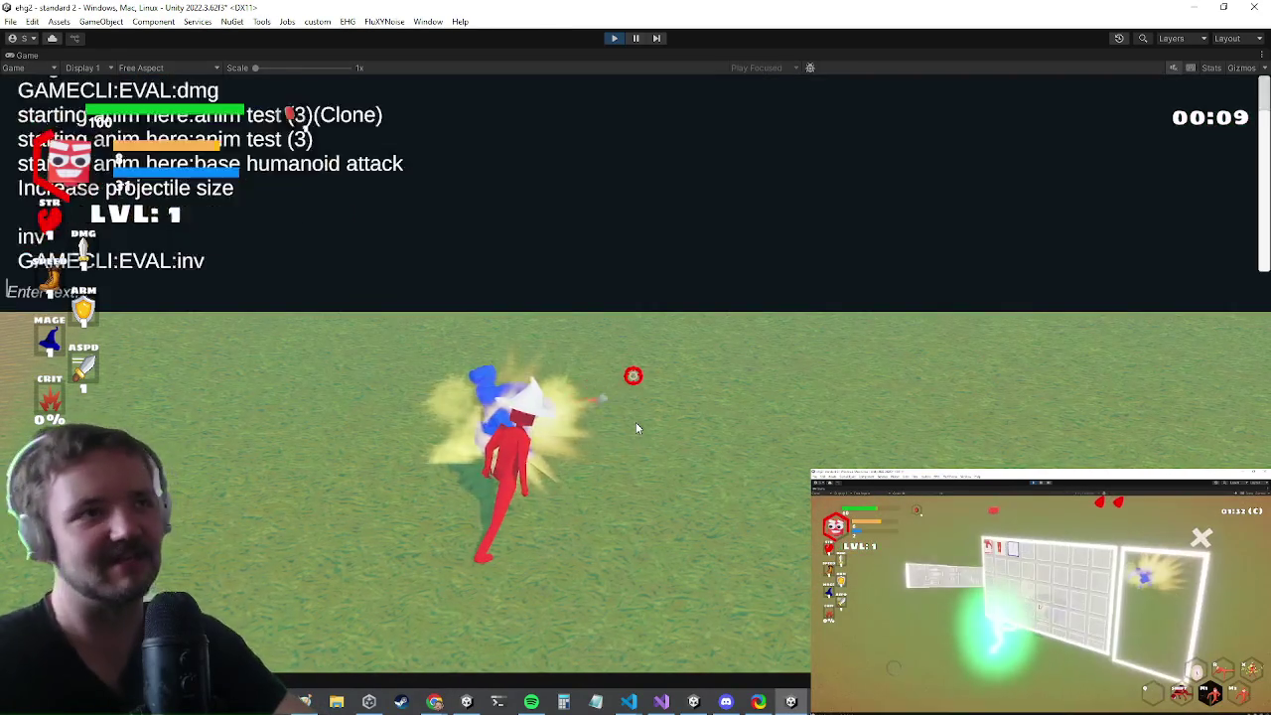
pyautogui.press('`')
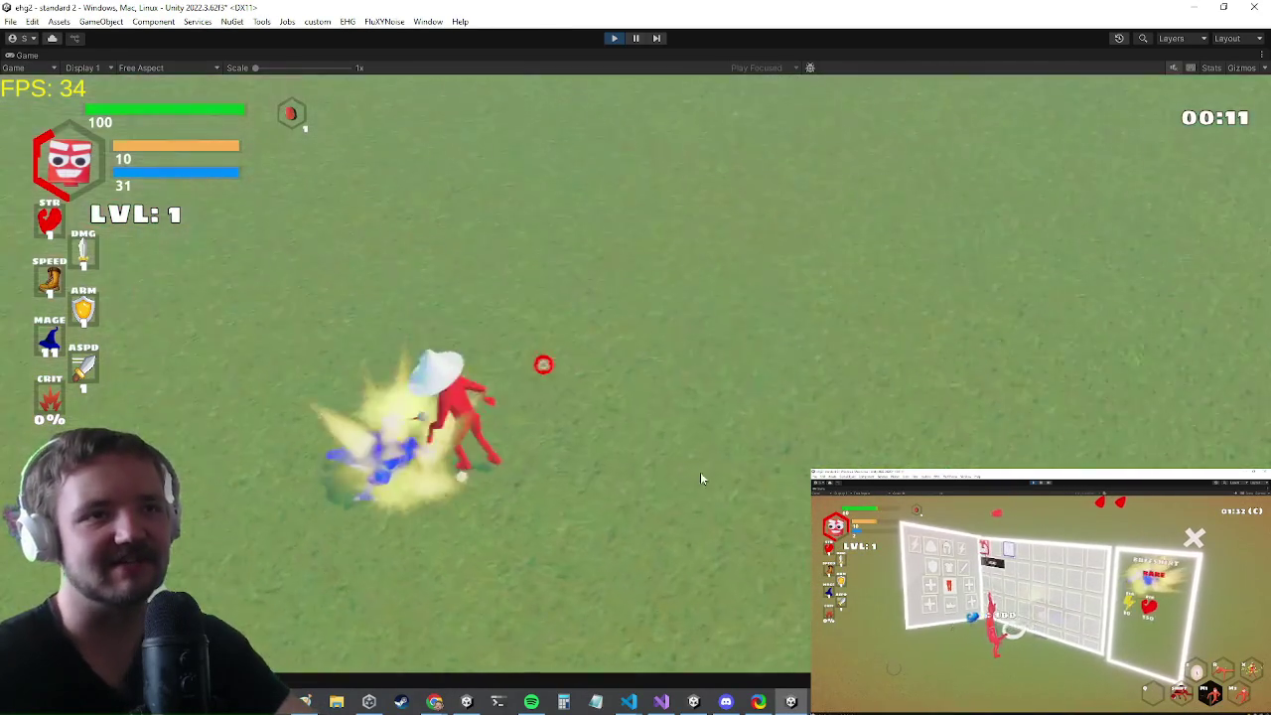
pyautogui.press('w')
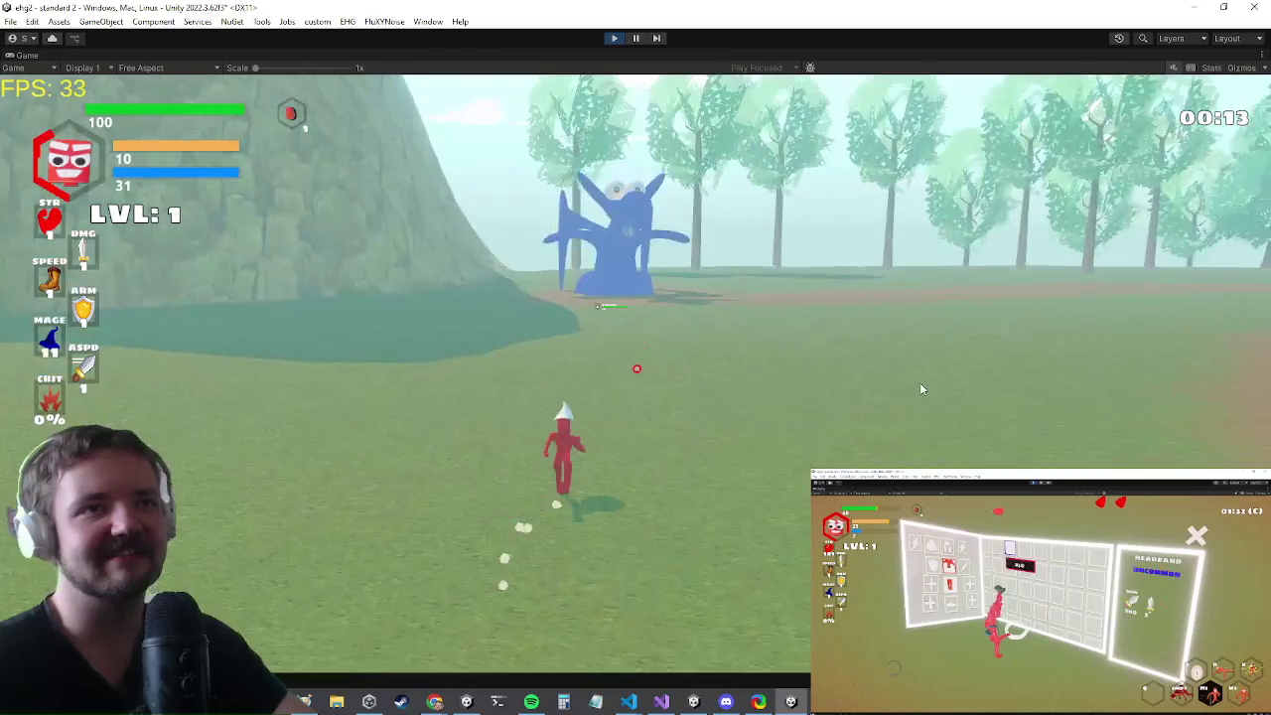
pyautogui.press('`')
pyautogui.write('sets')
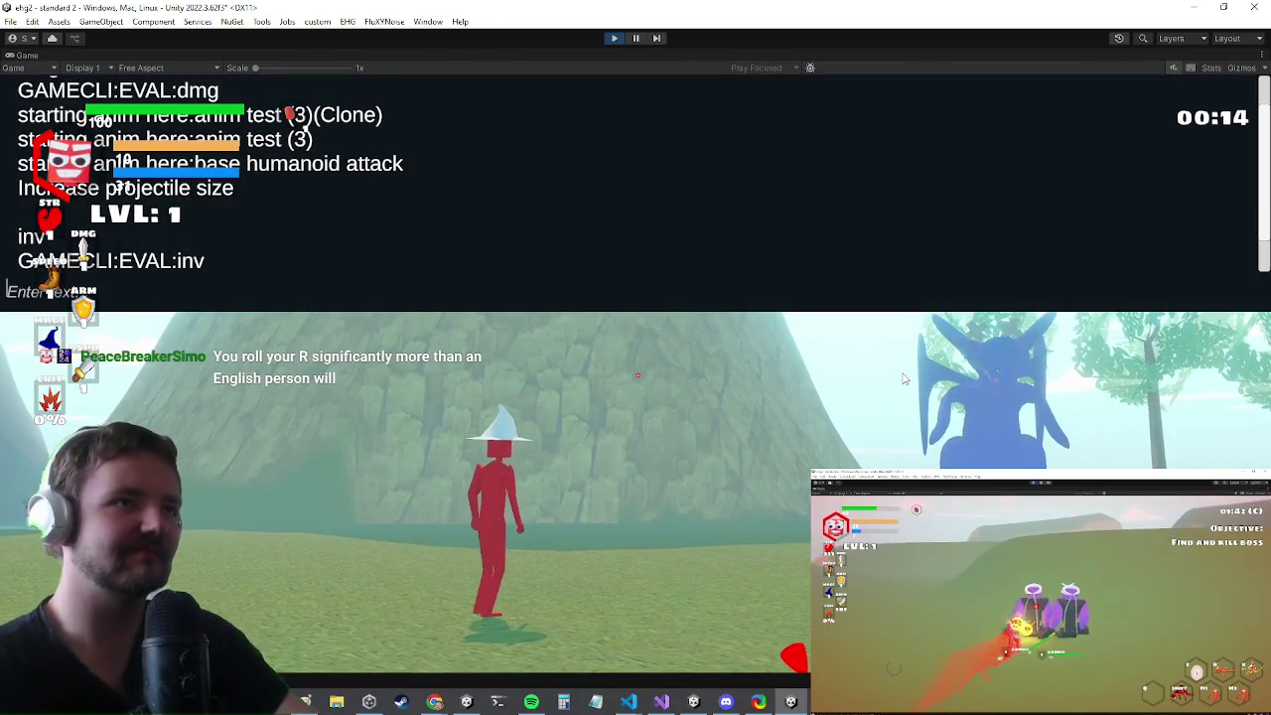
pyautogui.press('`')
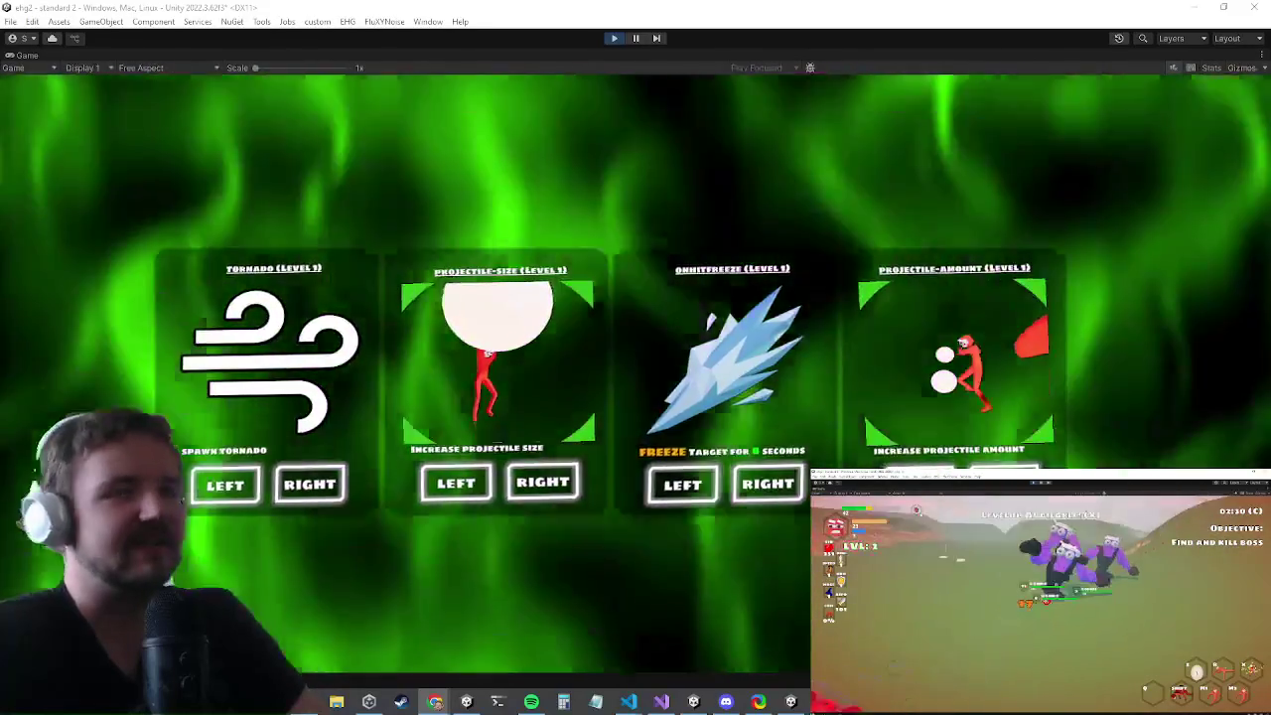
# - Choose the OnHitFreeze upgrade and run across the terrain toward the blue Dragon boss
pyautogui.click(708, 386)
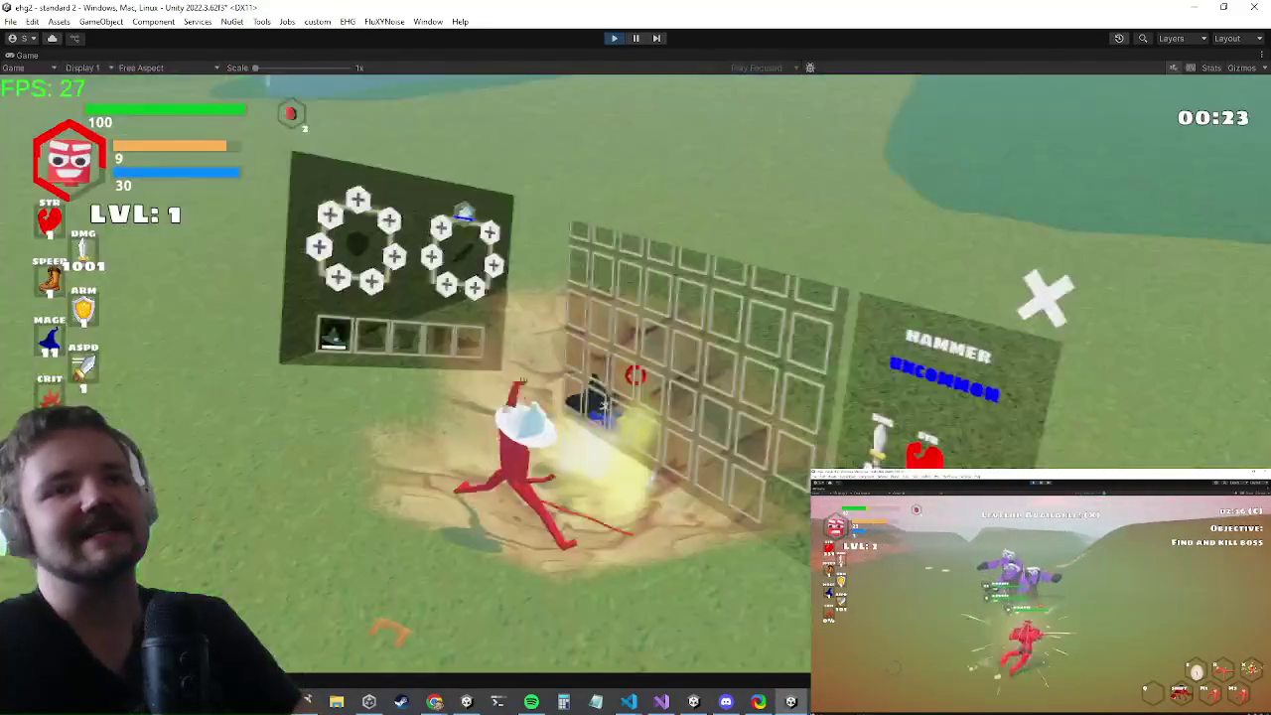
pyautogui.press('w')
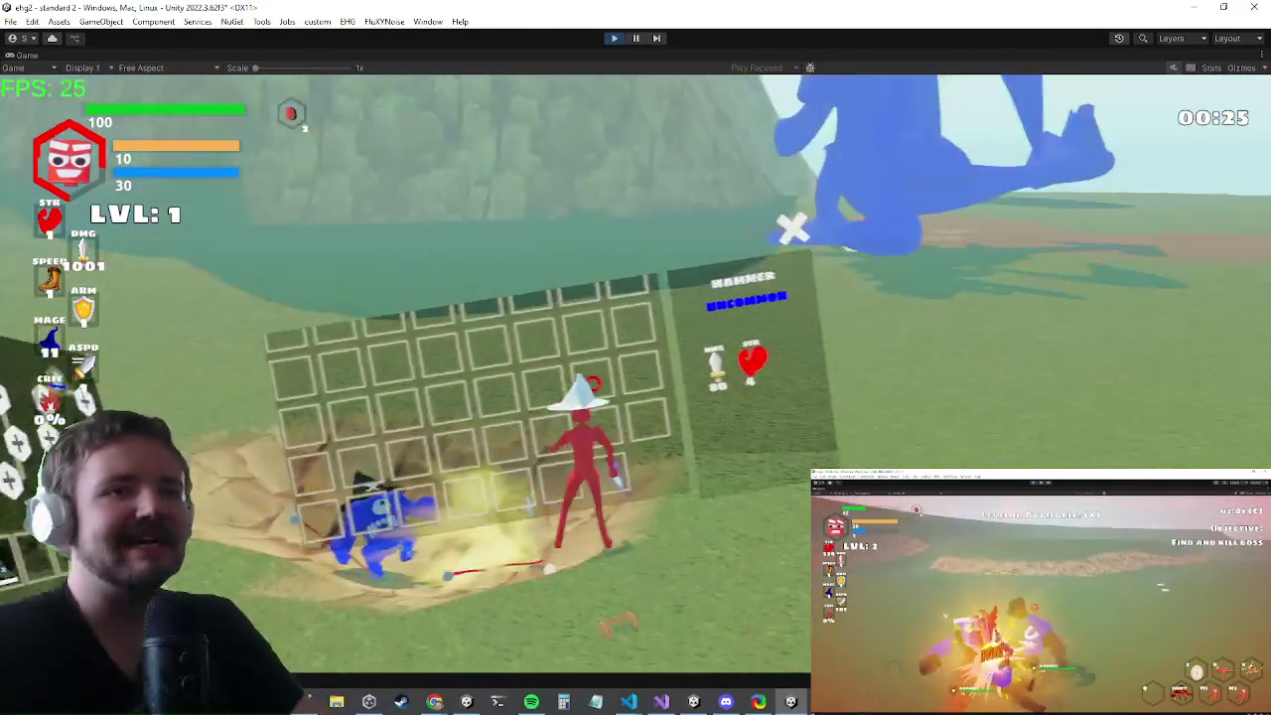
pyautogui.press('w')
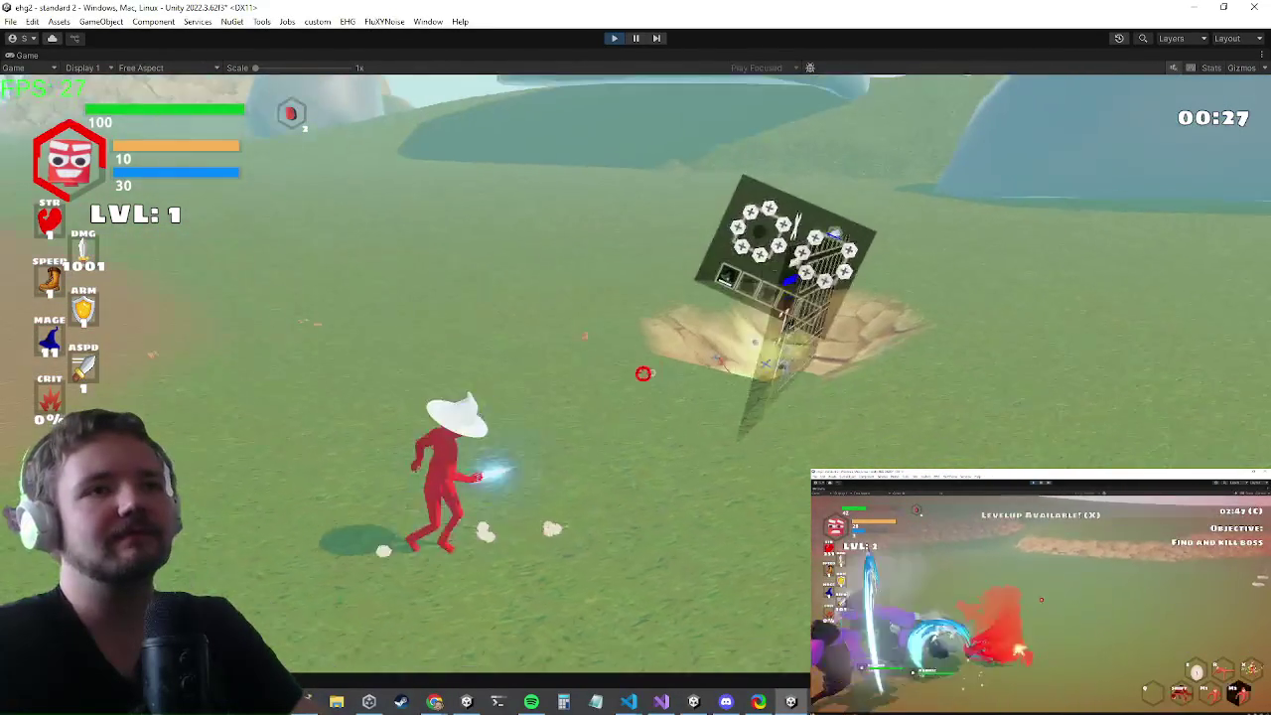
pyautogui.press('w')
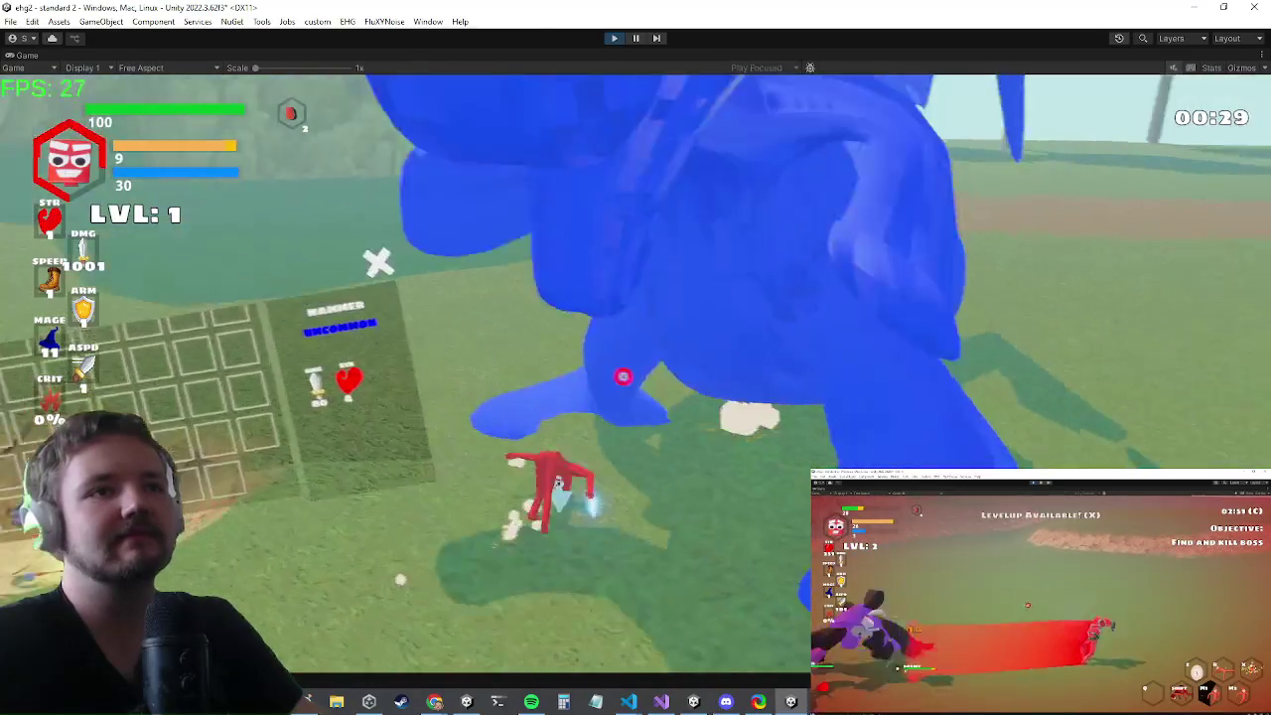
pyautogui.press('w')
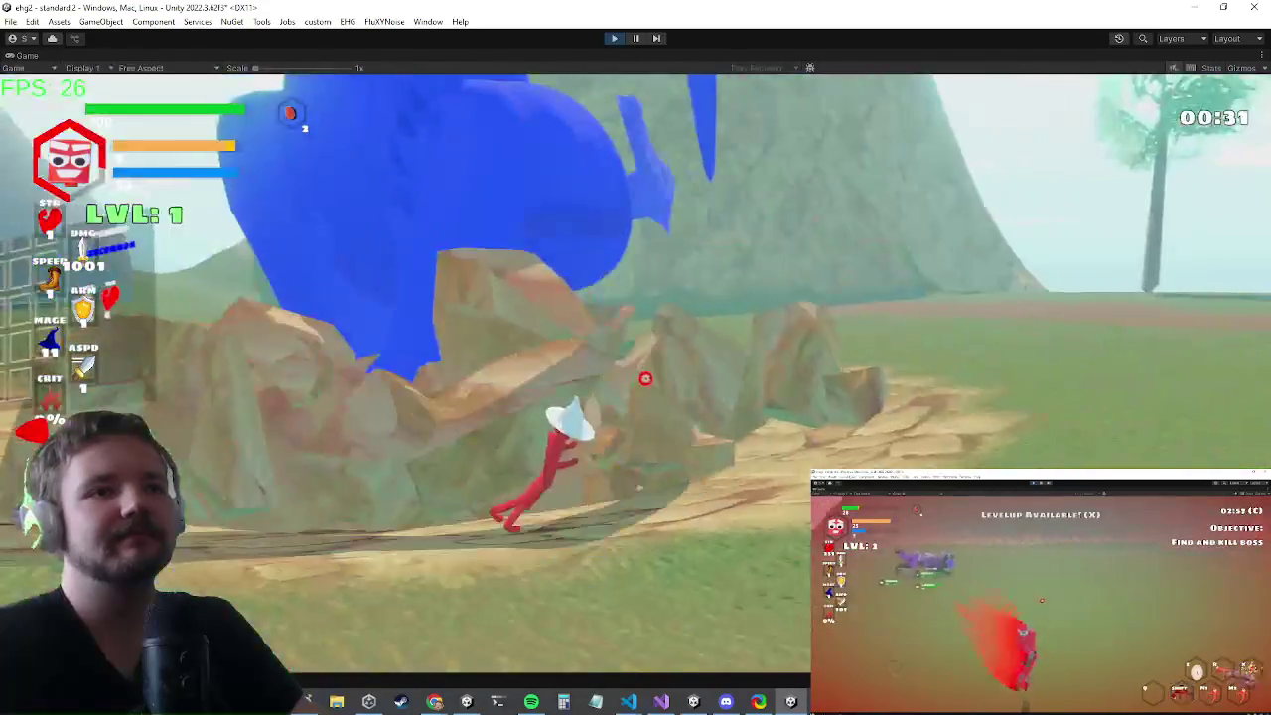
pyautogui.press('w')
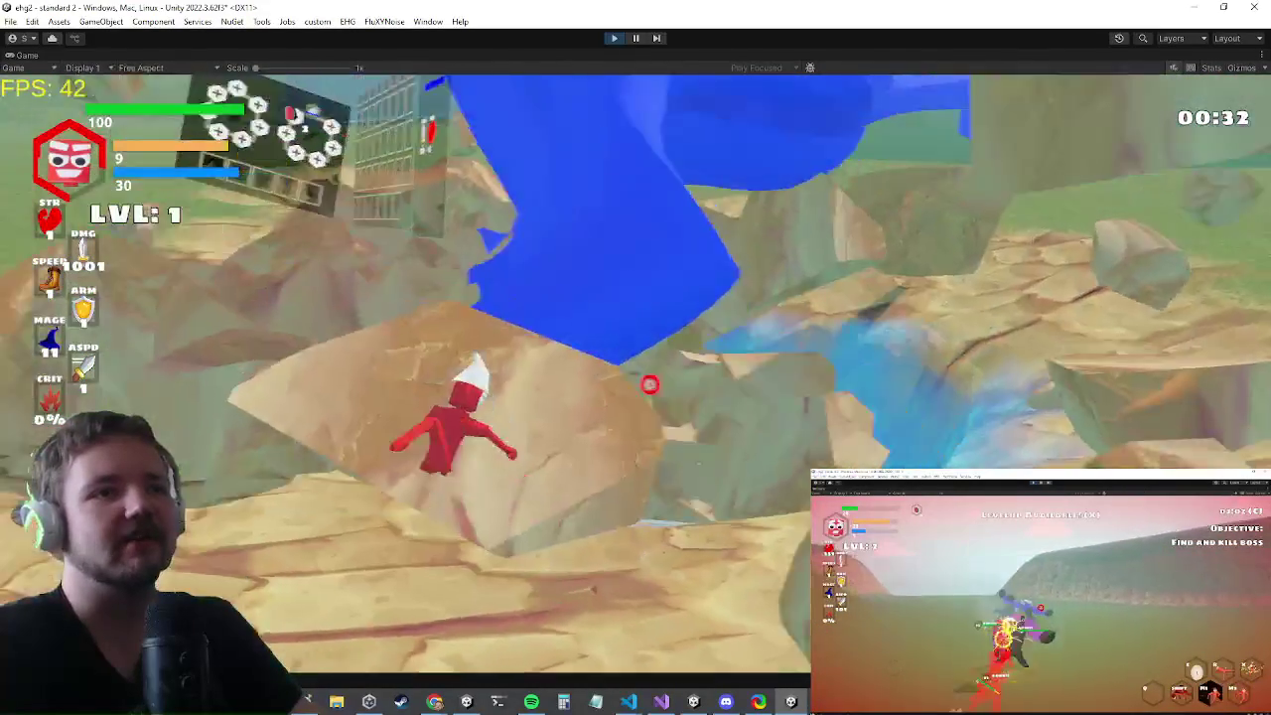
pyautogui.press('w')
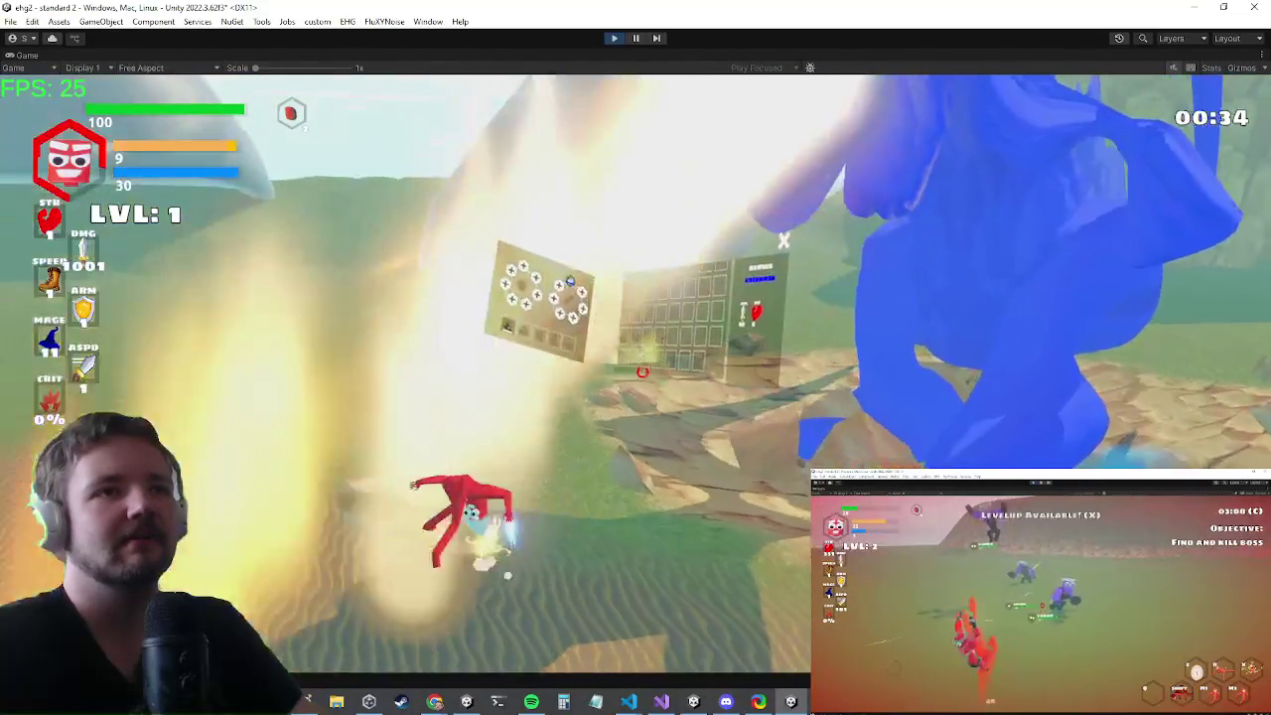
# - Fight the Dragon boss and Jurdald with freezing club hits
pyautogui.press('w')
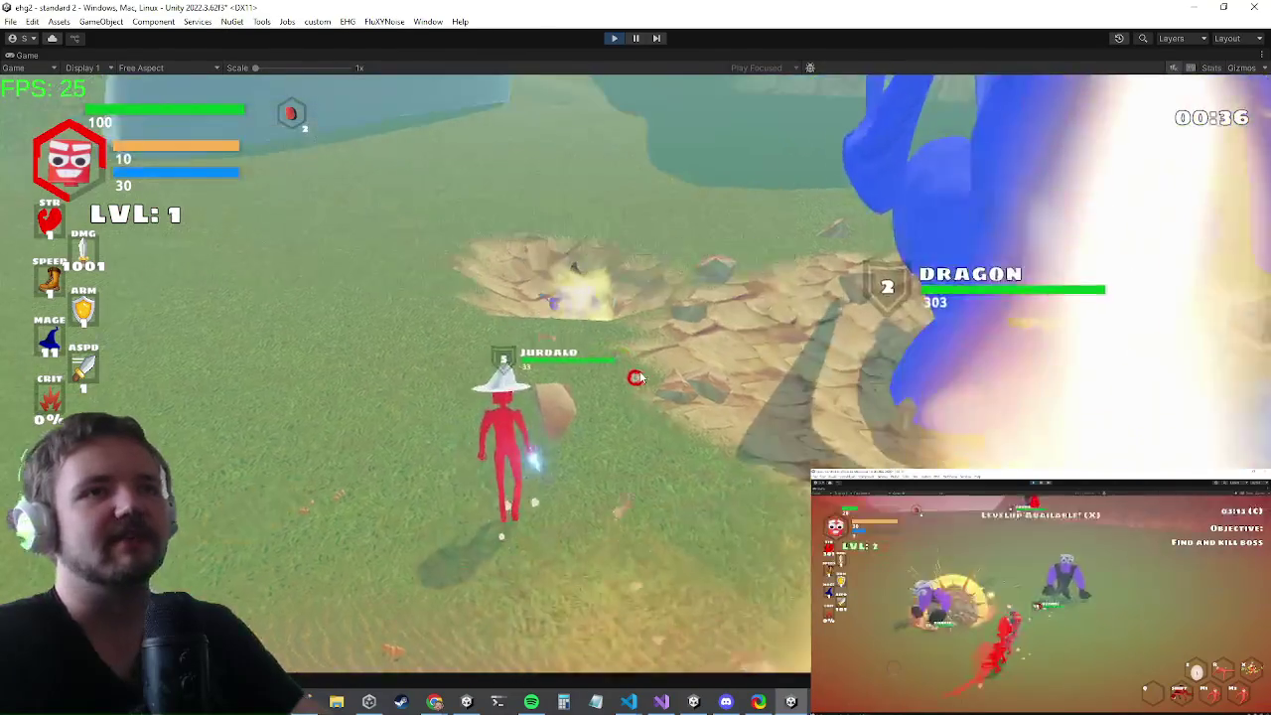
pyautogui.press('w')
pyautogui.press('w')
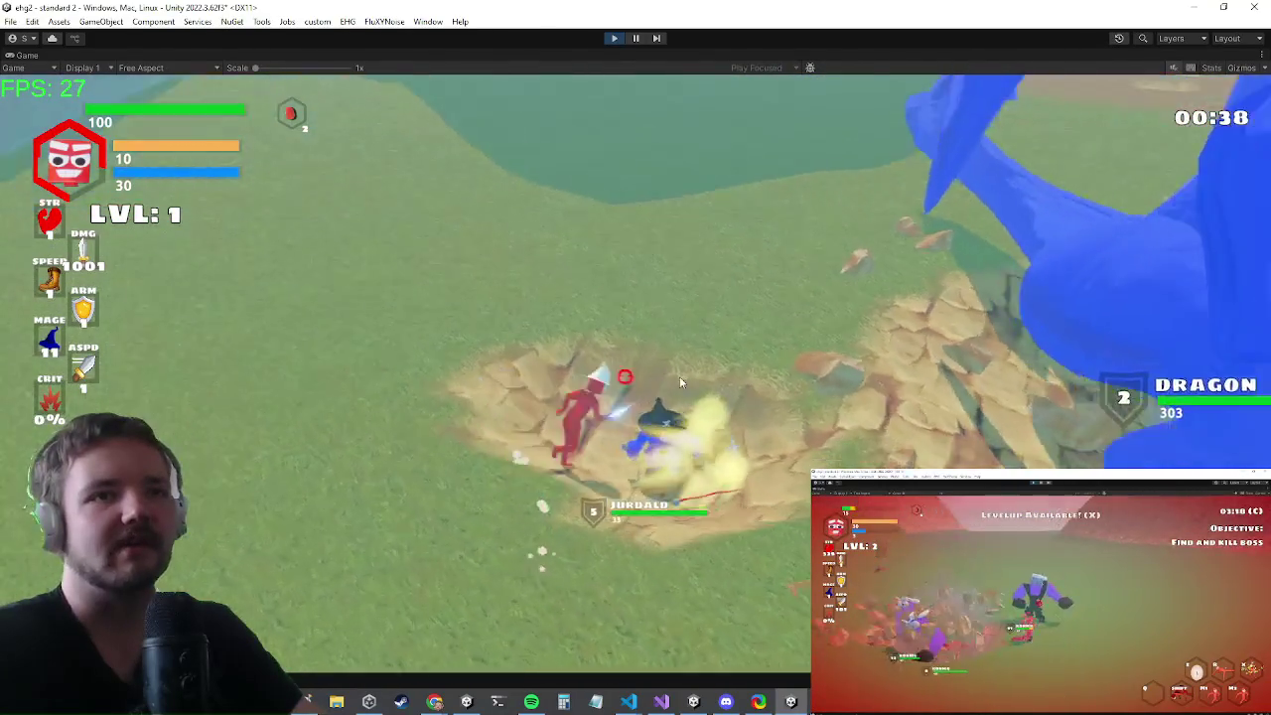
pyautogui.press('w')
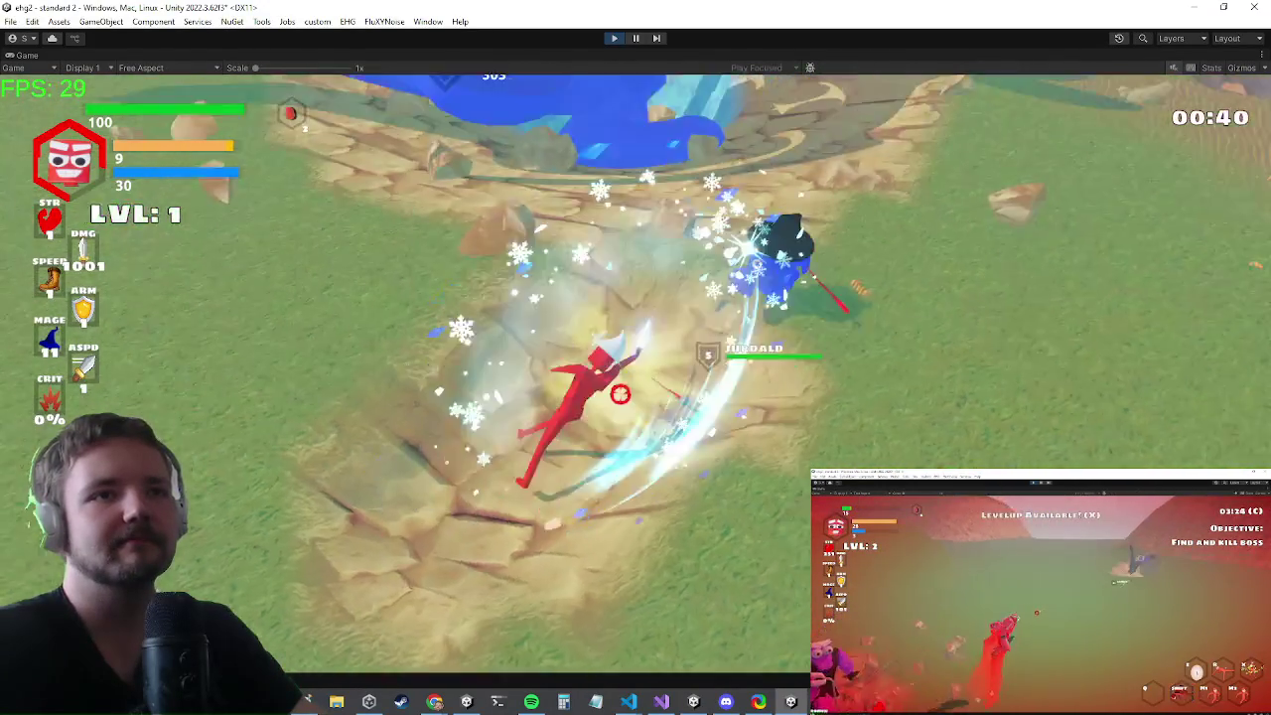
pyautogui.press('w')
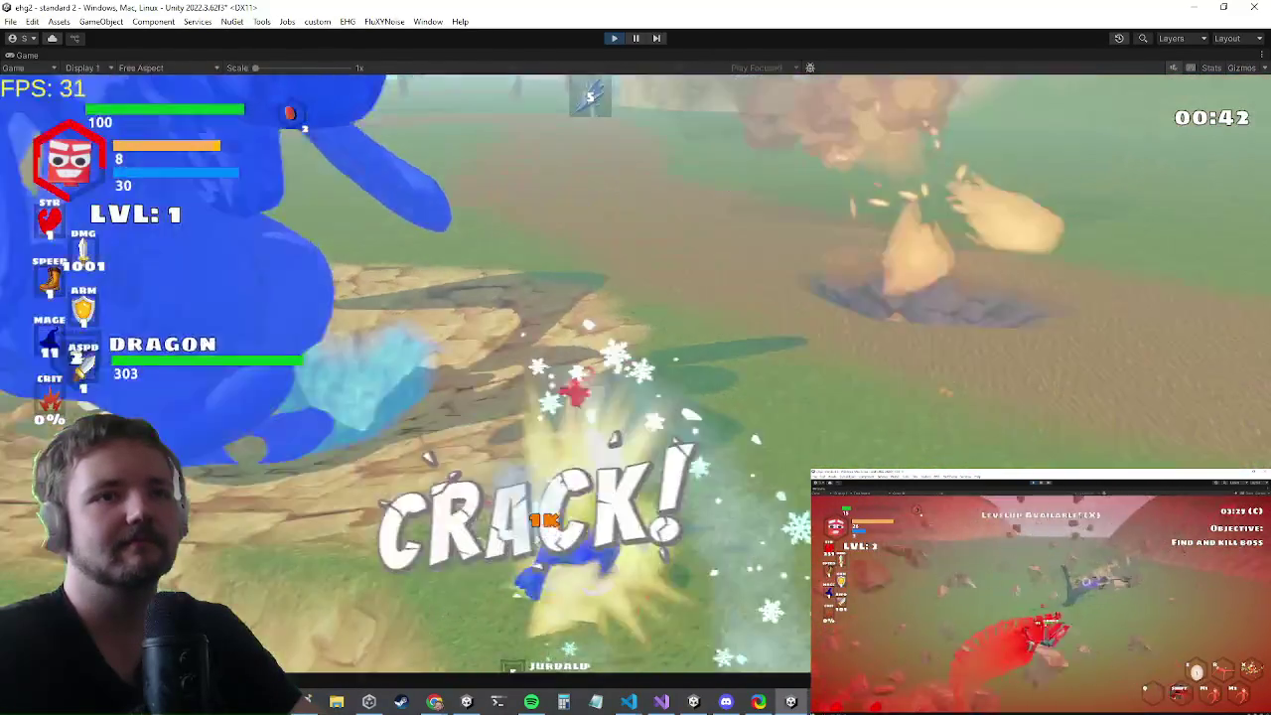
pyautogui.press('w')
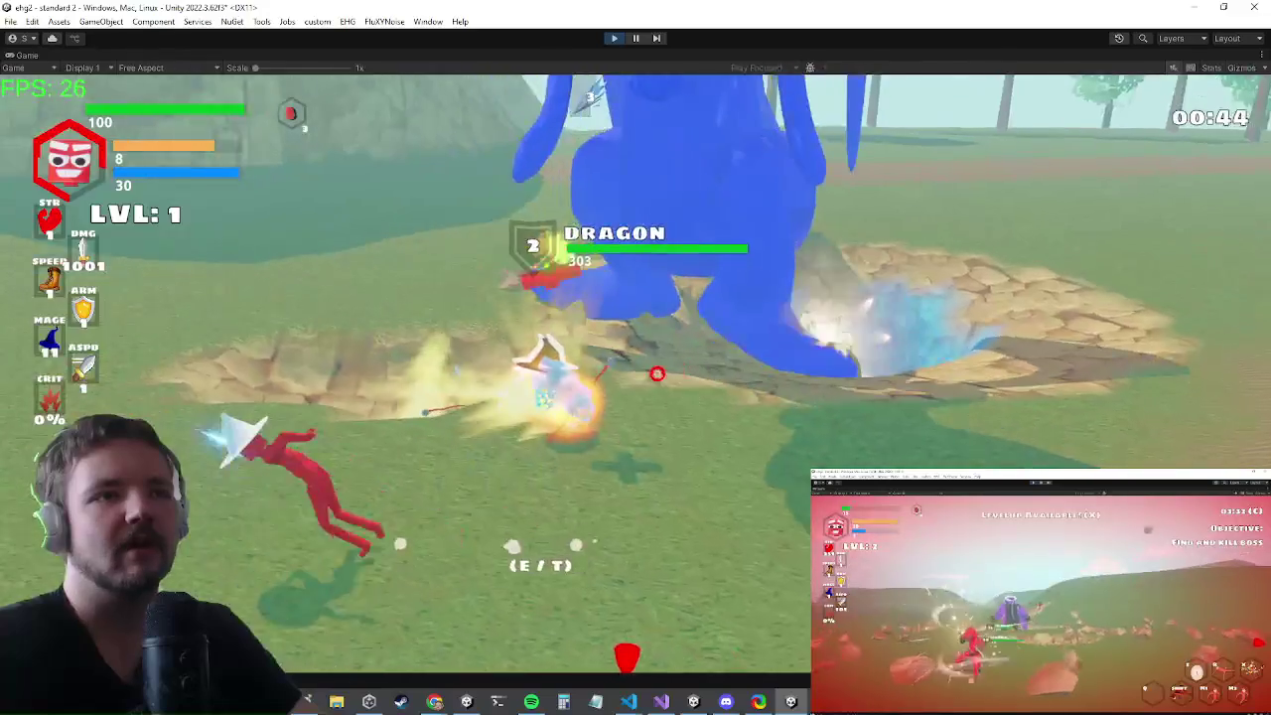
pyautogui.press('w')
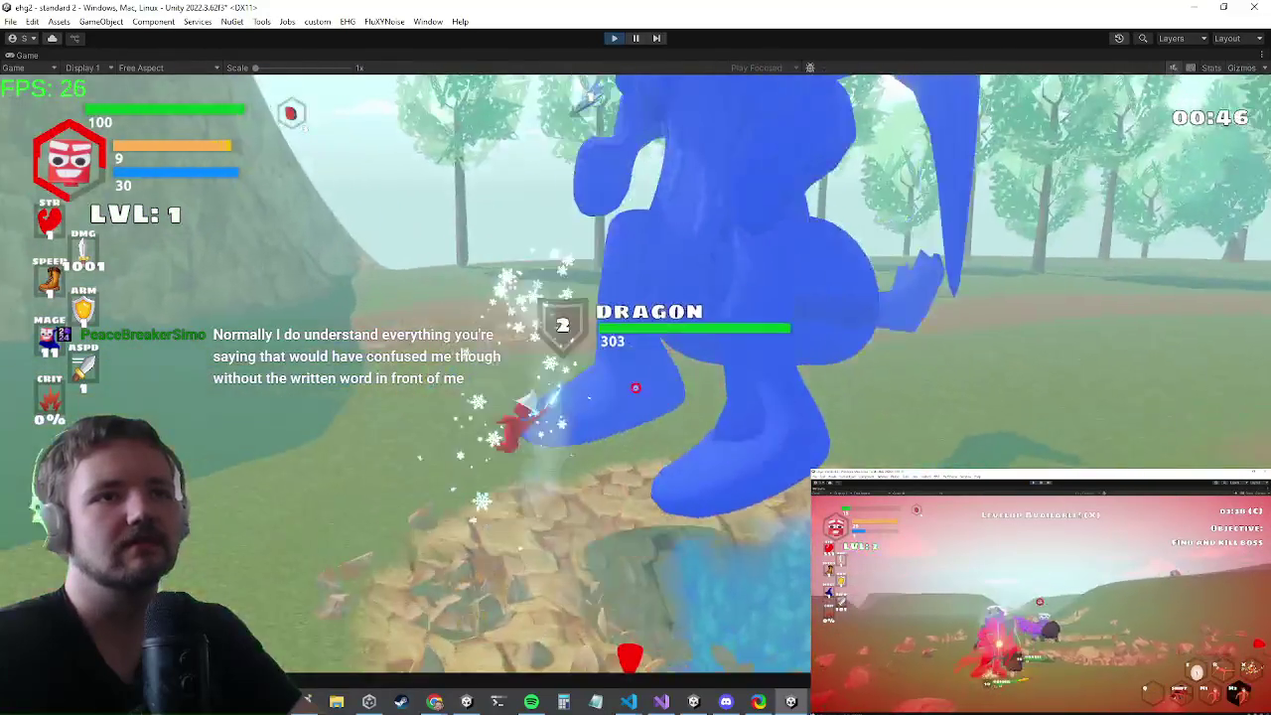